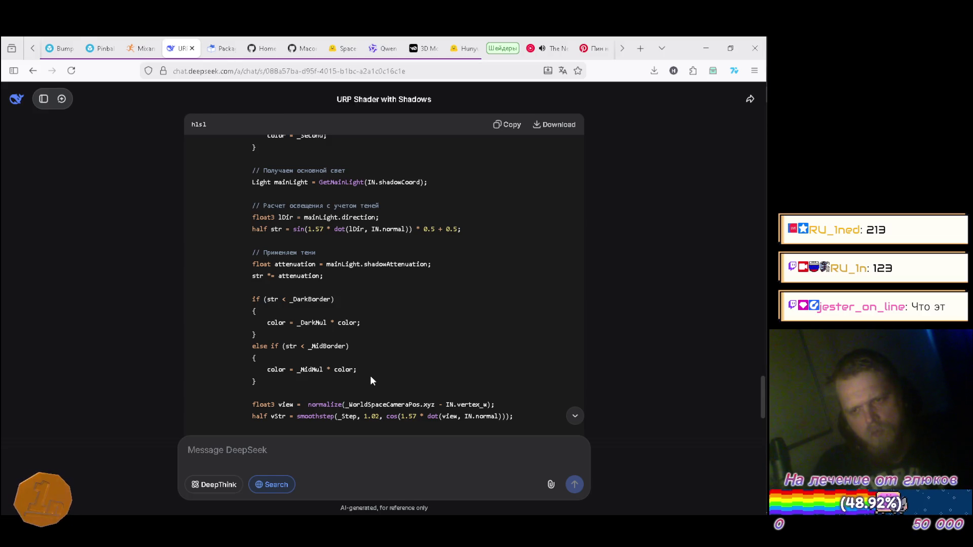
Step: Start rewriting line 99's strength as main.shadowAttenuation times the sine term, following DeepSeek's reference
key(alt+Tab)
text();)
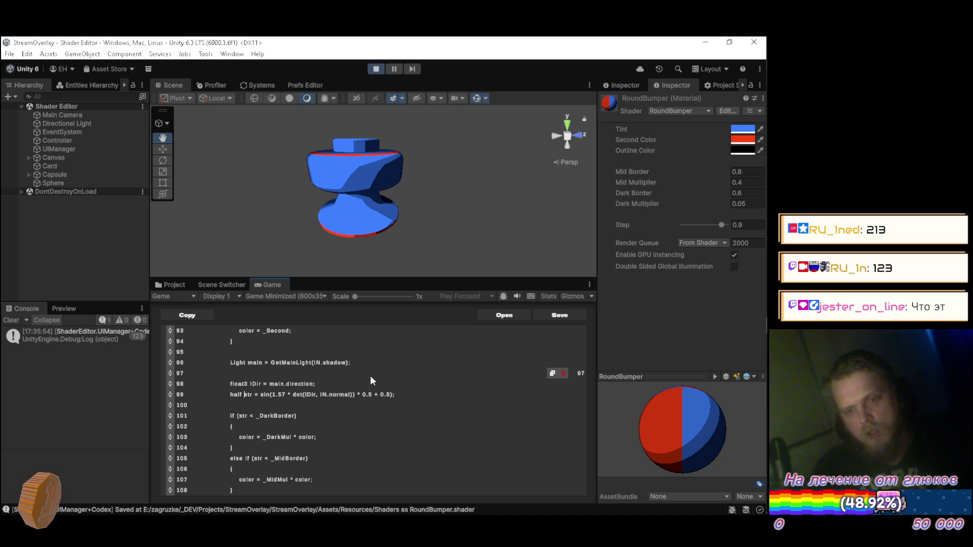
text(()
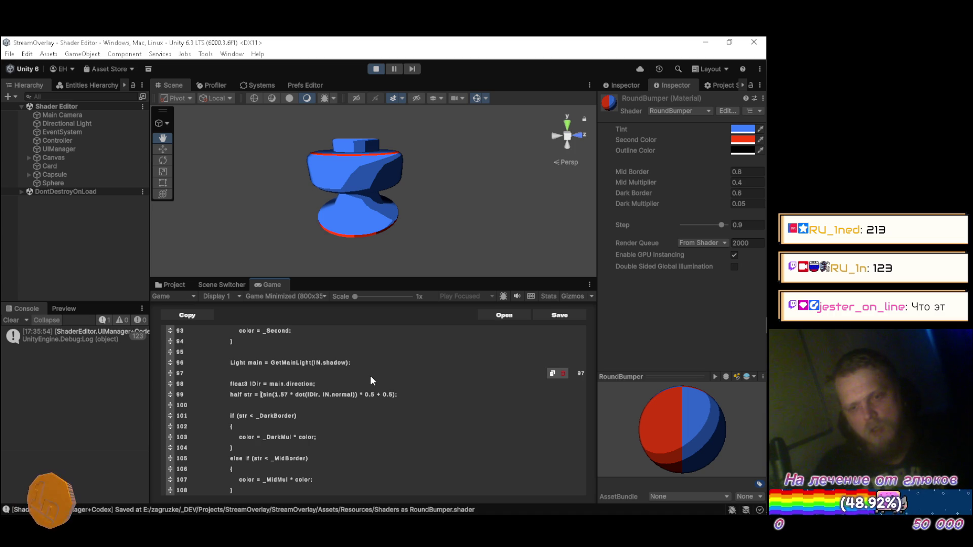
text(main.)
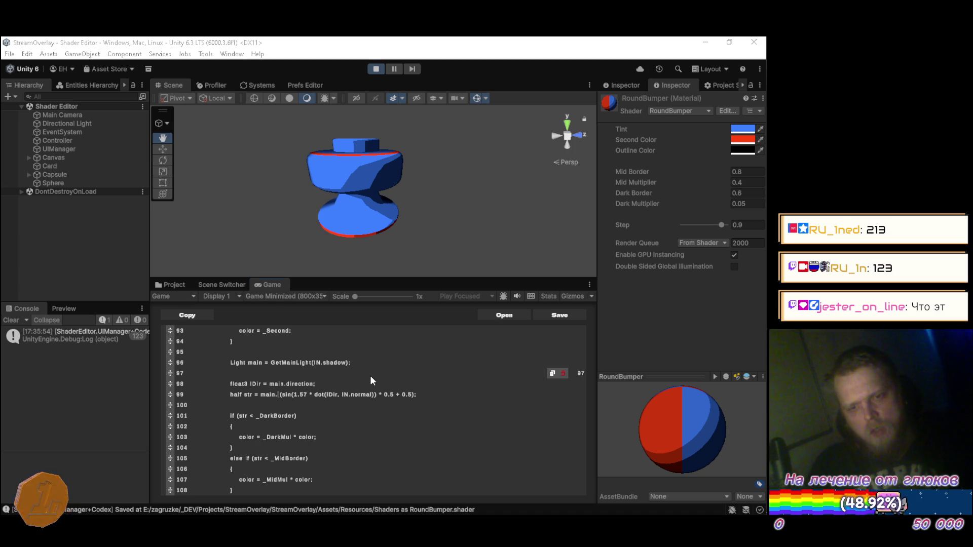
key(alt+Tab)
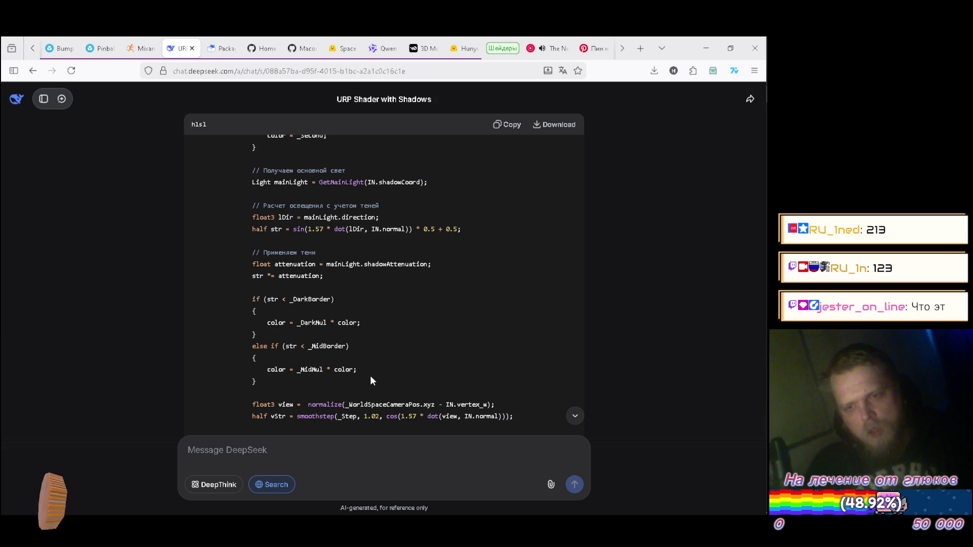
key(alt+Tab)
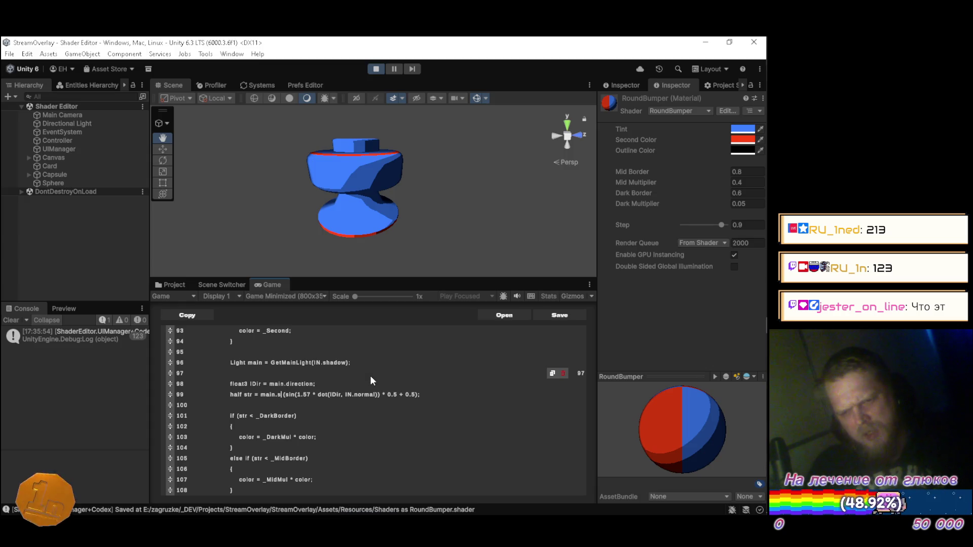
text(hadowA)
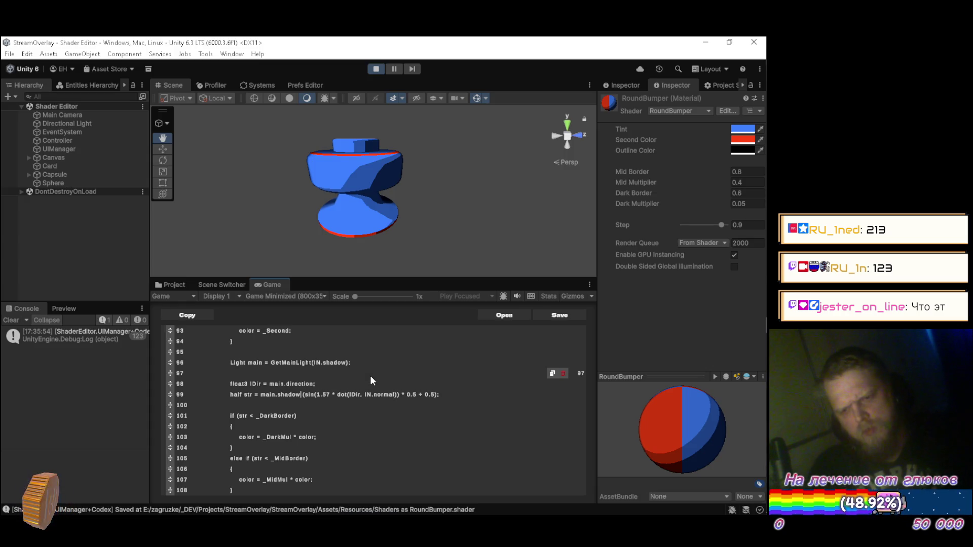
Step: Complete the word shadowAttenuation on line 99 and save the RoundBumper shader
key(alt+Tab)
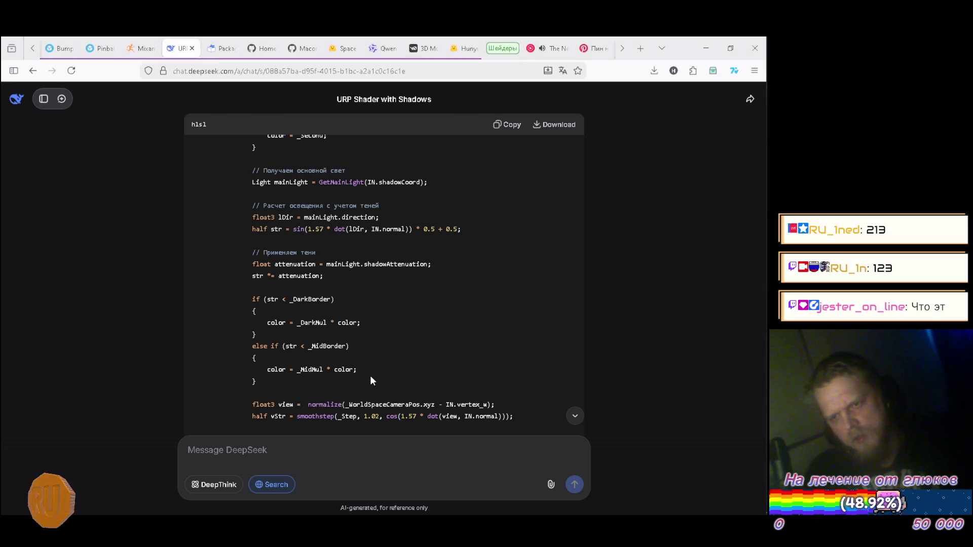
key(alt+Tab)
text(ttenut)
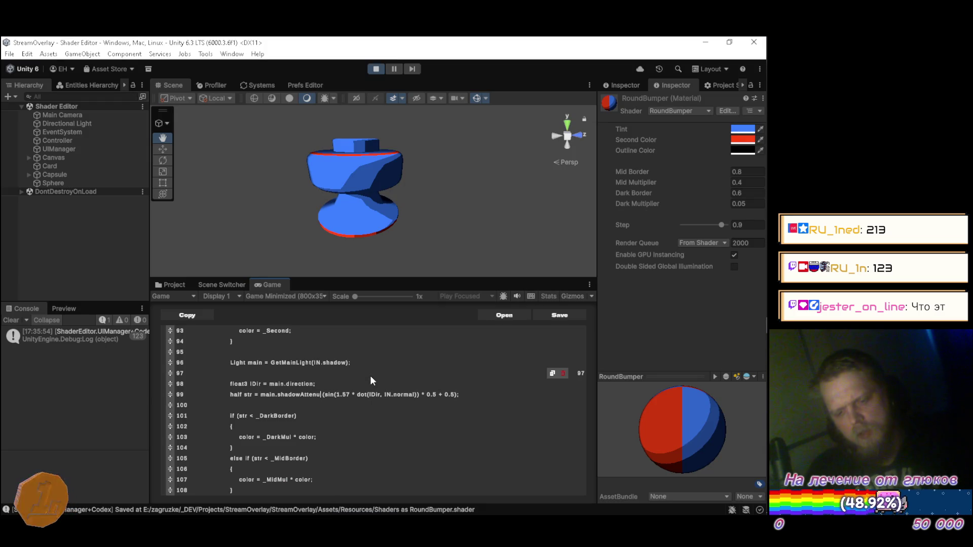
key(BackSpace)
text(ation *)
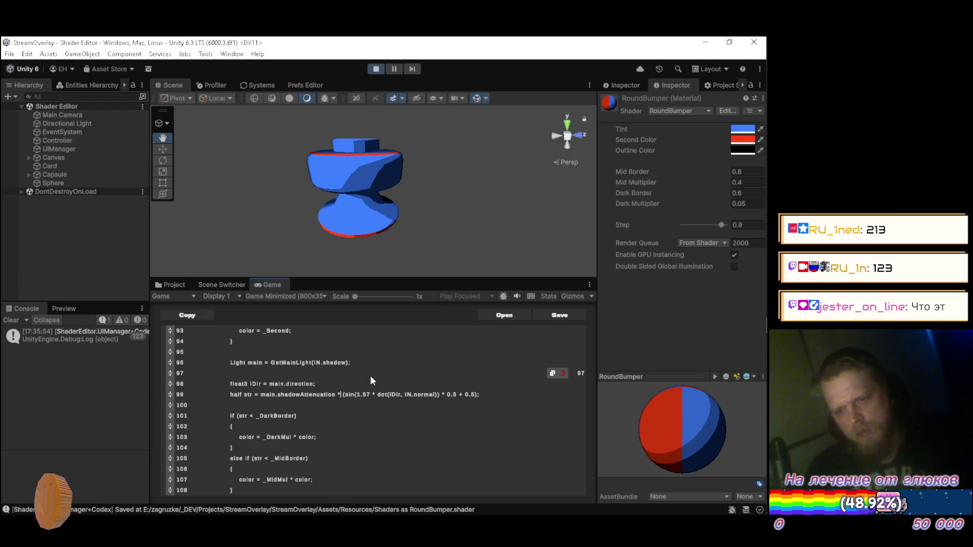
key(alt+Tab)
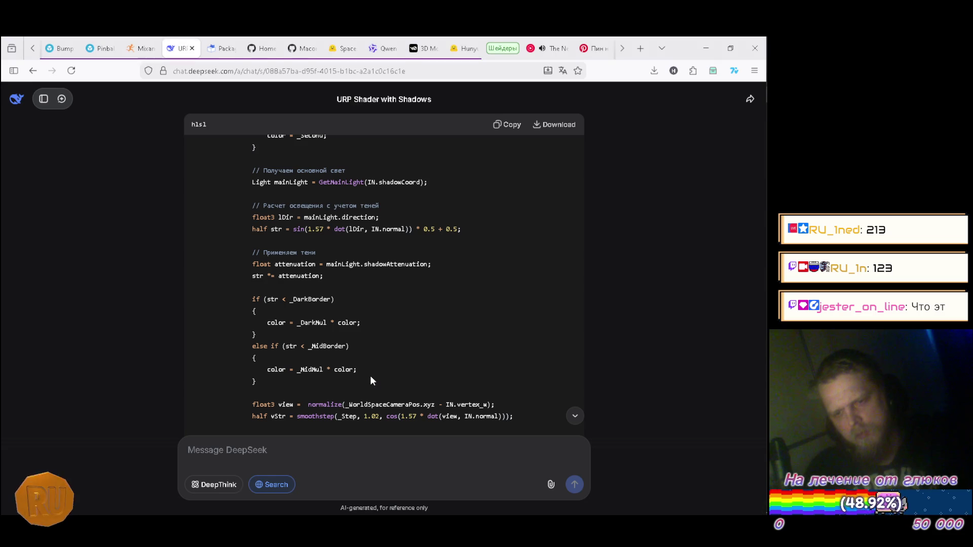
key(alt+Tab)
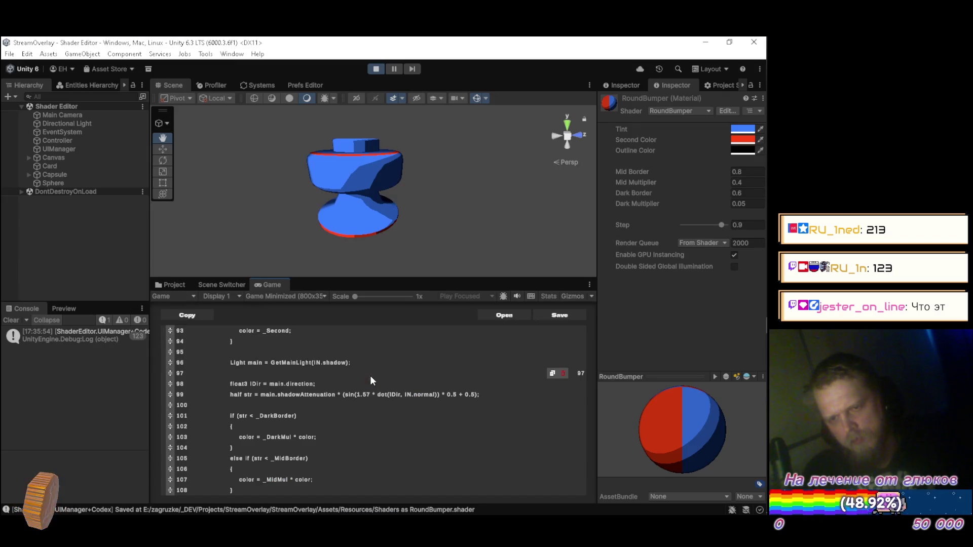
key(ctrl+s)
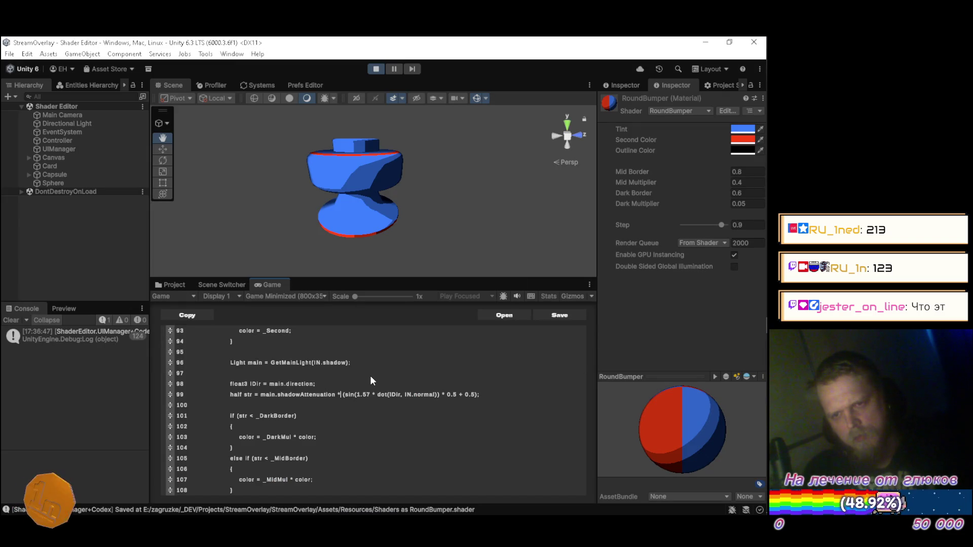
key(alt+Tab)
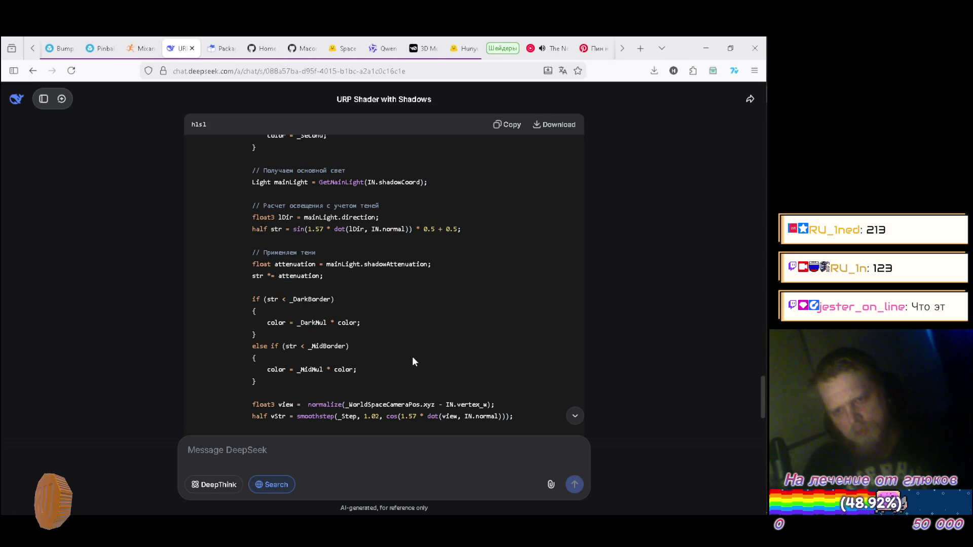
scroll(430, 332, down, 2)
scroll(403, 271, down, 1)
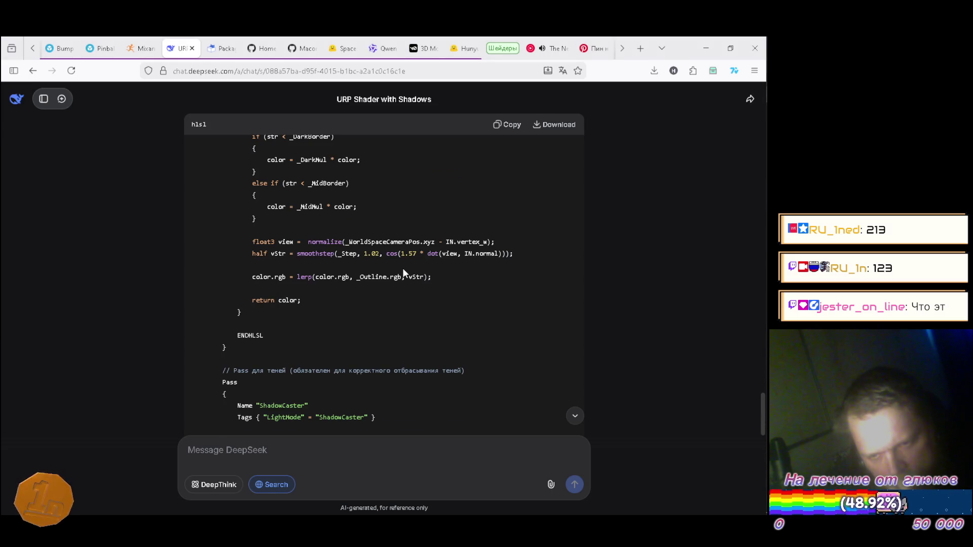
scroll(349, 333, down, 1)
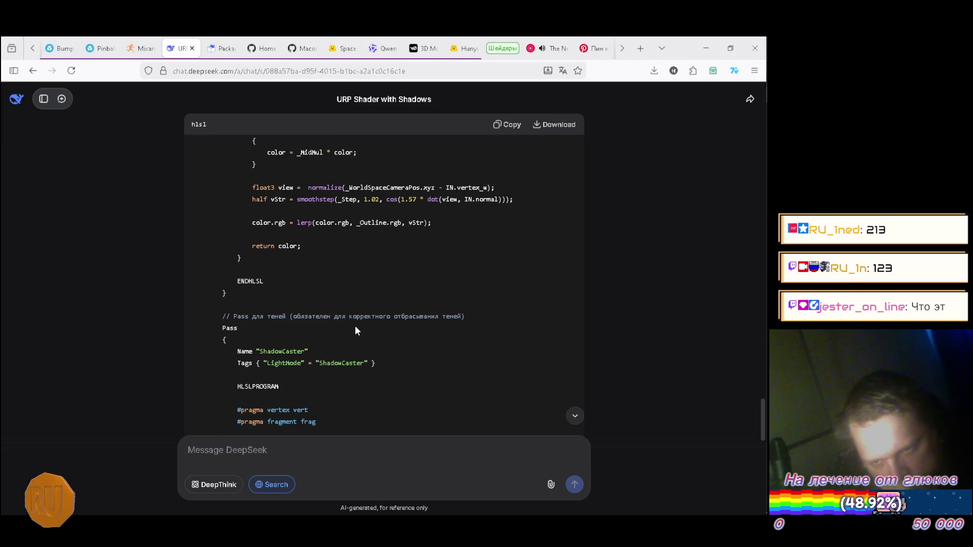
scroll(357, 330, down, 1)
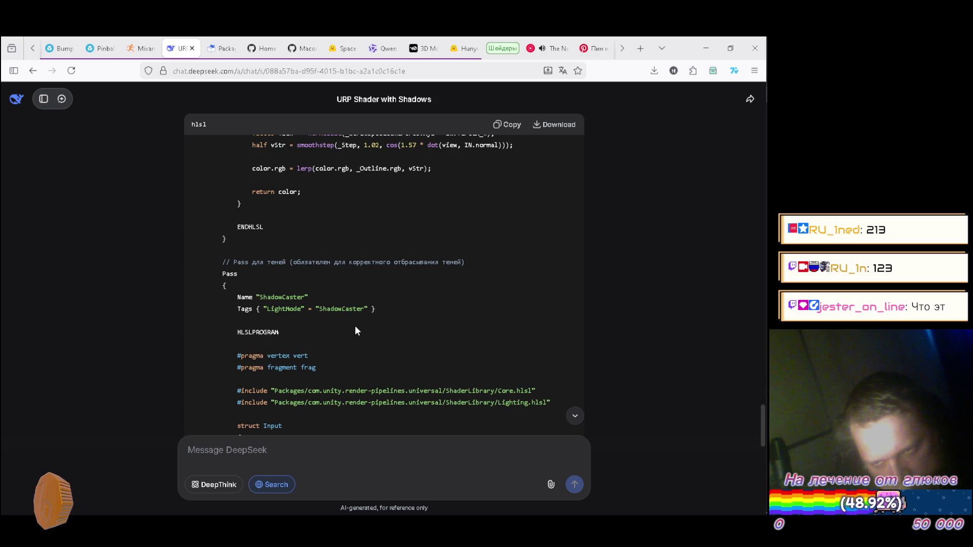
scroll(356, 330, down, 1)
scroll(356, 331, down, 1)
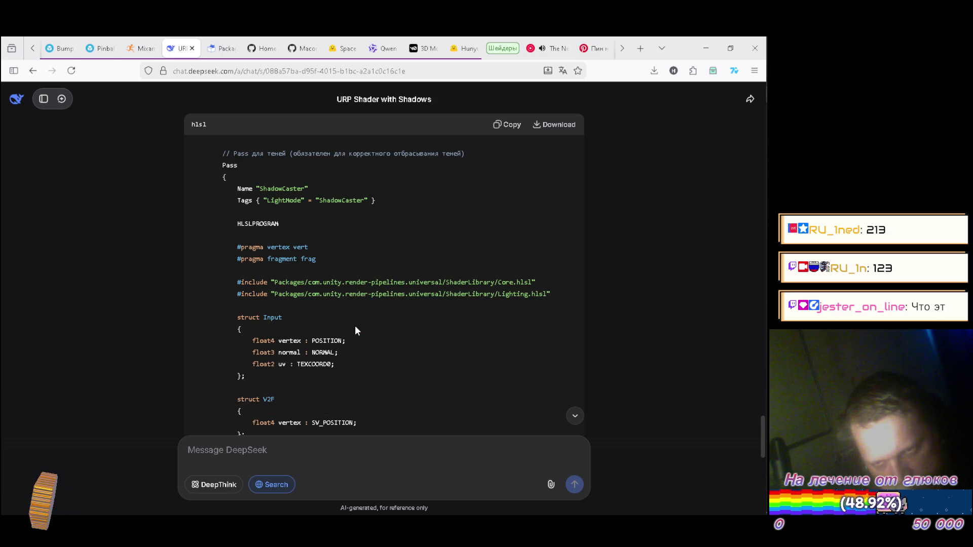
scroll(357, 330, down, 1)
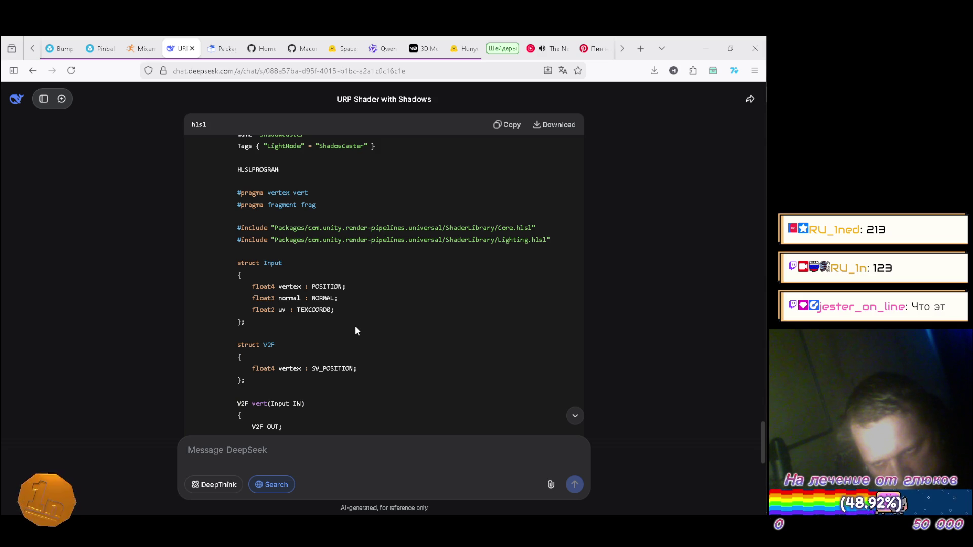
scroll(356, 331, up, 3)
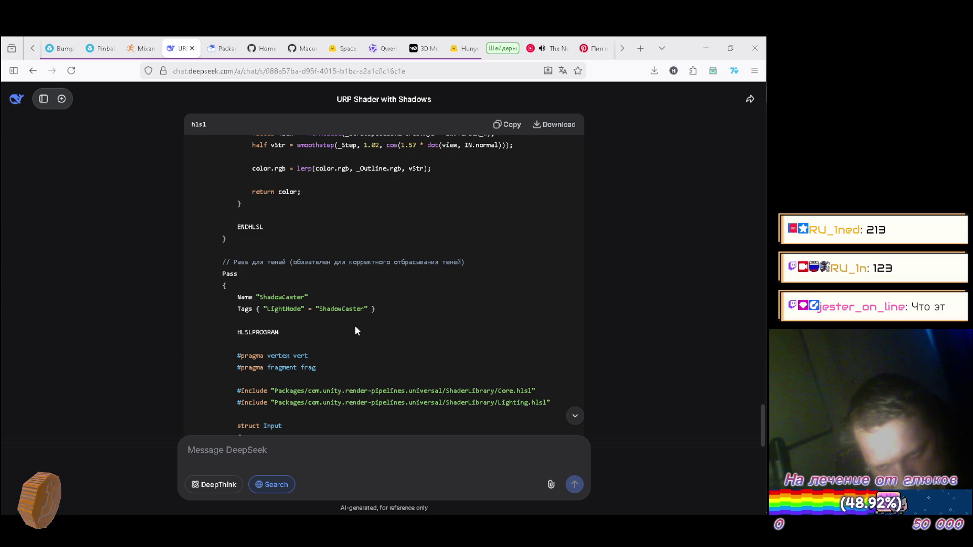
scroll(355, 330, down, 8)
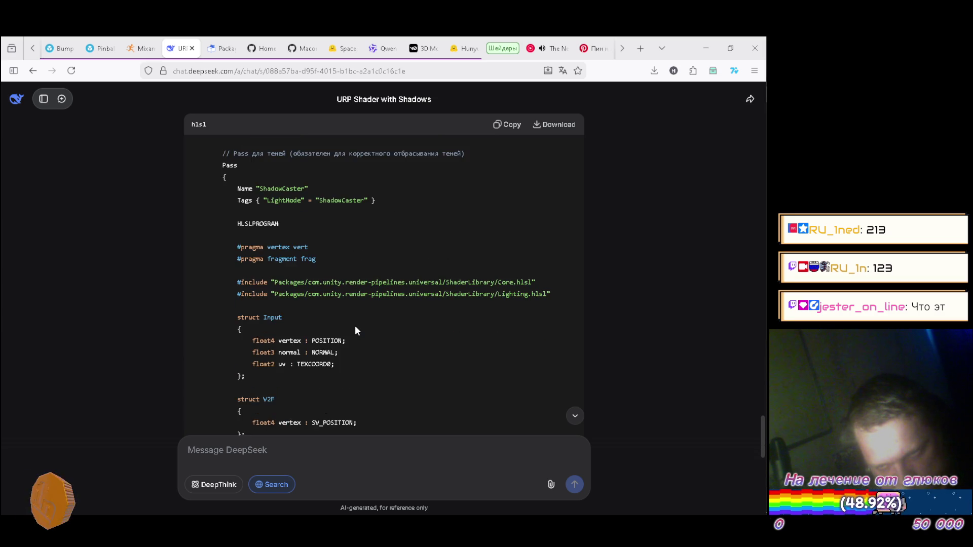
scroll(355, 328, down, 4)
scroll(356, 327, up, 4)
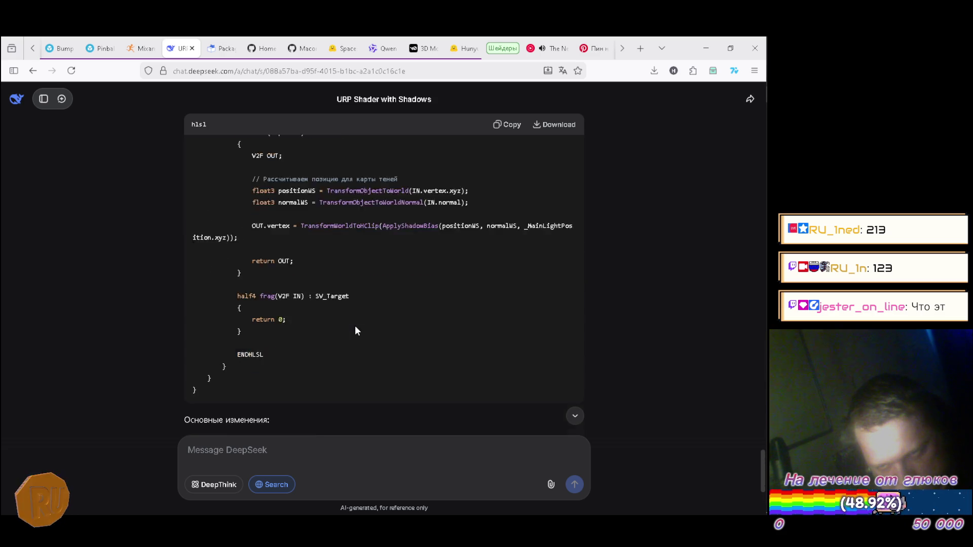
scroll(354, 330, down, 5)
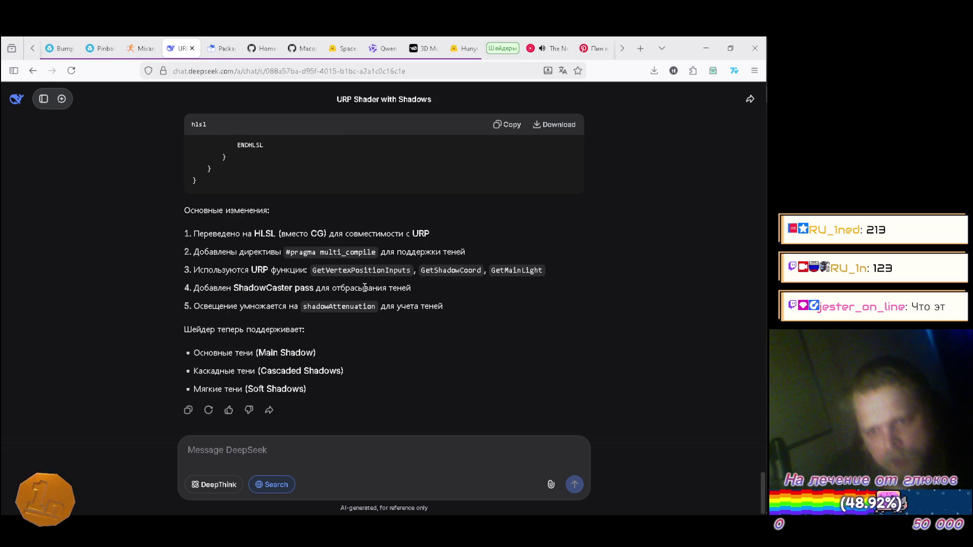
scroll(397, 357, up, 3)
scroll(394, 347, up, 4)
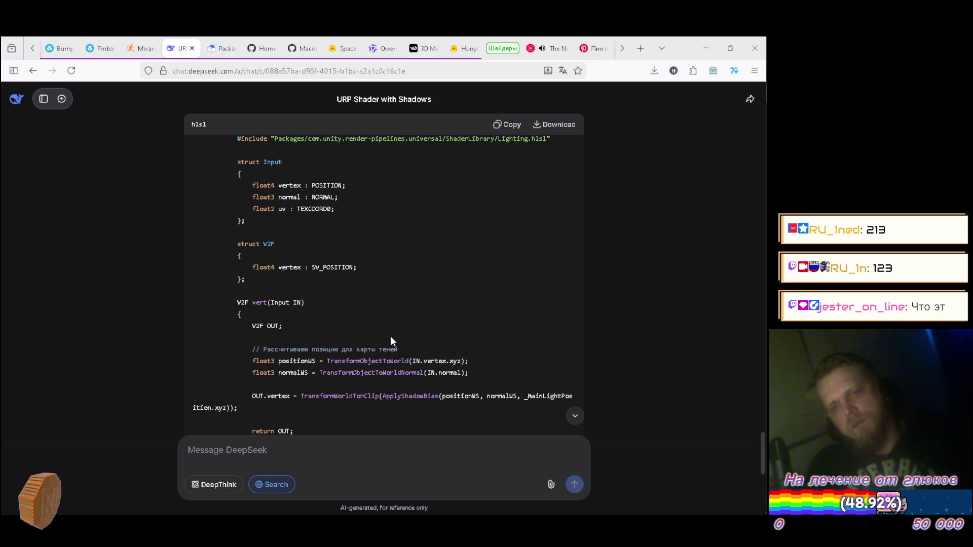
scroll(391, 336, up, 15)
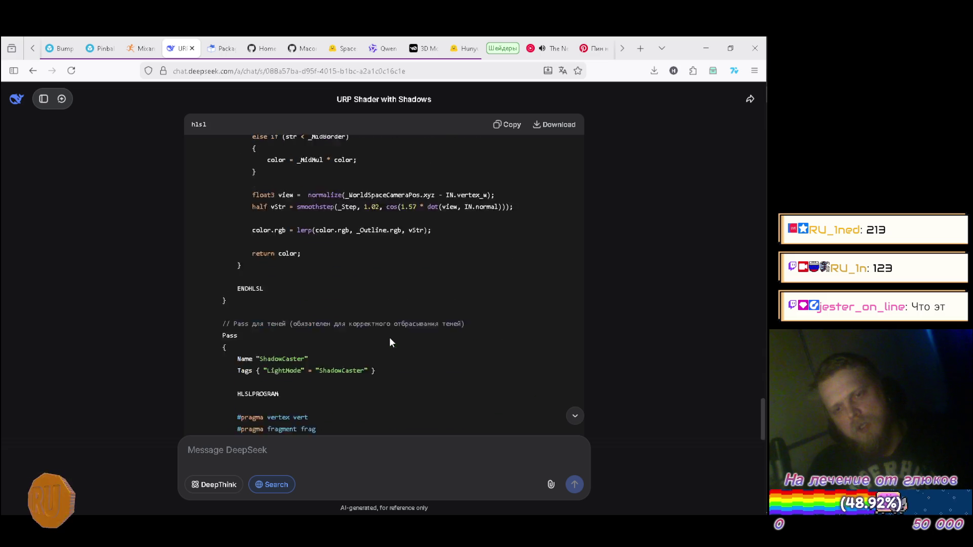
scroll(389, 338, up, 18)
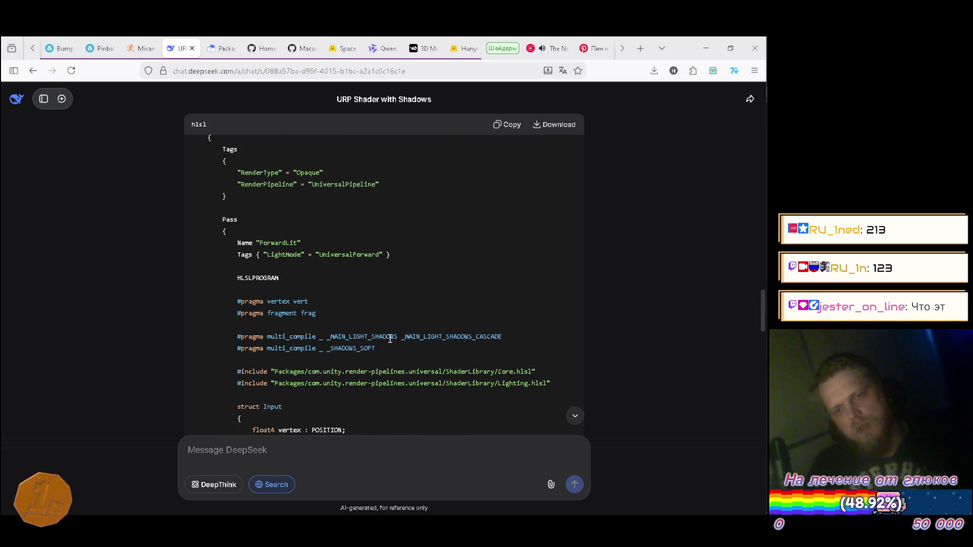
scroll(388, 339, down, 4)
scroll(389, 344, up, 5)
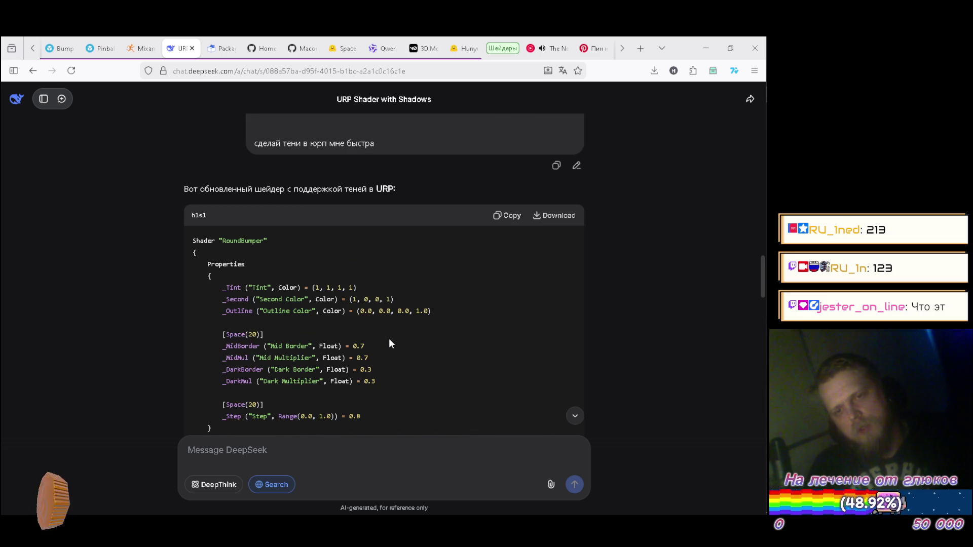
scroll(390, 343, down, 5)
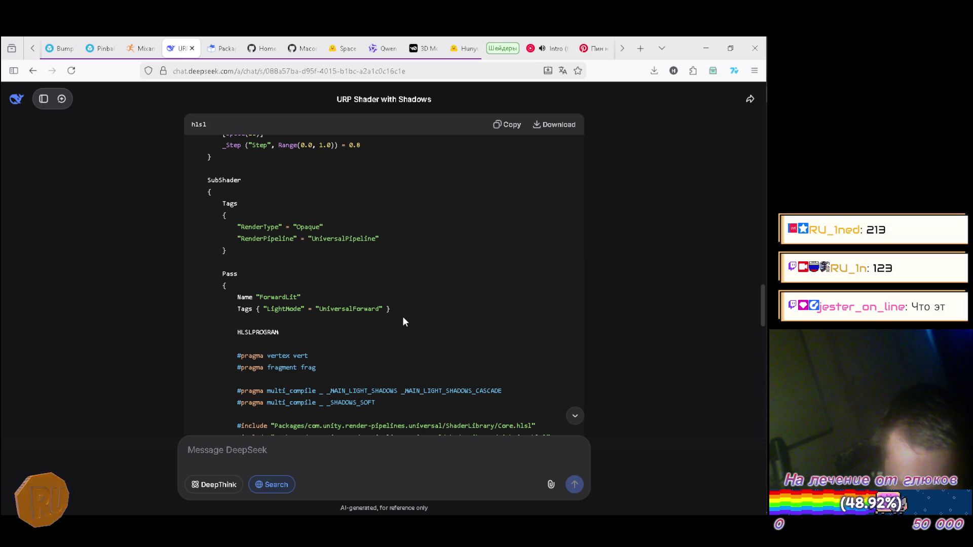
scroll(404, 318, down, 4)
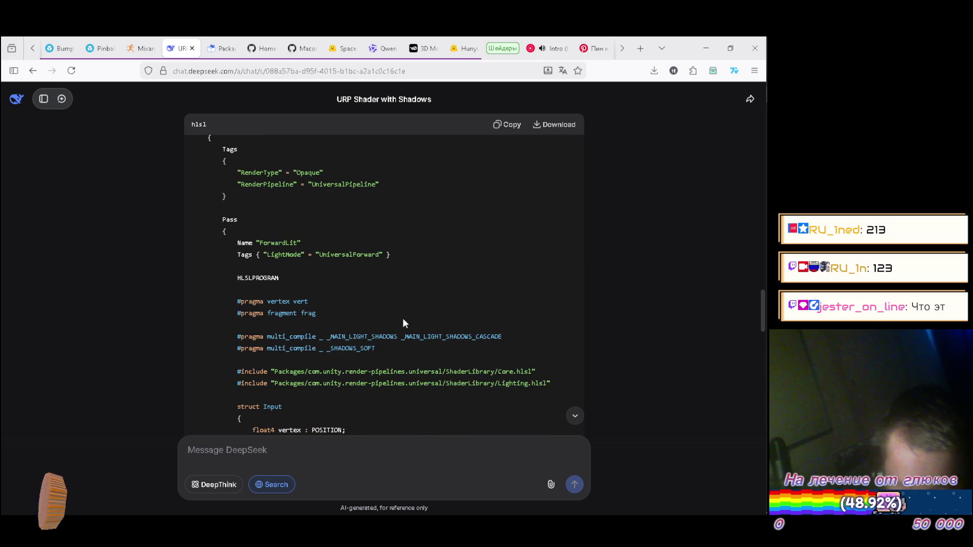
scroll(401, 319, down, 15)
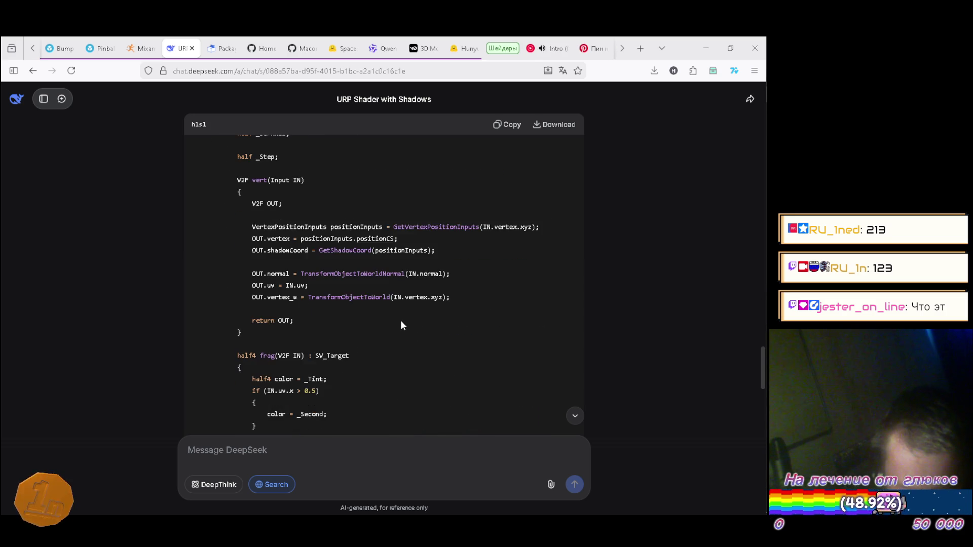
scroll(402, 323, down, 5)
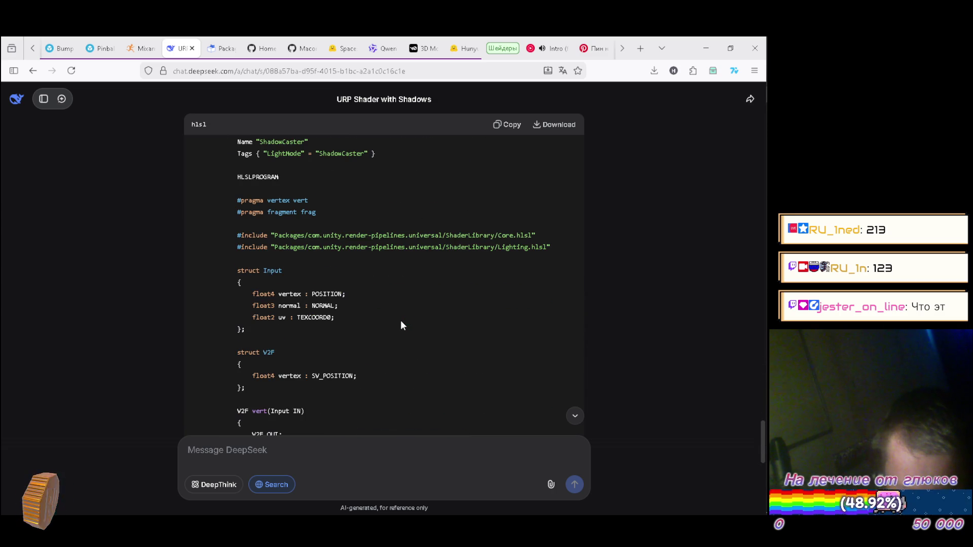
scroll(401, 322, down, 2)
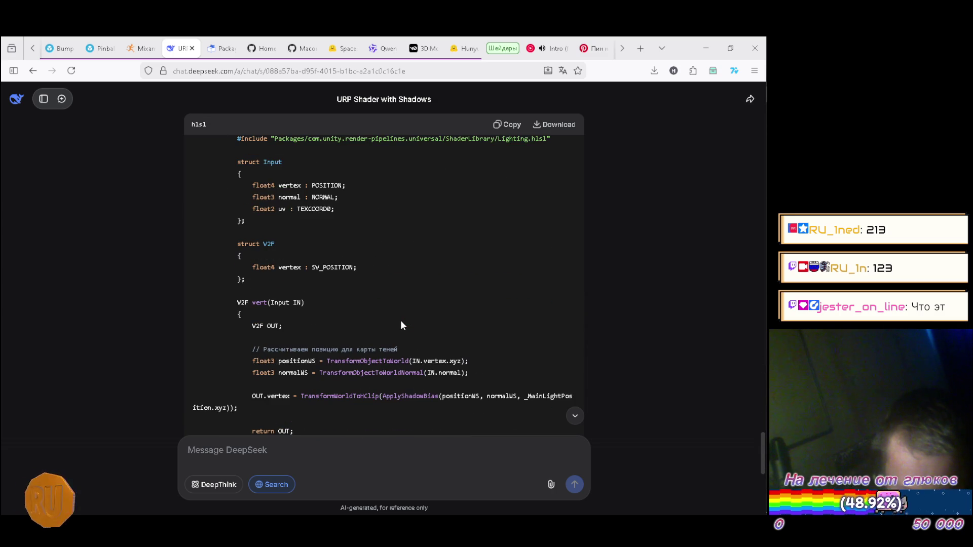
scroll(400, 322, up, 1)
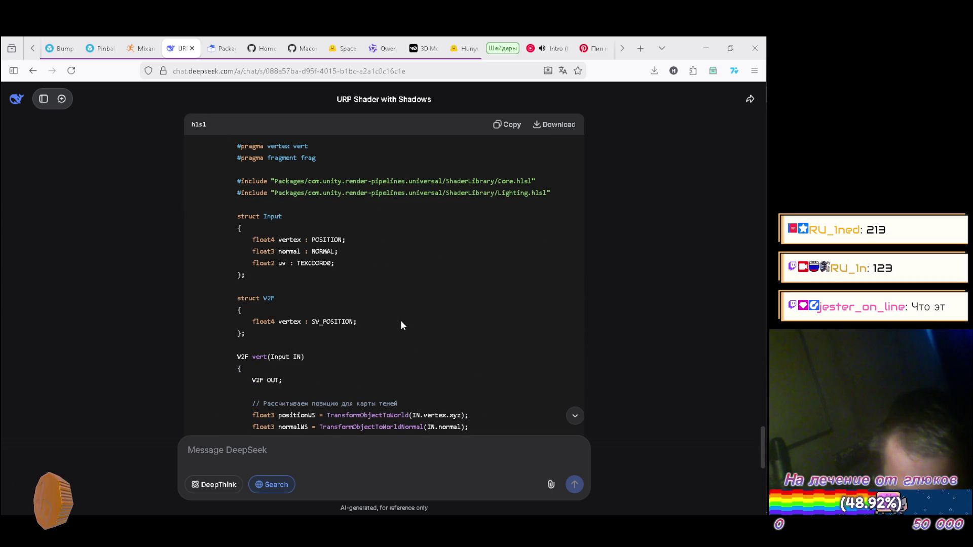
scroll(401, 322, down, 1)
scroll(401, 320, up, 4)
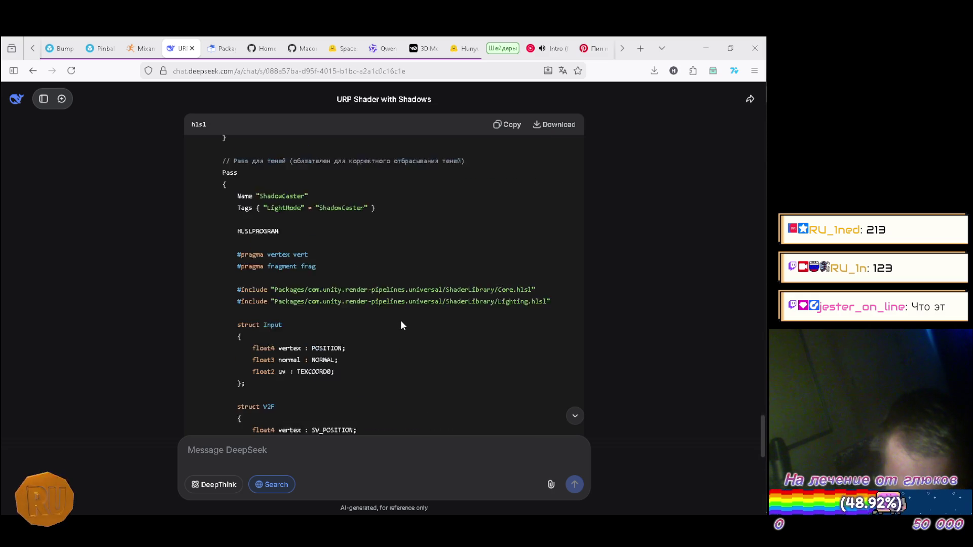
scroll(400, 320, down, 2)
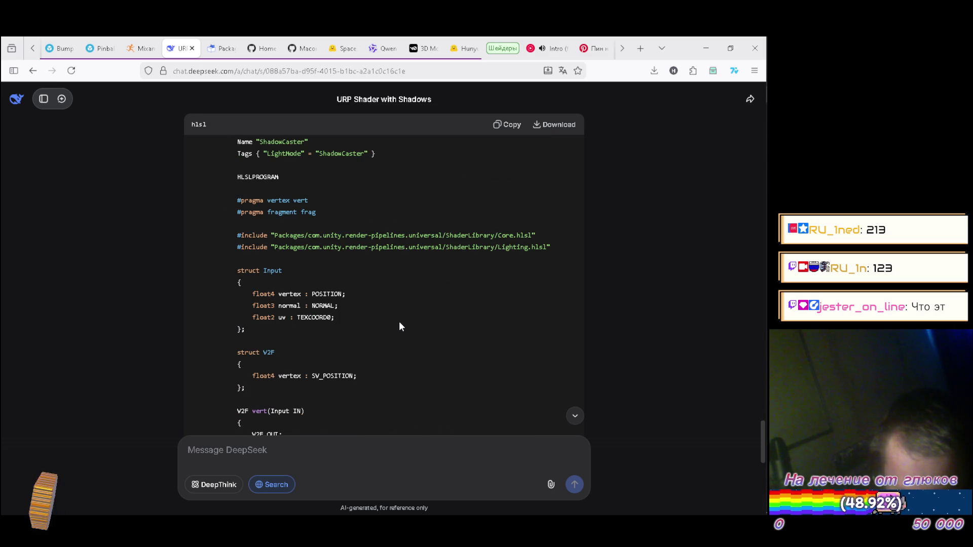
scroll(399, 326, down, 2)
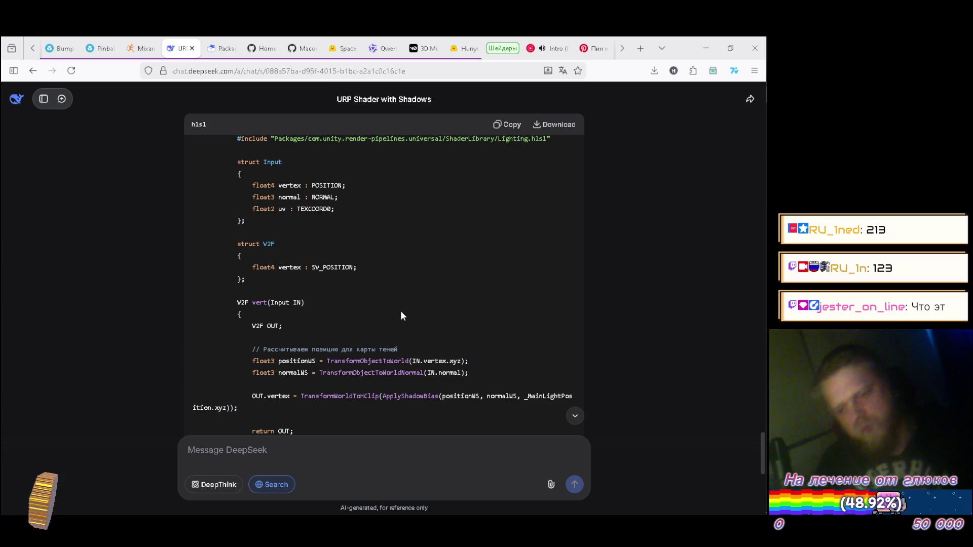
key(alt+Tab)
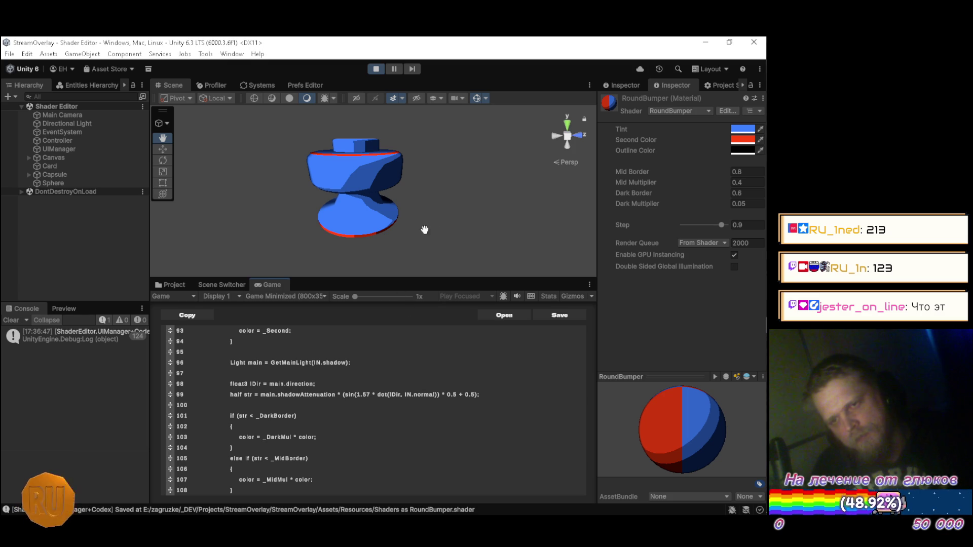
Step: Orbit the Scene view to inspect the bumper's toon shading, then scroll DeepSeek's list of shader changes
mouse_move(452, 202)
mouse_down()
mouse_move(393, 168)
mouse_move(254, 174)
mouse_move(258, 199)
mouse_move(264, 180)
mouse_move(503, 231)
mouse_move(434, 228)
mouse_move(408, 211)
mouse_up()
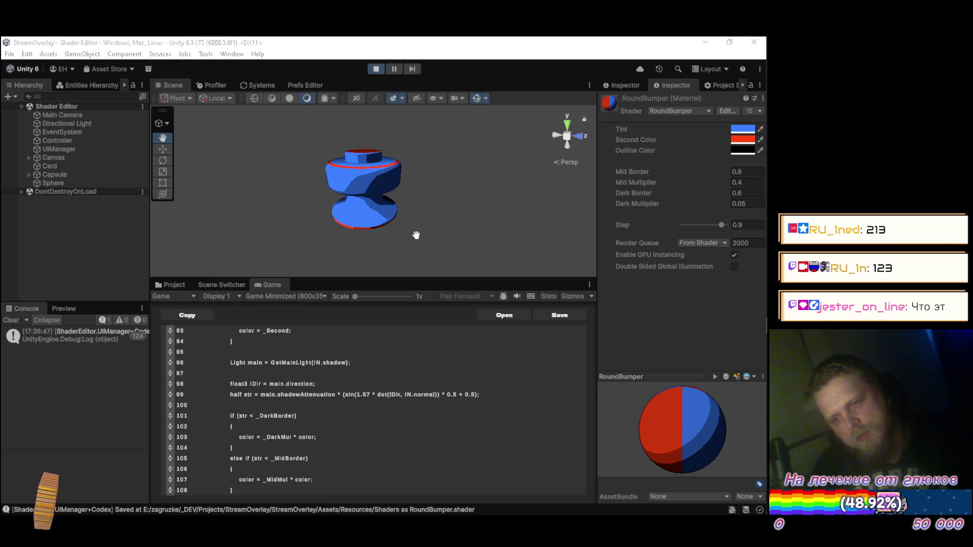
key(alt+Tab)
scroll(389, 251, down, 4)
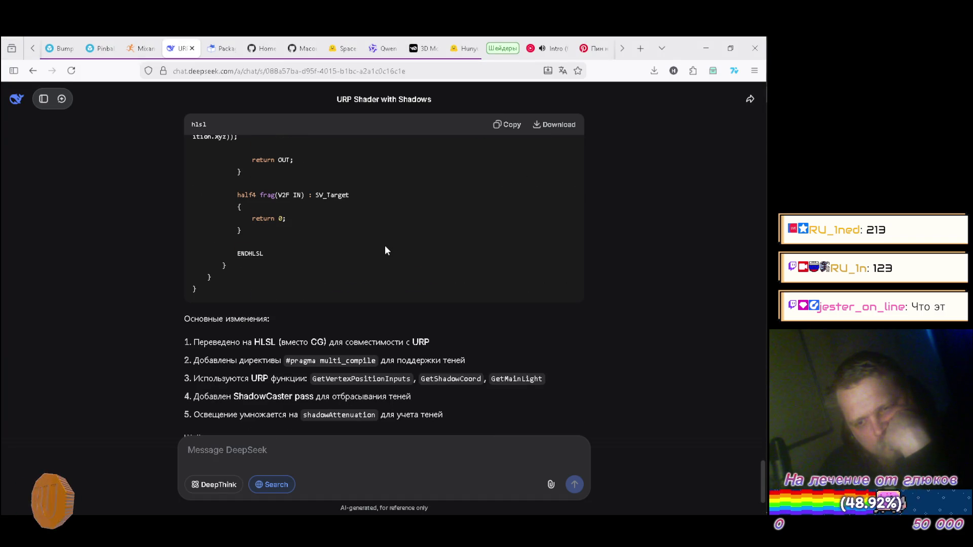
scroll(385, 246, down, 2)
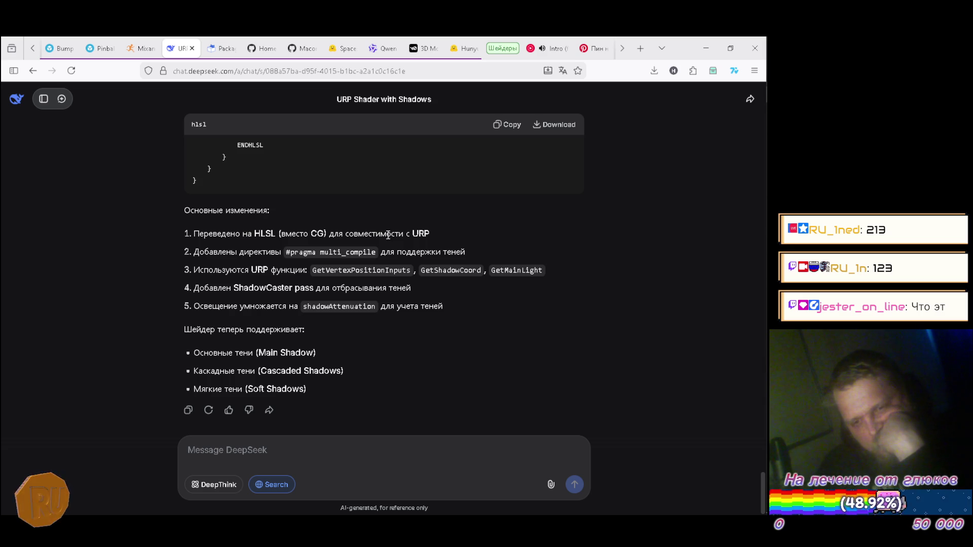
scroll(387, 234, up, 15)
scroll(387, 236, up, 15)
scroll(387, 236, down, 15)
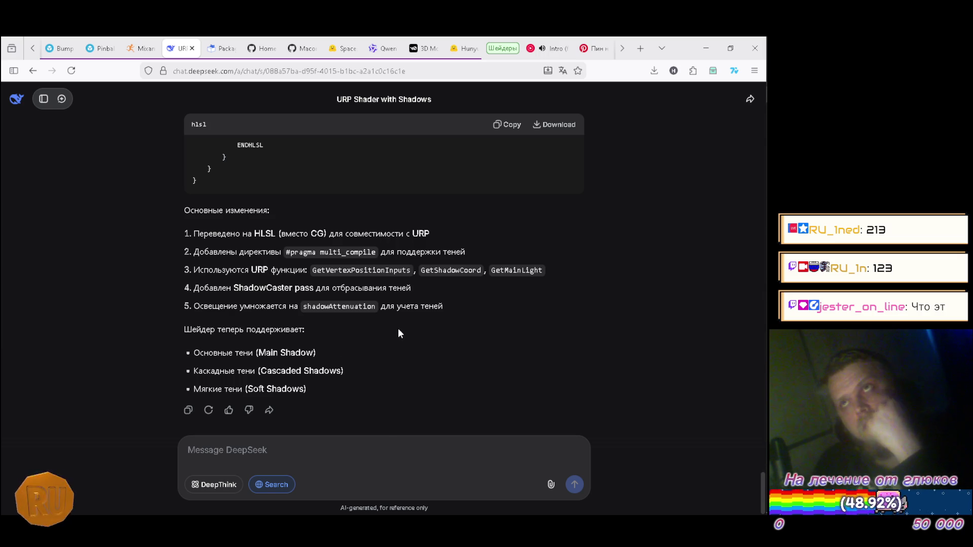
key(alt+Tab)
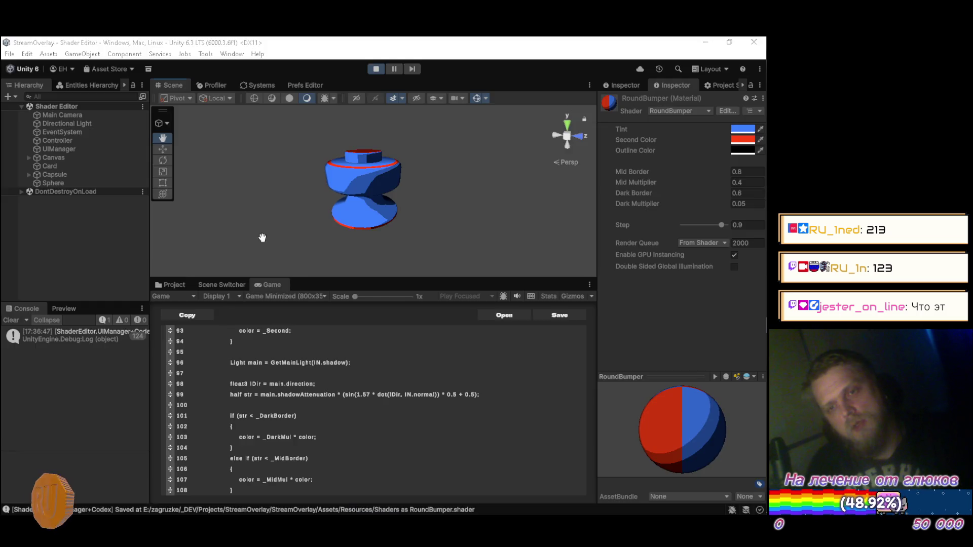
Step: Switch YouTube Music playback from Target Practice to Fort Minor's 'Kenji' in the up-next queue
key(alt+Tab)
click(553, 47)
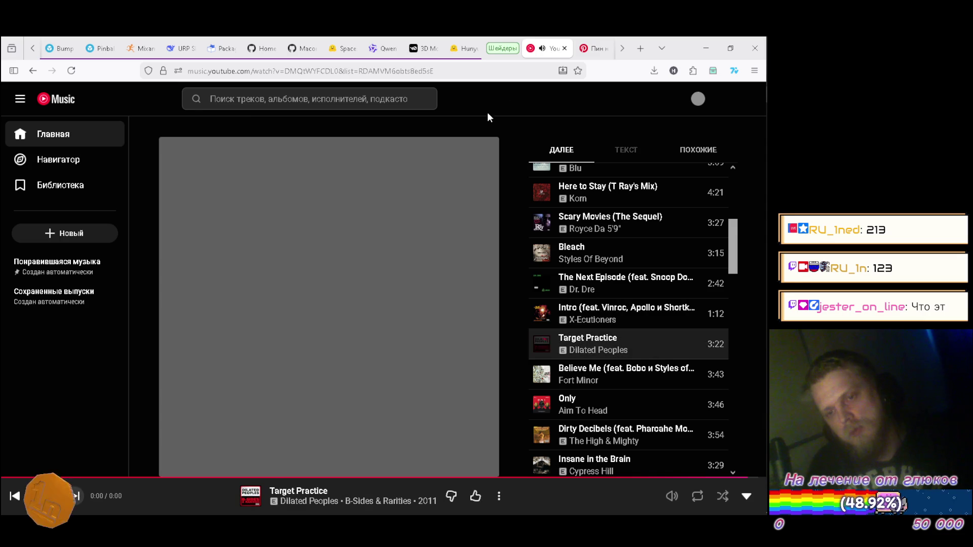
scroll(641, 197, down, 2)
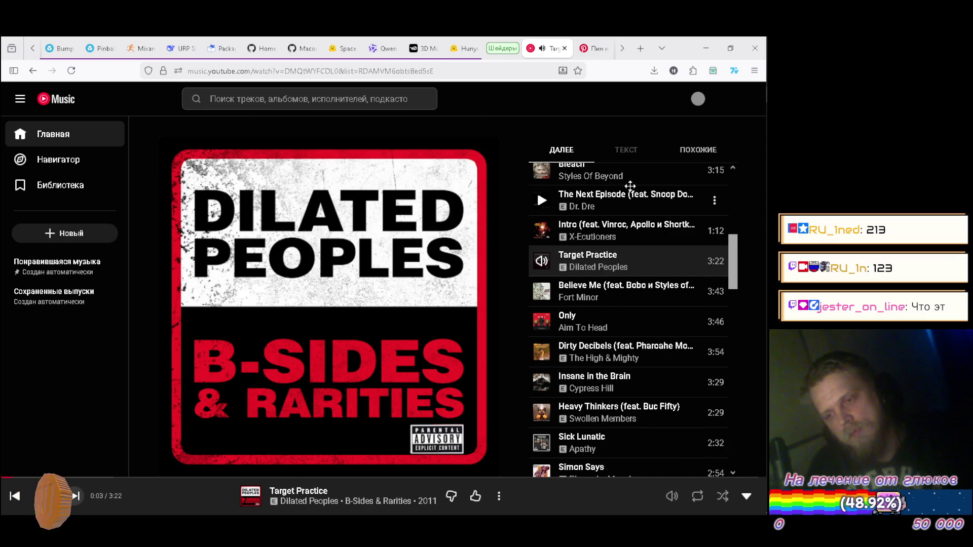
scroll(630, 186, down, 2)
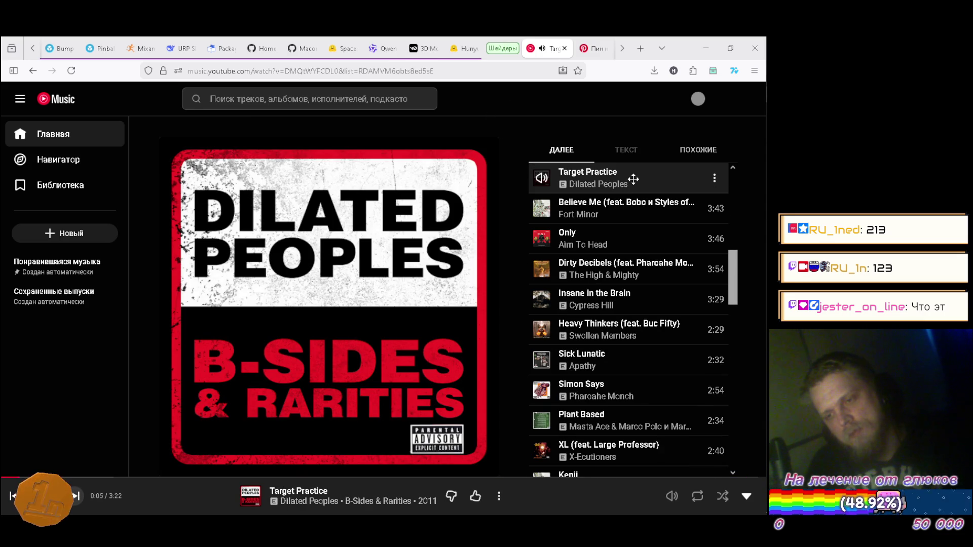
scroll(626, 163, down, 2)
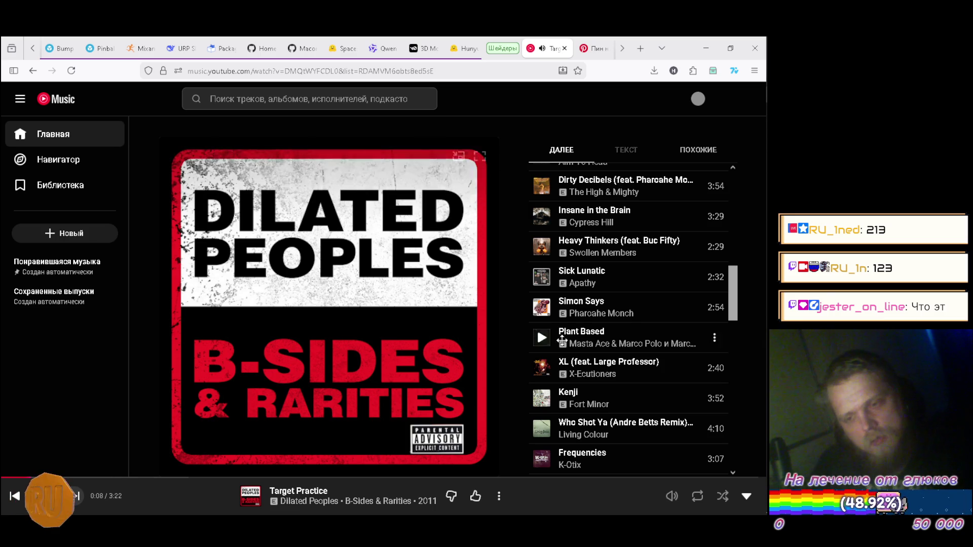
click(542, 399)
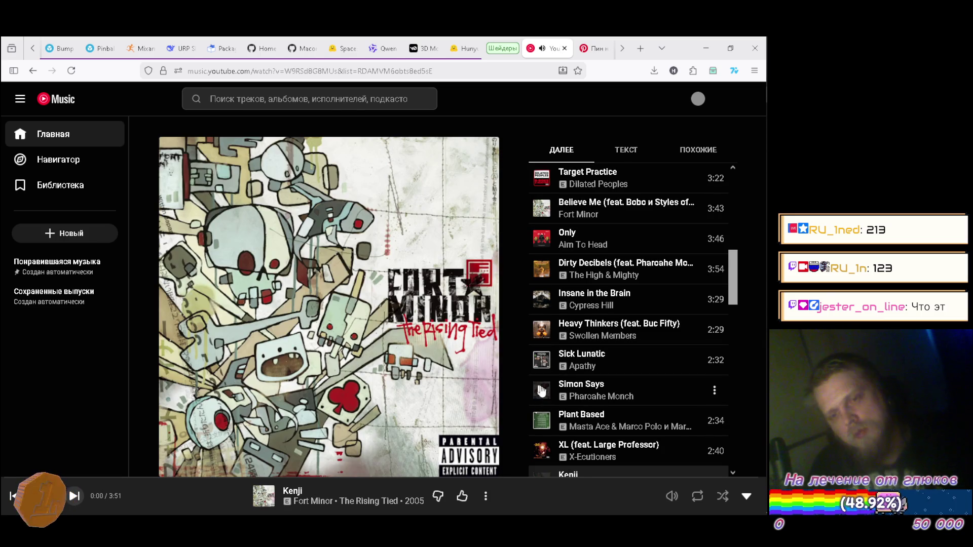
key(alt+Tab)
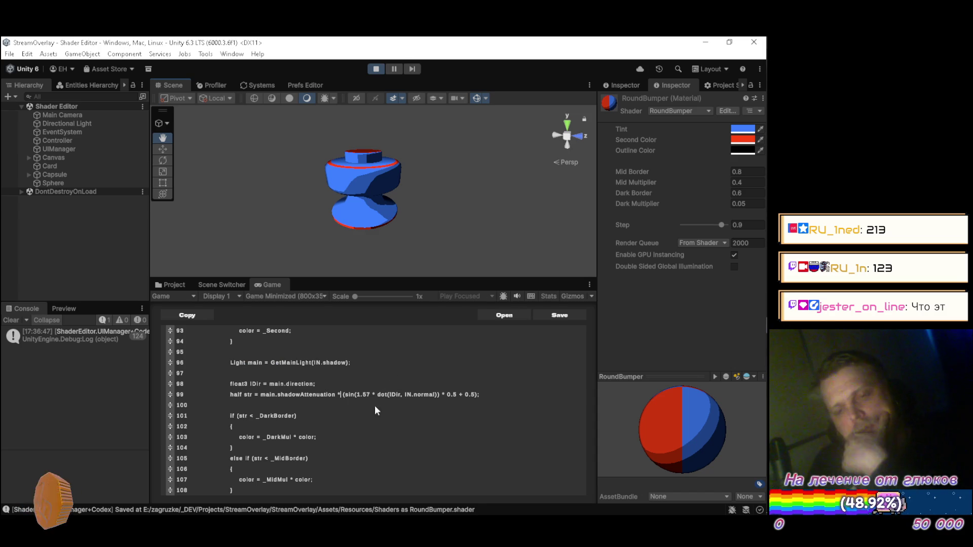
Step: Scroll through the RoundBumper shader's Input and V2F structs, material properties and vert function
scroll(382, 379, up, 6)
scroll(383, 383, up, 5)
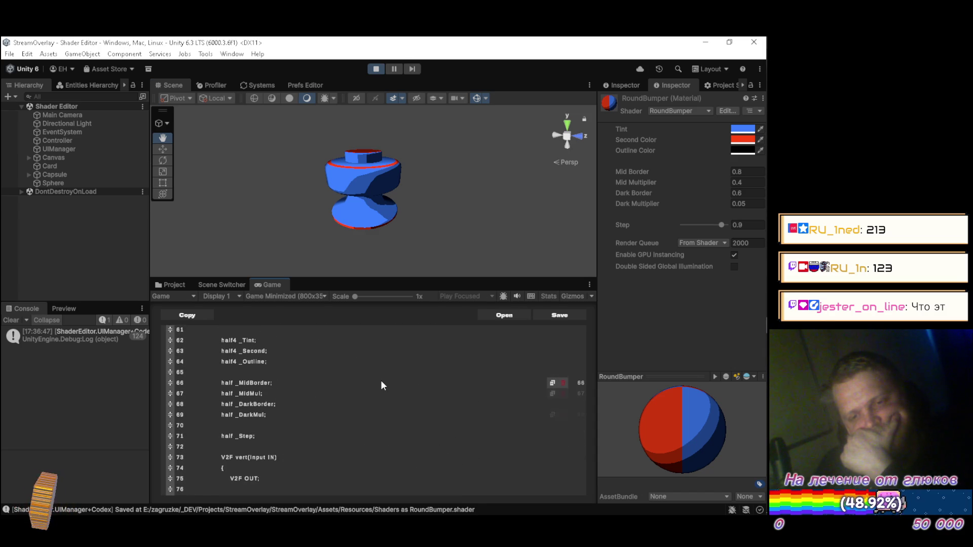
scroll(382, 385, down, 3)
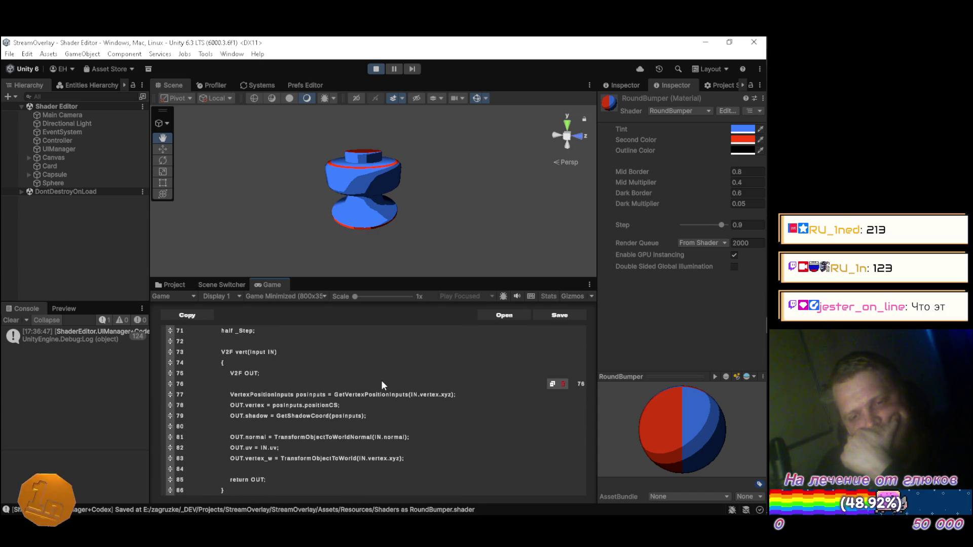
scroll(384, 382, up, 2)
scroll(382, 378, down, 3)
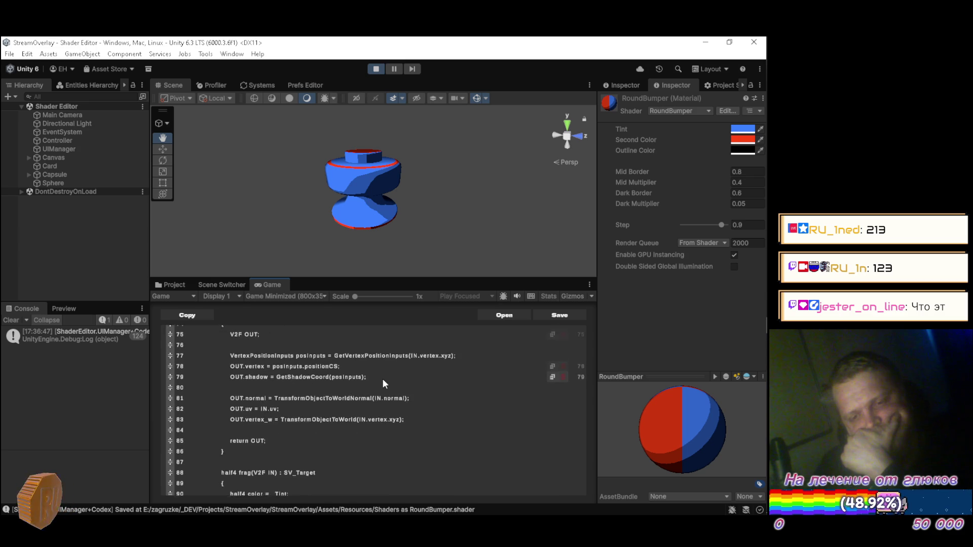
scroll(382, 379, up, 3)
scroll(382, 382, up, 5)
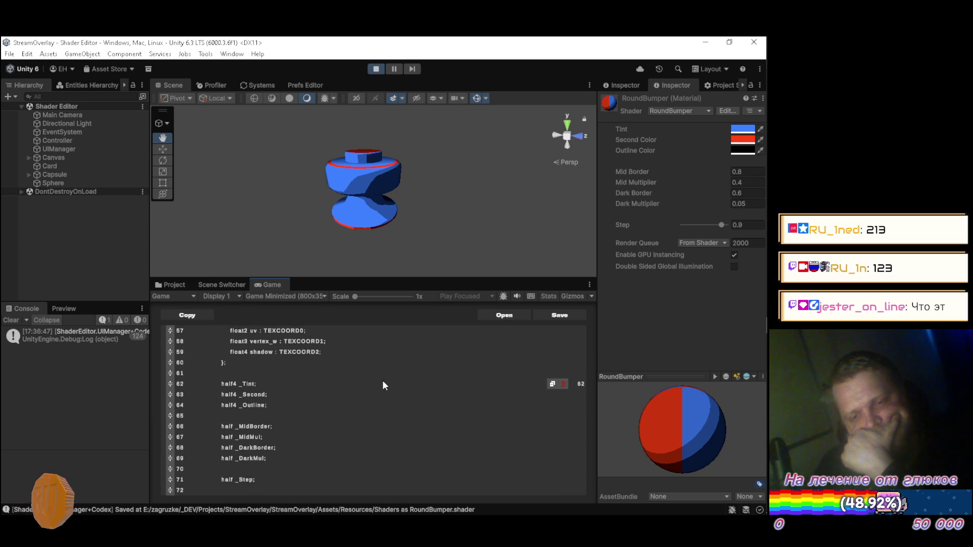
scroll(384, 381, up, 2)
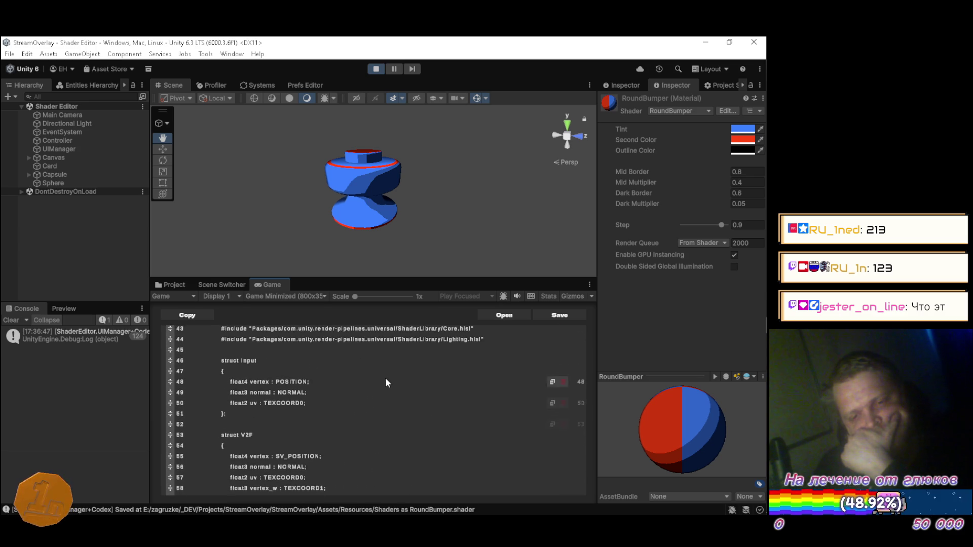
scroll(386, 377, down, 4)
scroll(387, 377, down, 3)
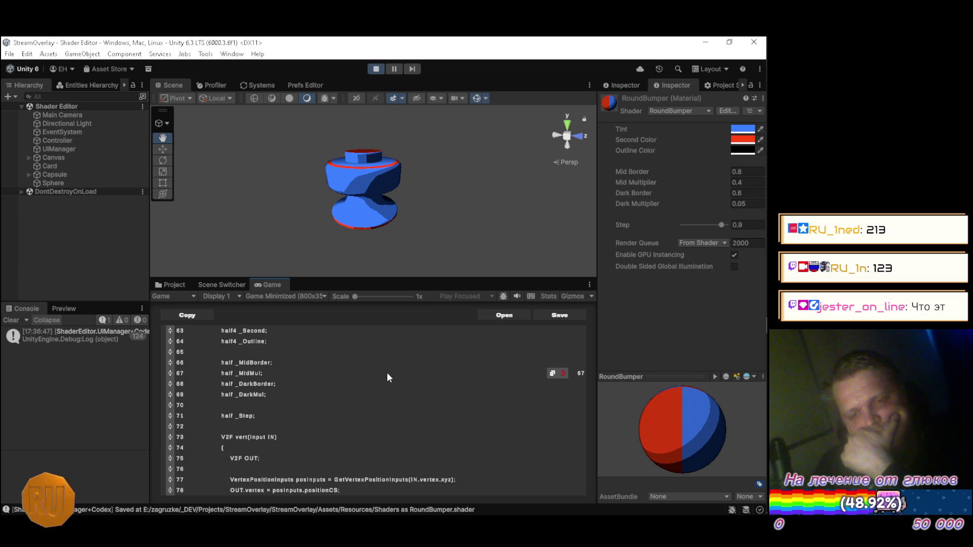
key(alt+Tab)
key(alt+Tab)
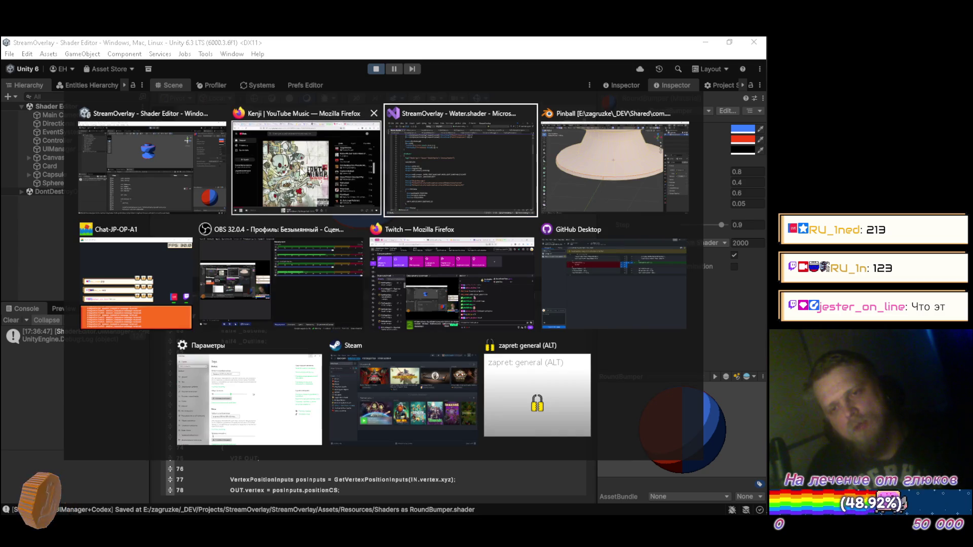
Step: Reread DeepSeek's ShadowCaster pass code: the shadow-biased vertex function and the fragment returning 0
click(306, 165)
click(180, 48)
scroll(293, 250, up, 5)
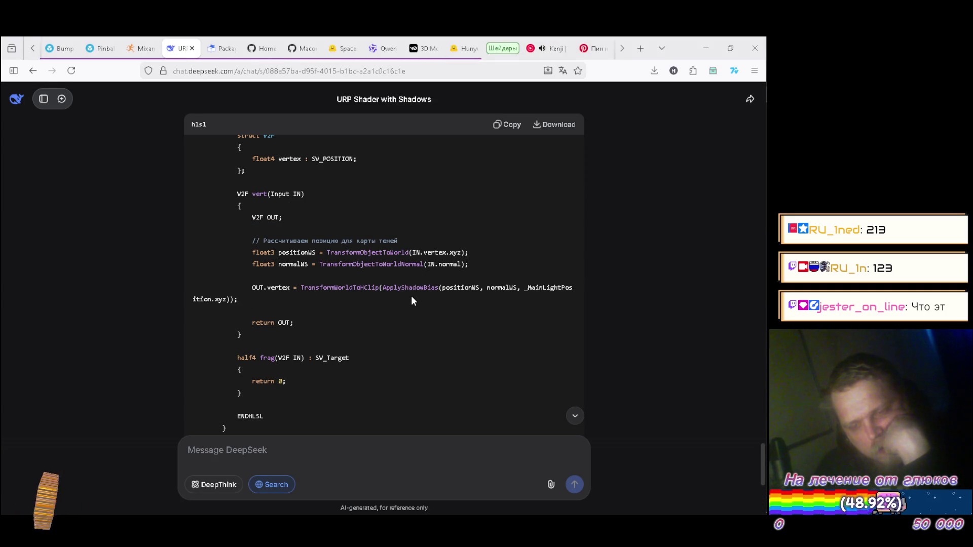
scroll(412, 297, up, 2)
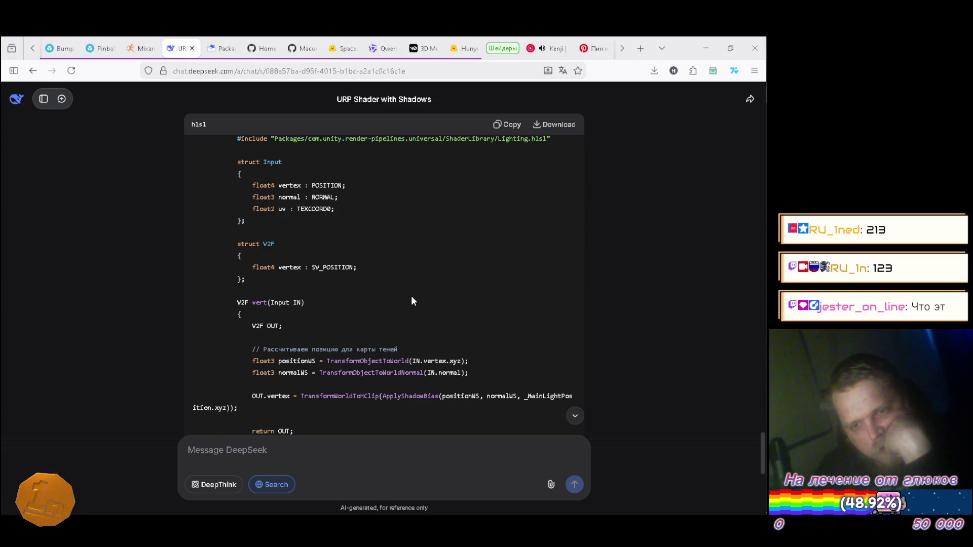
scroll(412, 301, down, 5)
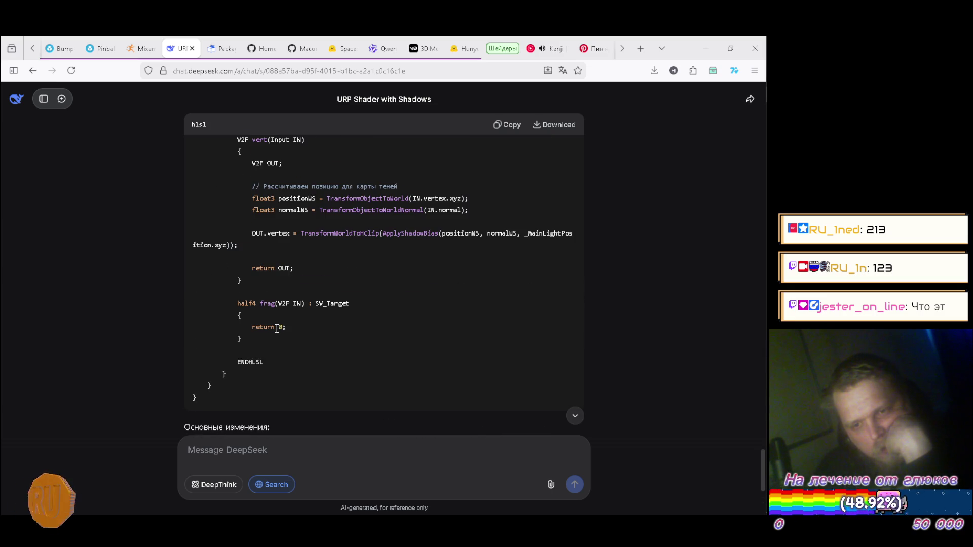
click(318, 328)
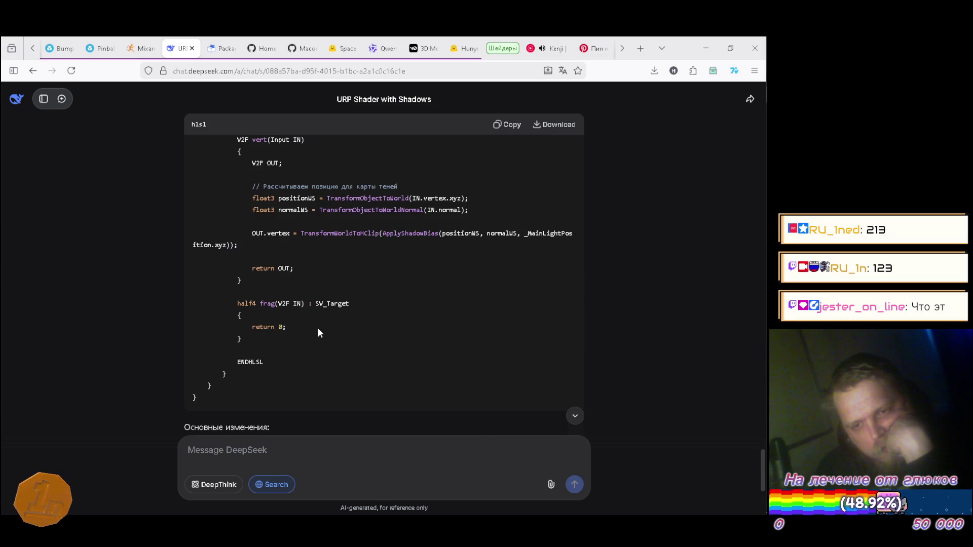
scroll(318, 330, up, 8)
scroll(319, 332, up, 2)
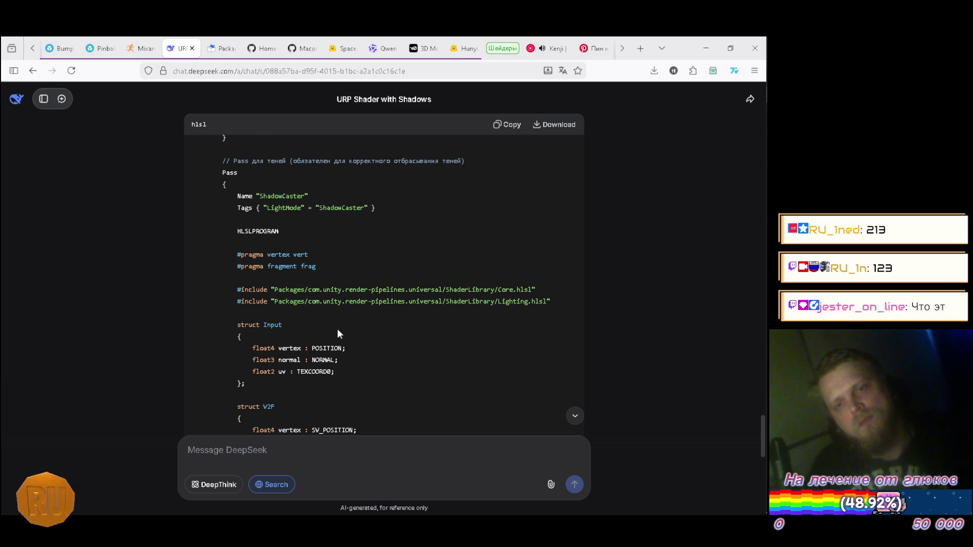
key(alt+Tab)
key(alt+Tab)
key(alt+Tab)
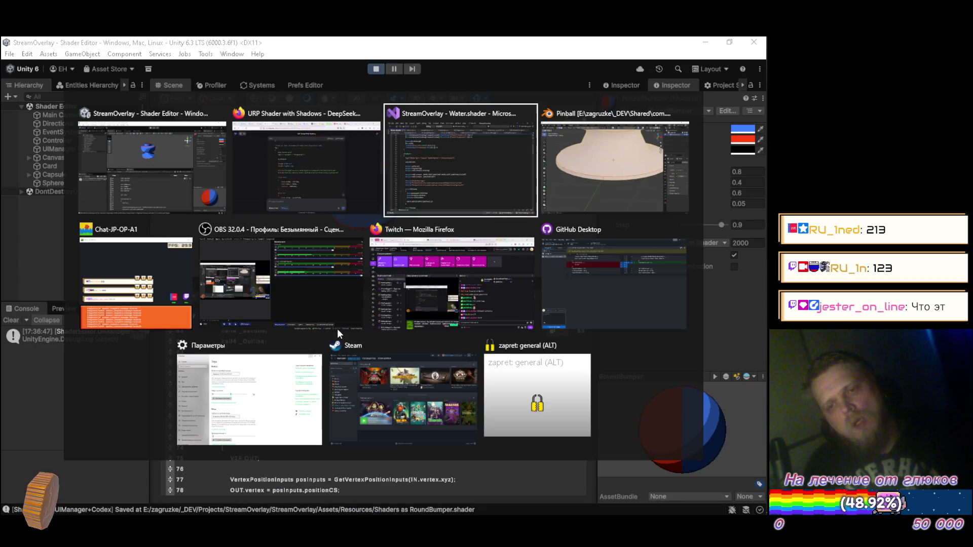
Step: Insert blank lines after the Tags block's closing brace on line 25, before the Pass
key(alt+Tab)
key(alt+Tab)
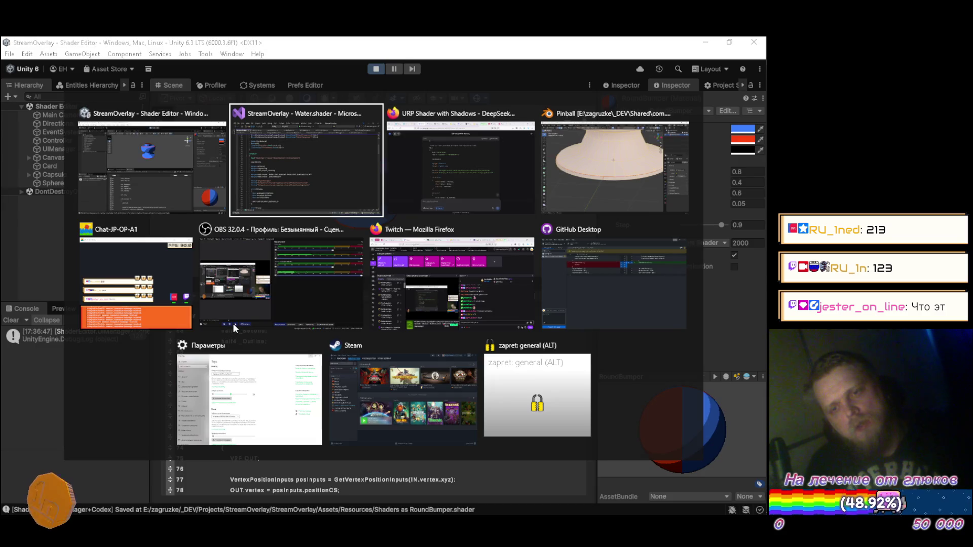
key(alt+Tab)
key(alt+Tab)
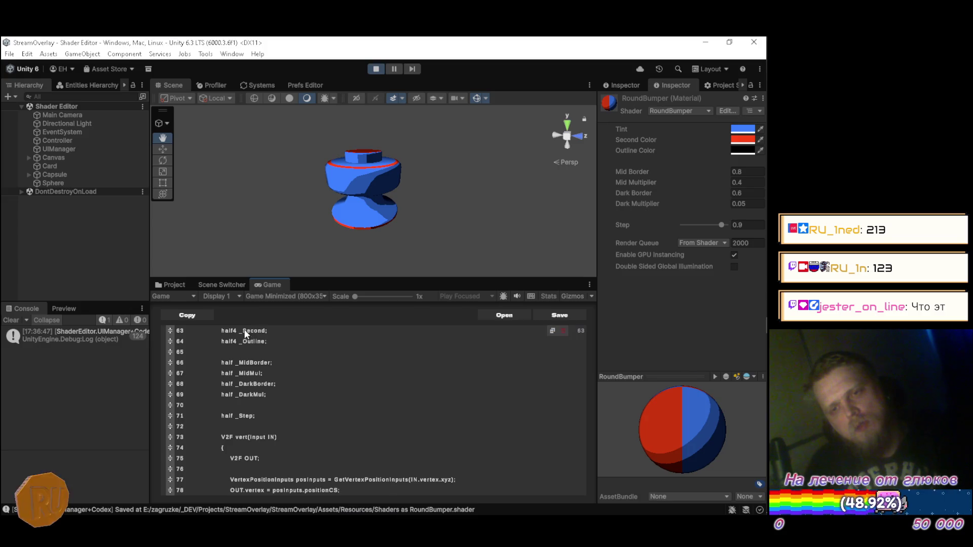
scroll(284, 390, up, 7)
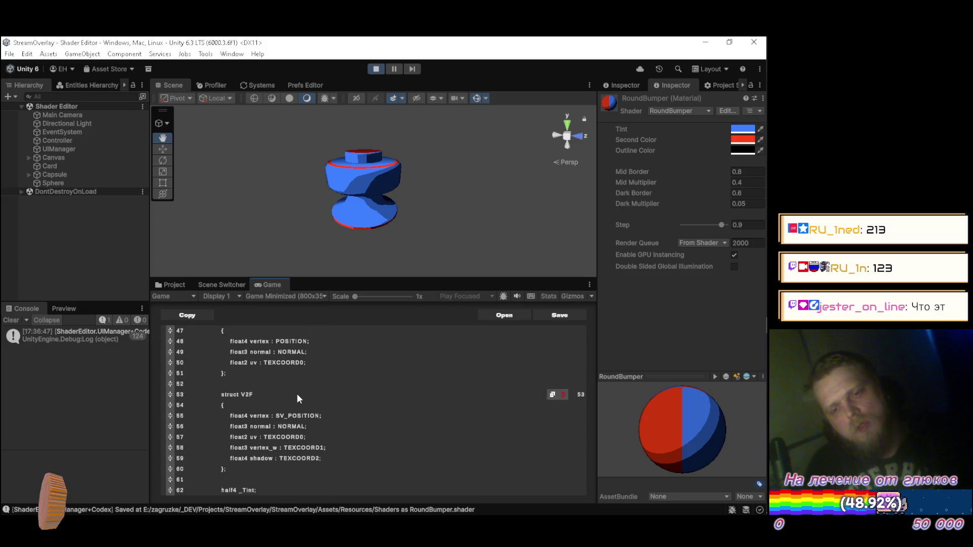
scroll(299, 396, up, 4)
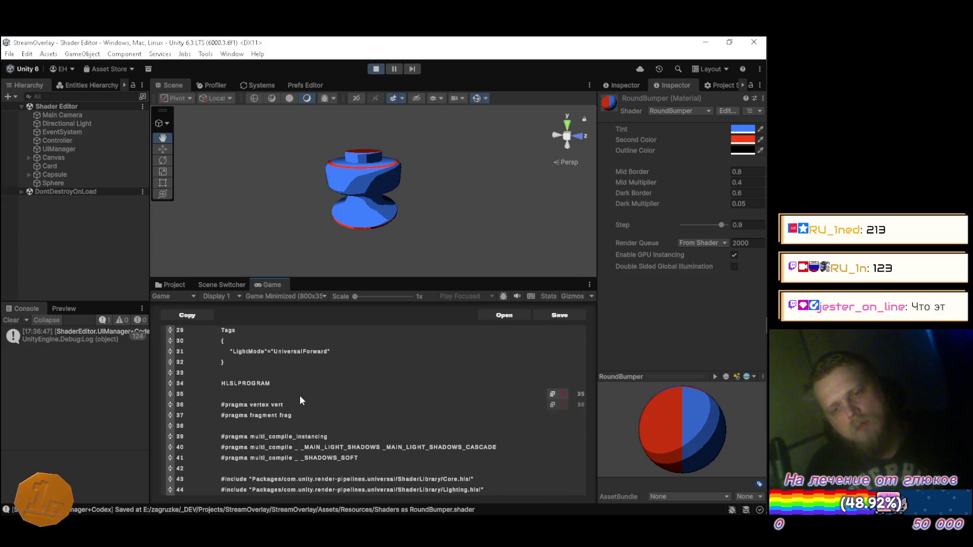
scroll(297, 401, up, 1)
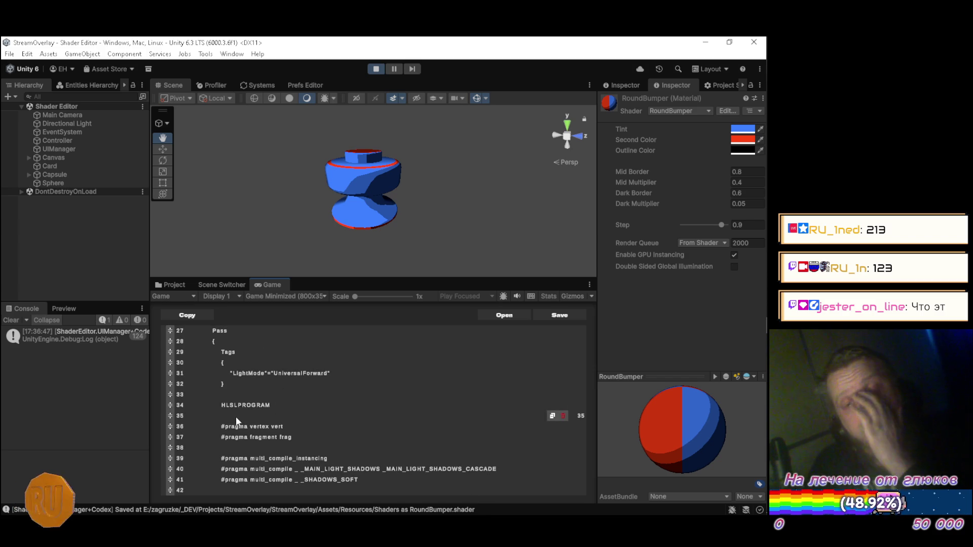
scroll(231, 413, up, 2)
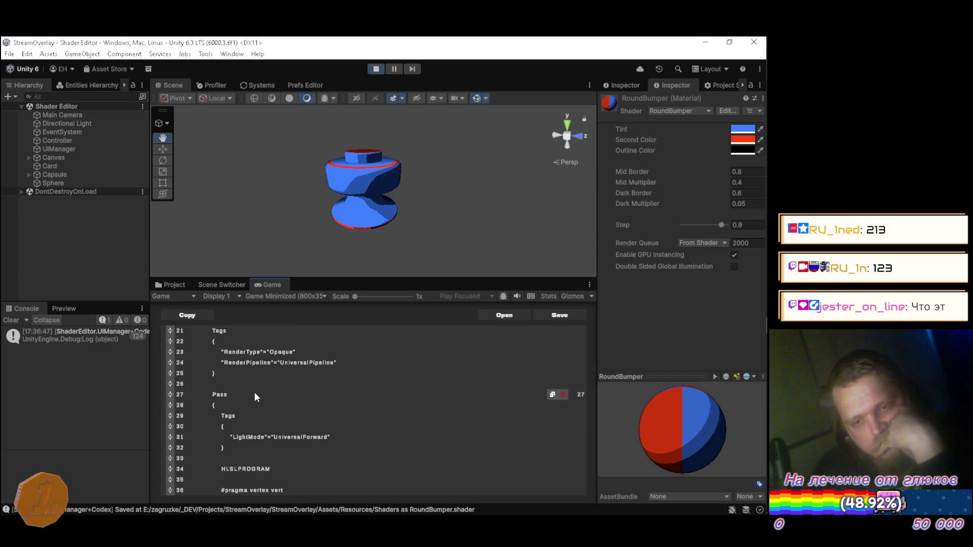
scroll(254, 385, up, 1)
scroll(250, 411, down, 1)
click(253, 373)
key(Return)
key(Return)
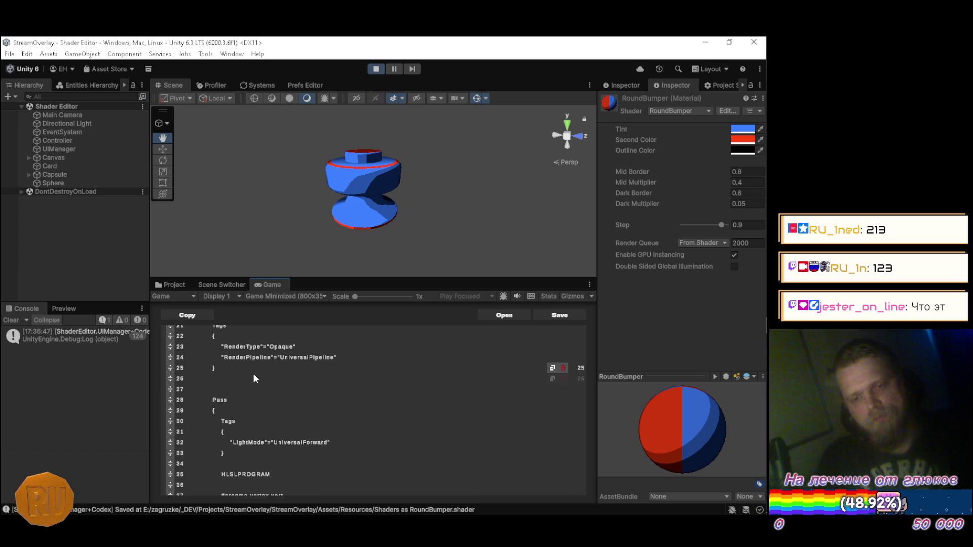
Step: Add an HLSLINCLUDE…ENDHLSL block with an empty line inside, then save the shader
text(HLSL)
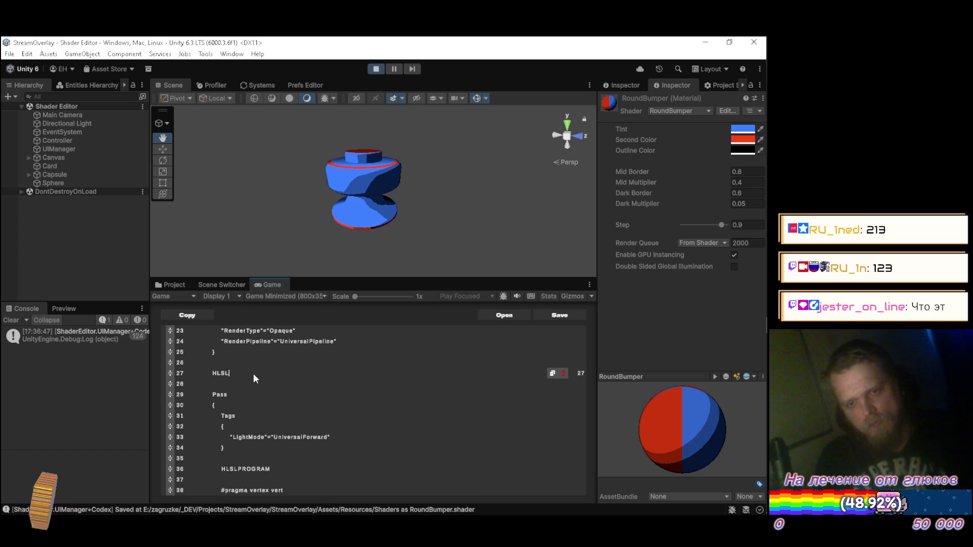
text(INCLUDE)
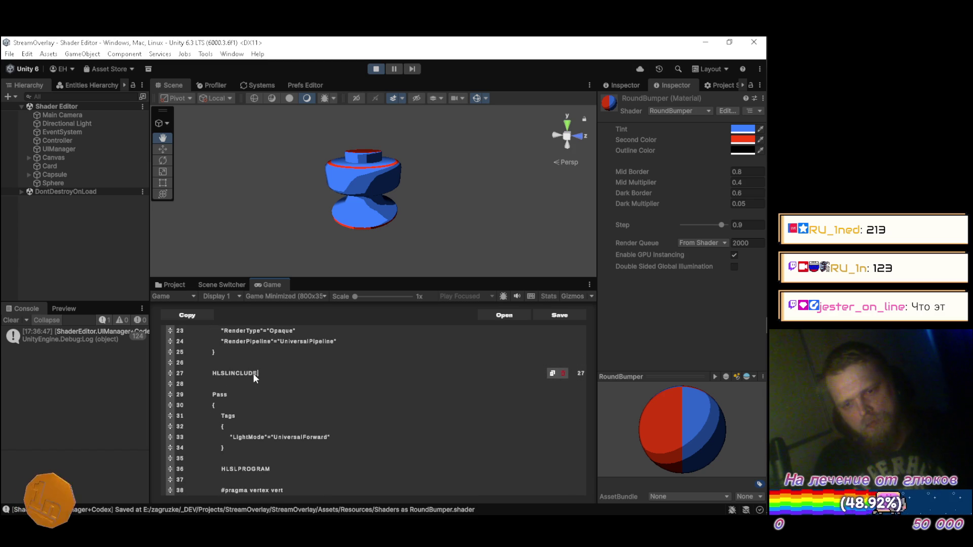
key(Return)
text(ENDHLSL)
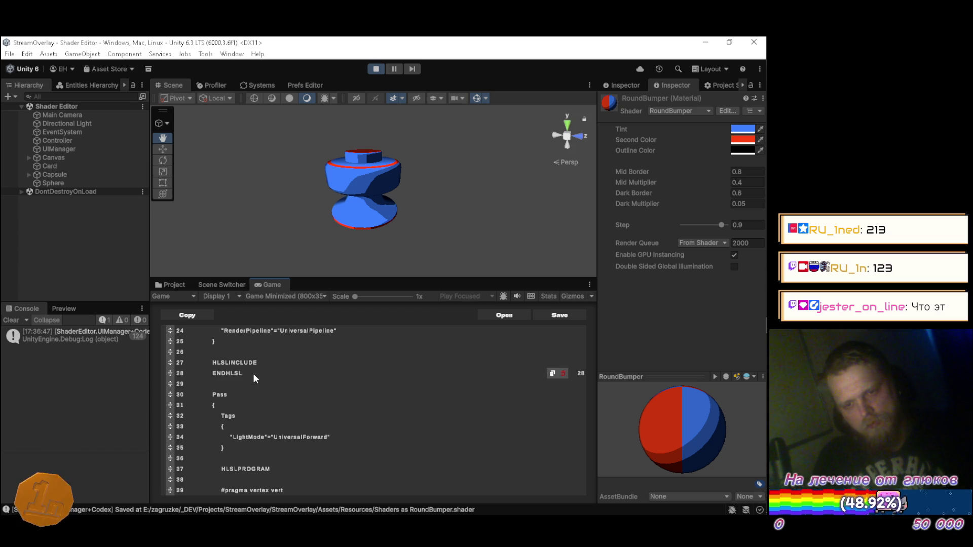
key(Up)
key(End)
key(Return)
key(ctrl+s)
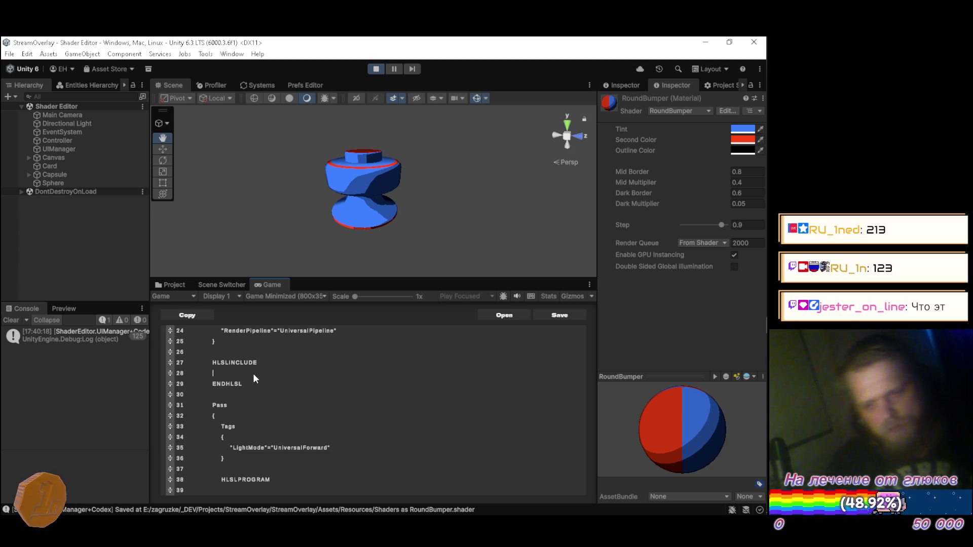
Step: Move the #pragma vertex vert and #pragma fragment frag lines into the HLSLINCLUDE block
scroll(293, 376, down, 2)
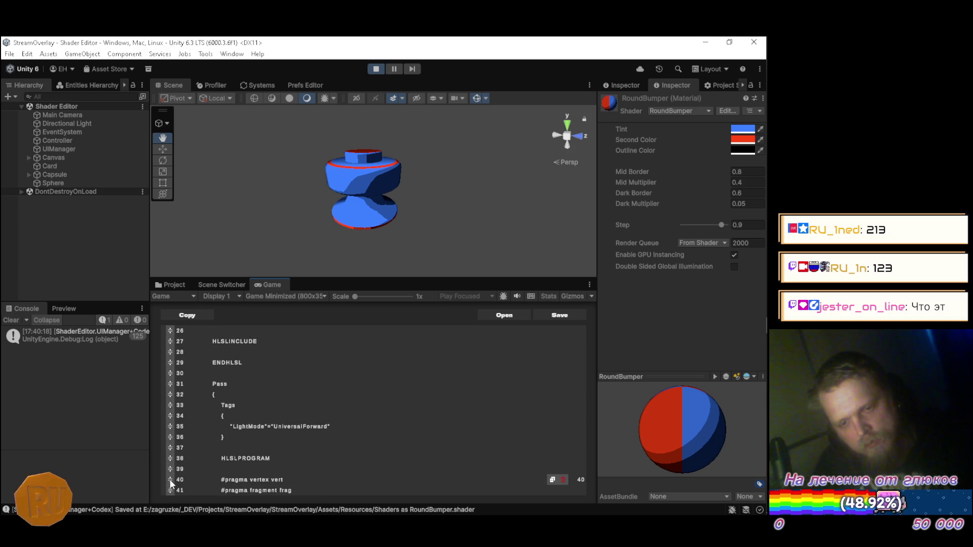
mouse_move(171, 479)
mouse_down()
mouse_move(174, 352)
mouse_move(200, 350)
mouse_up()
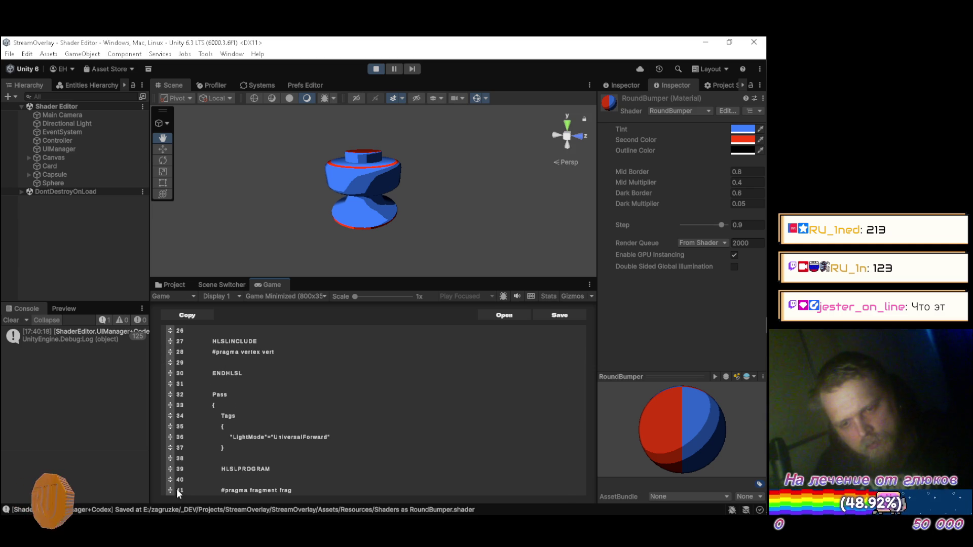
drag(169, 490, 196, 362)
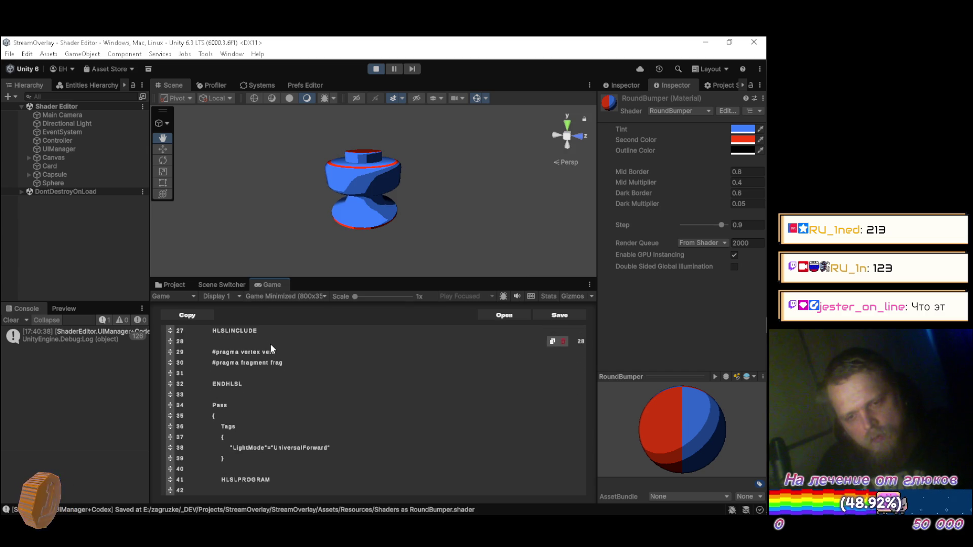
Step: Move the multi_compile shadow pragmas up into the HLSLINCLUDE block
scroll(270, 350, down, 1)
scroll(254, 405, down, 1)
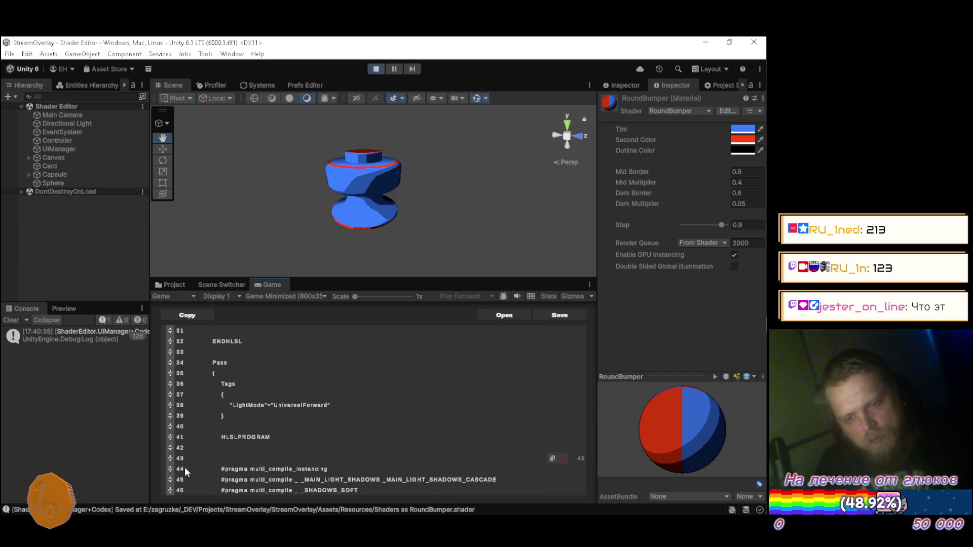
mouse_move(172, 468)
mouse_down()
mouse_move(197, 418)
mouse_move(215, 417)
mouse_move(171, 435)
mouse_move(215, 433)
mouse_move(208, 383)
mouse_up()
scroll(196, 418, up, 3)
scroll(209, 418, down, 4)
scroll(217, 428, up, 3)
scroll(208, 410, down, 3)
scroll(201, 421, down, 1)
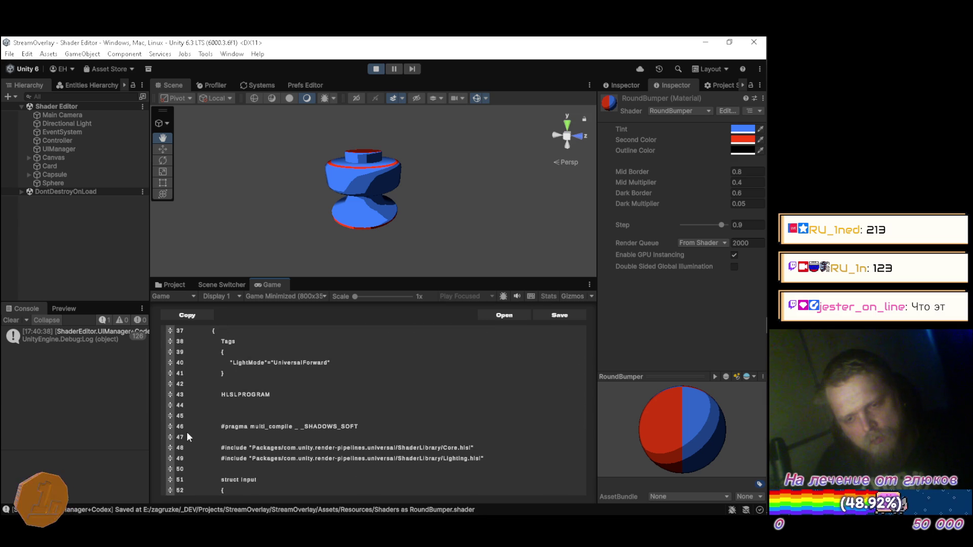
mouse_move(171, 424)
mouse_down()
mouse_move(211, 416)
mouse_move(207, 372)
mouse_up()
scroll(211, 415, up, 3)
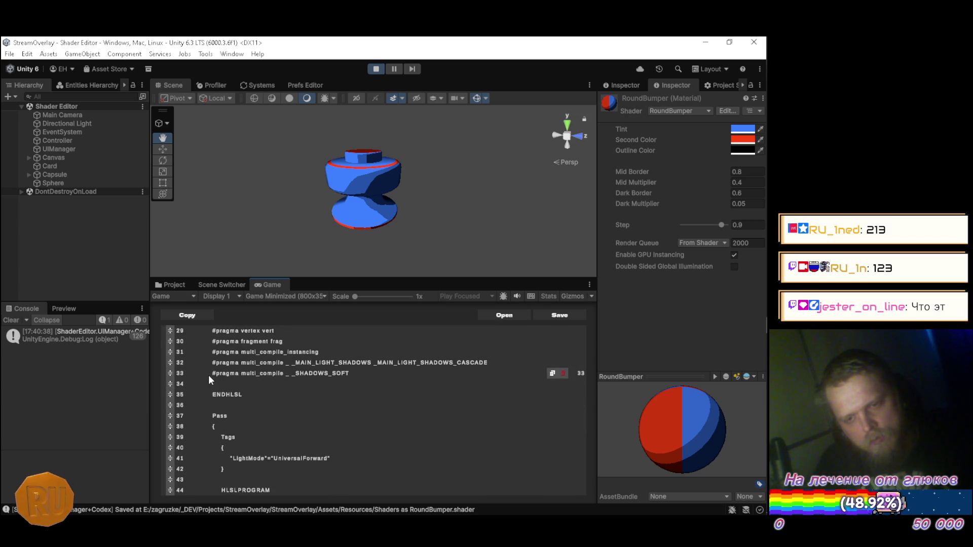
scroll(212, 384, up, 2)
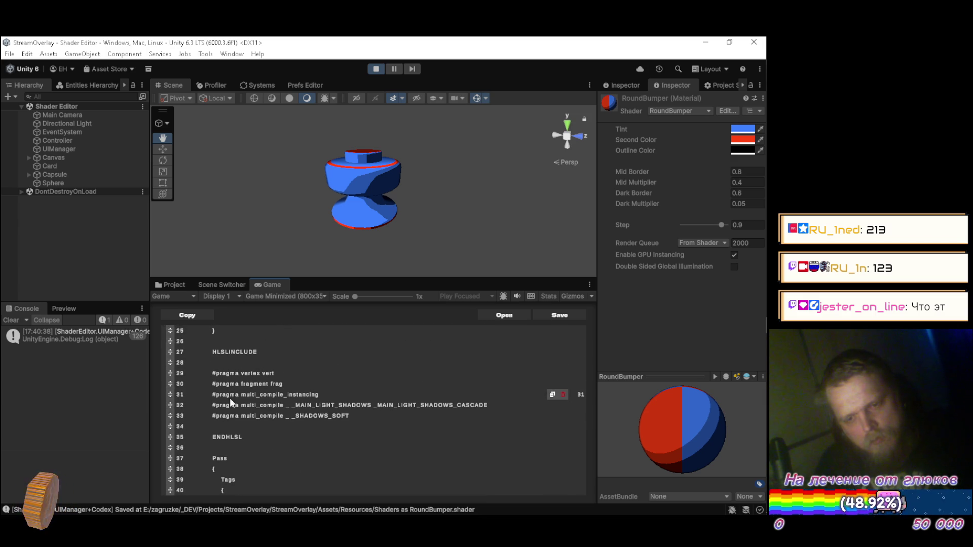
scroll(311, 385, down, 3)
scroll(303, 385, down, 2)
Step: Move the Core.hlsl and Lighting.hlsl includes into HLSLINCLUDE, with a blank line above them
mouse_move(172, 425)
mouse_down()
mouse_move(209, 422)
mouse_move(203, 364)
mouse_up()
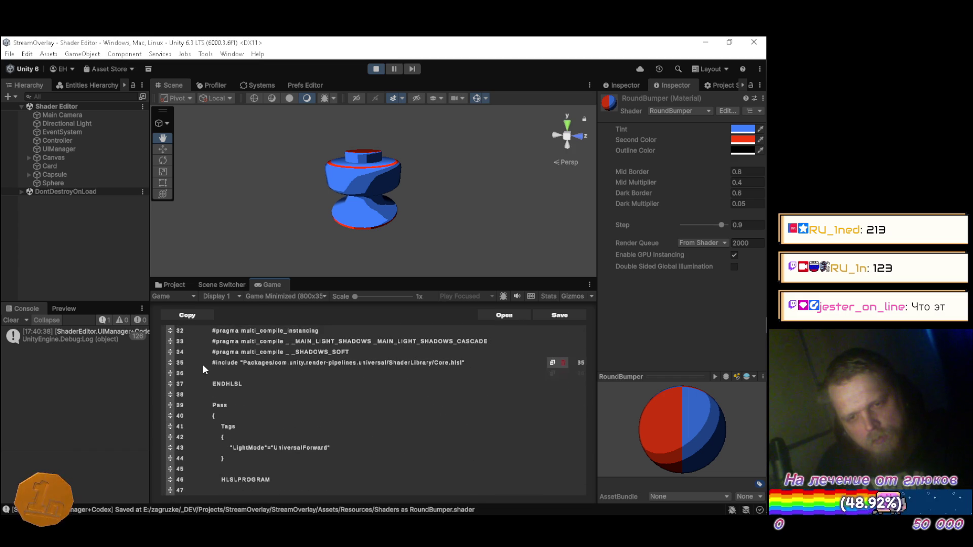
click(362, 351)
key(Return)
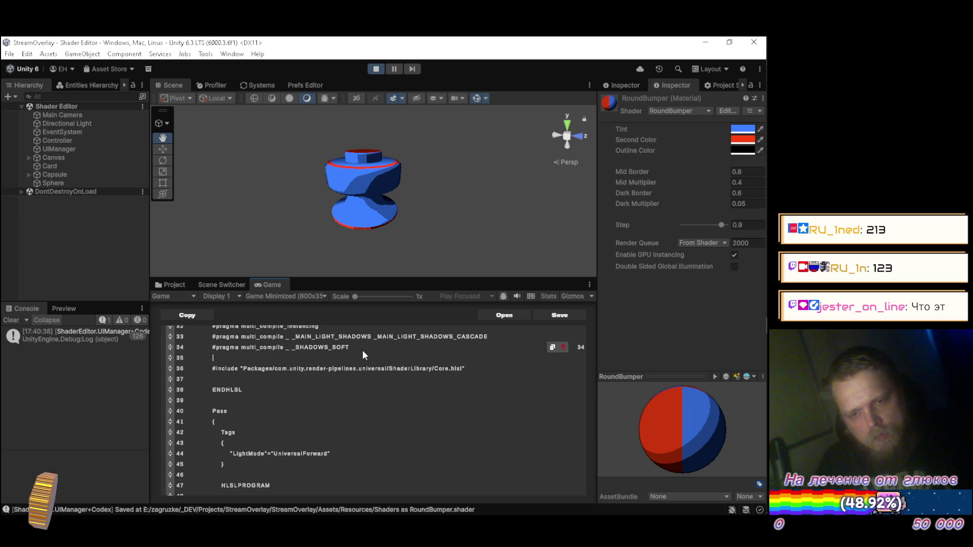
scroll(357, 354, down, 5)
mouse_move(171, 416)
mouse_down()
mouse_move(207, 416)
mouse_move(219, 405)
mouse_move(208, 394)
mouse_move(205, 407)
mouse_up()
scroll(219, 405, up, 6)
scroll(204, 406, down, 6)
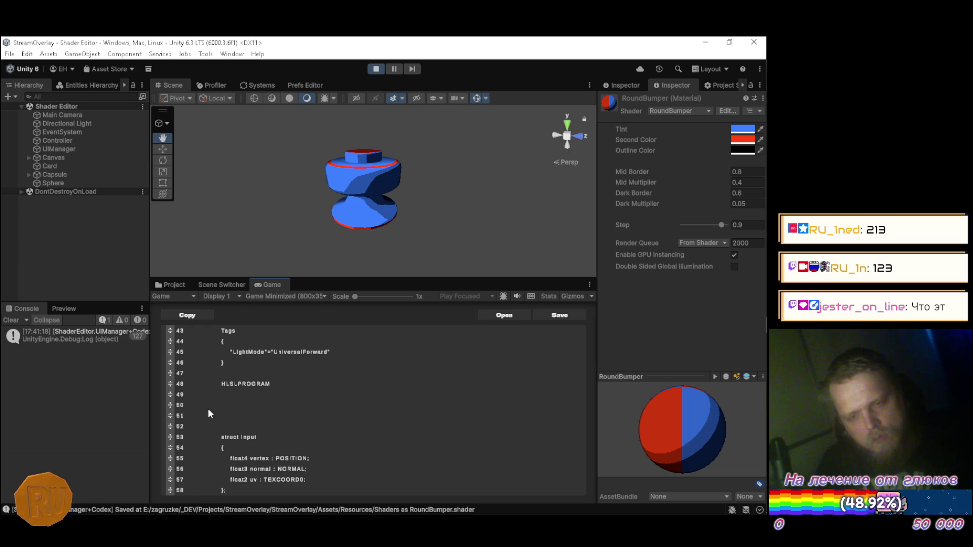
Step: Delete the three empty lines following HLSLPROGRAM
scroll(208, 409, down, 1)
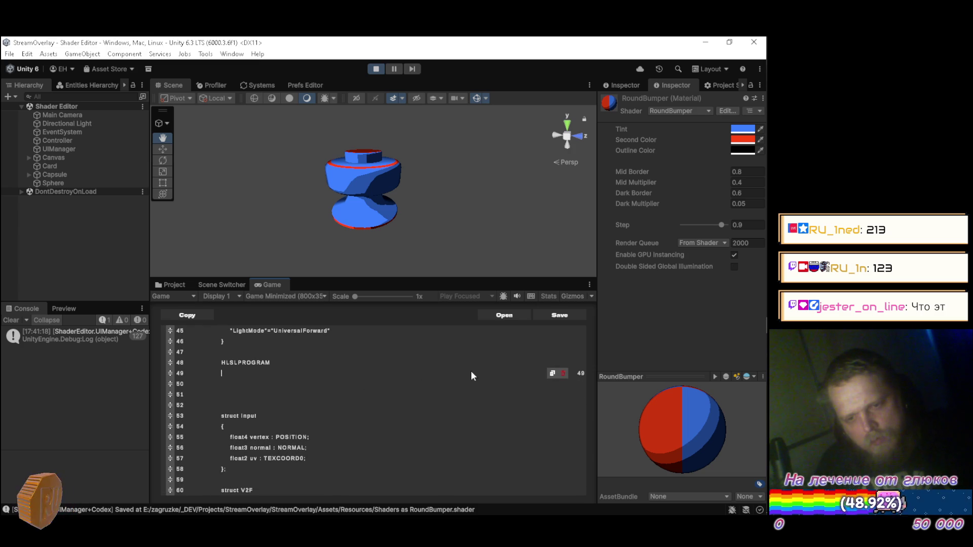
click(564, 384)
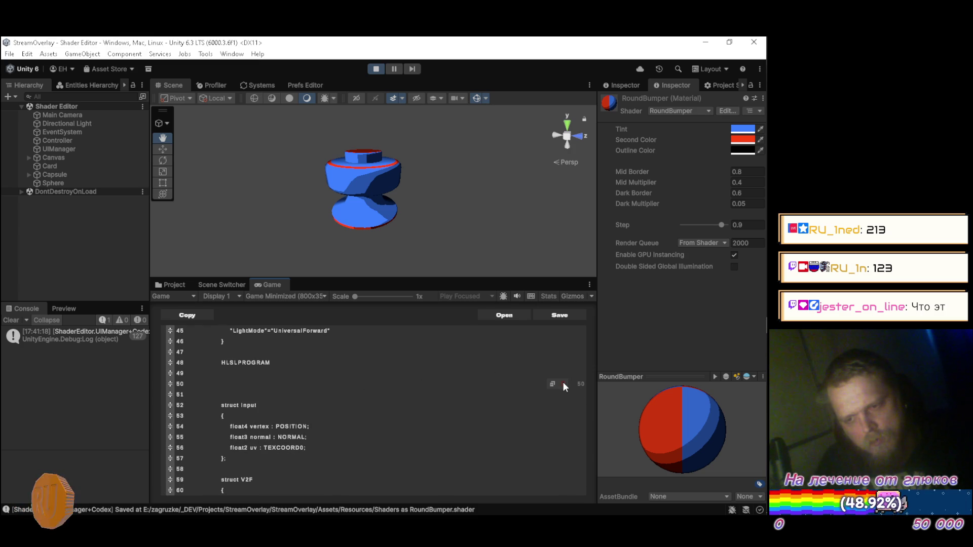
click(563, 384)
click(563, 383)
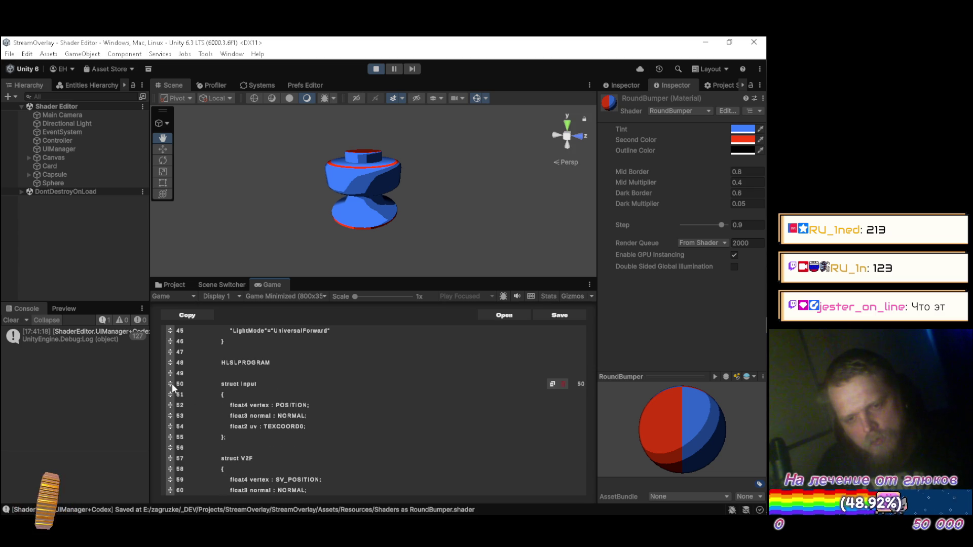
Step: Move struct Input with its POSITION, NORMAL and TEXCOORD0 fields into the HLSLINCLUDE block
drag(169, 383, 206, 383)
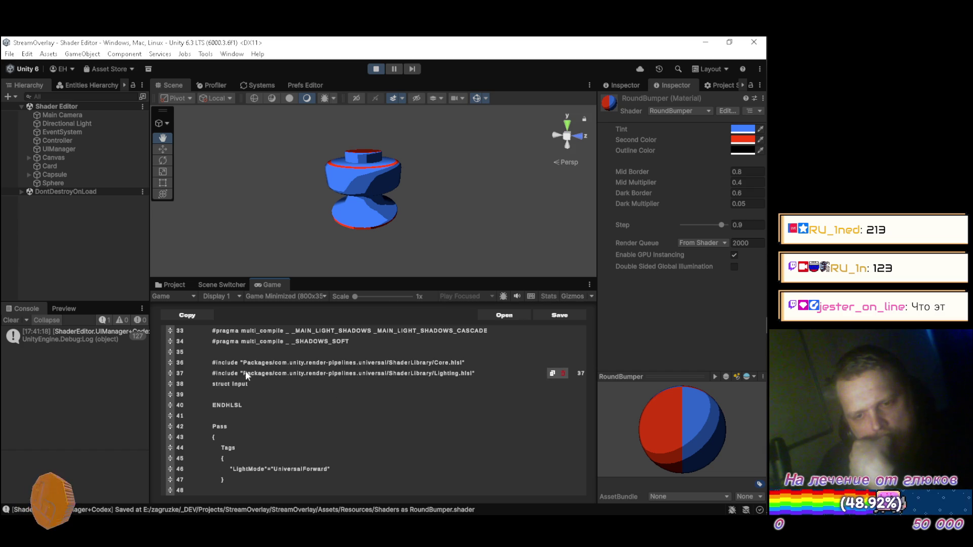
scroll(475, 373, down, 3)
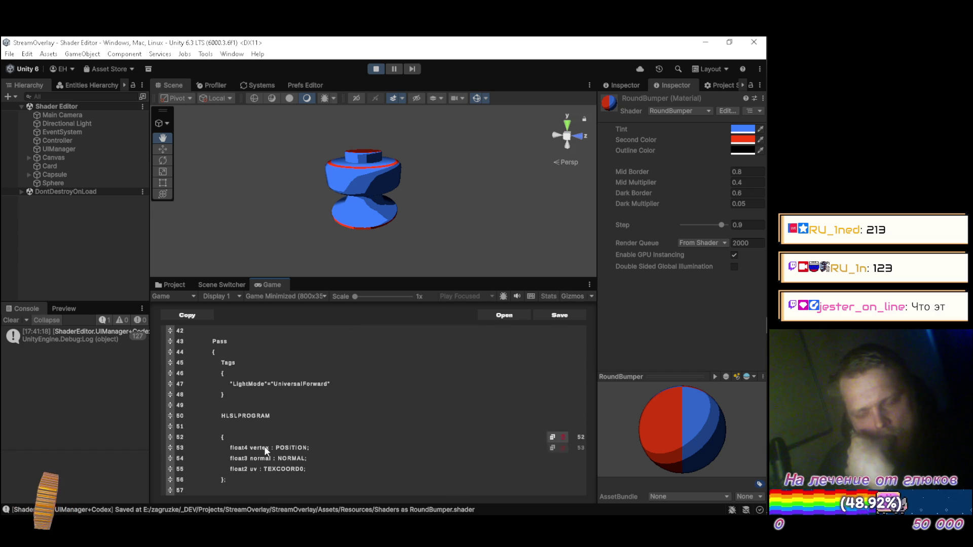
scroll(194, 424, up, 3)
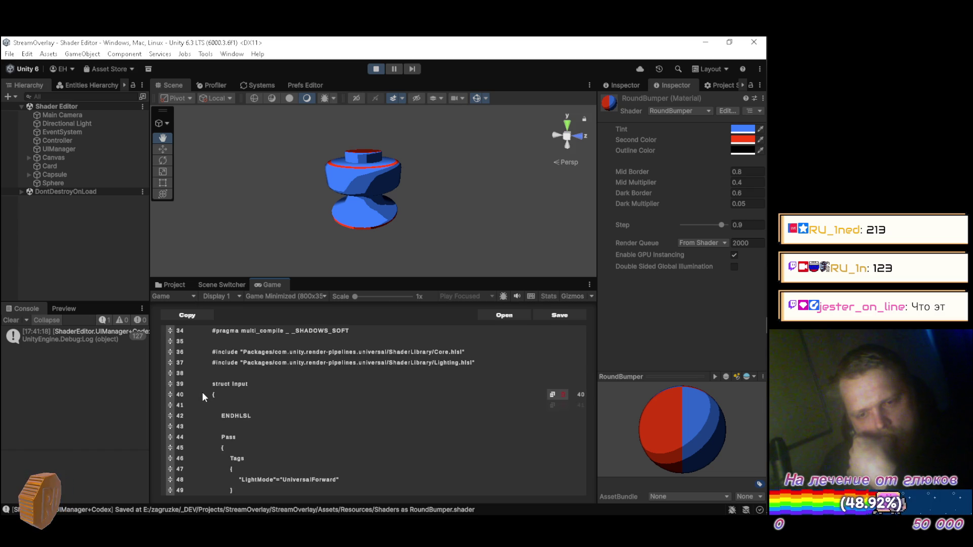
scroll(202, 392, down, 3)
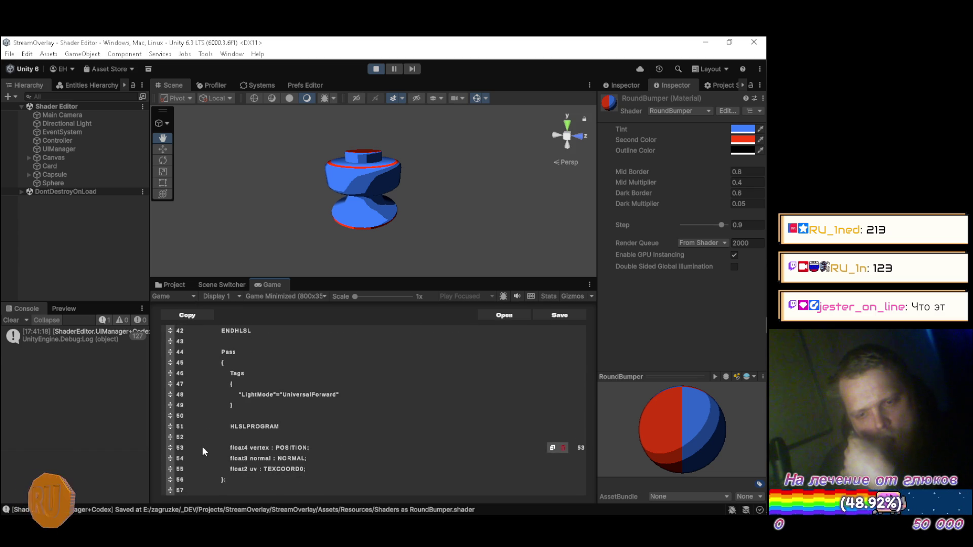
mouse_move(170, 448)
mouse_down()
mouse_move(211, 428)
mouse_move(212, 382)
mouse_up()
scroll(211, 399, down, 3)
scroll(211, 399, down, 2)
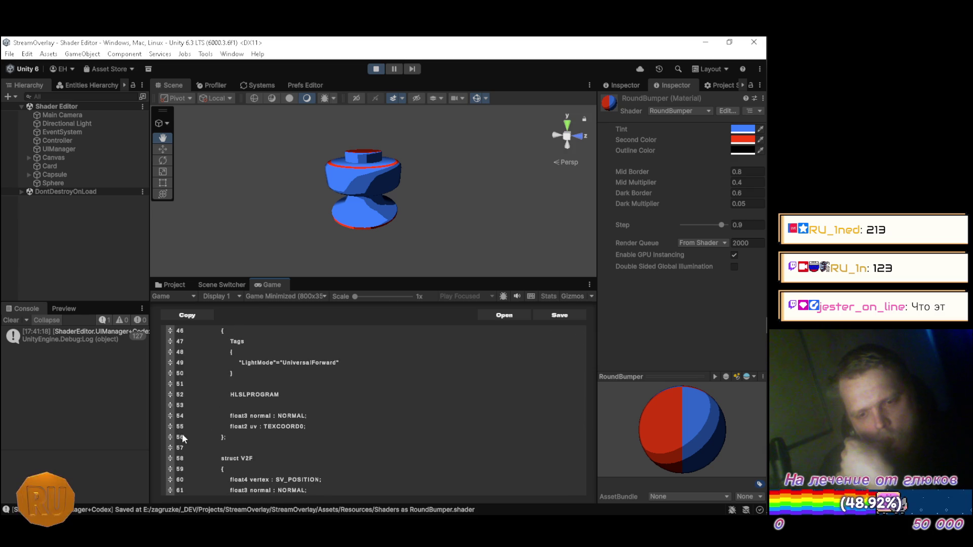
scroll(205, 425, up, 5)
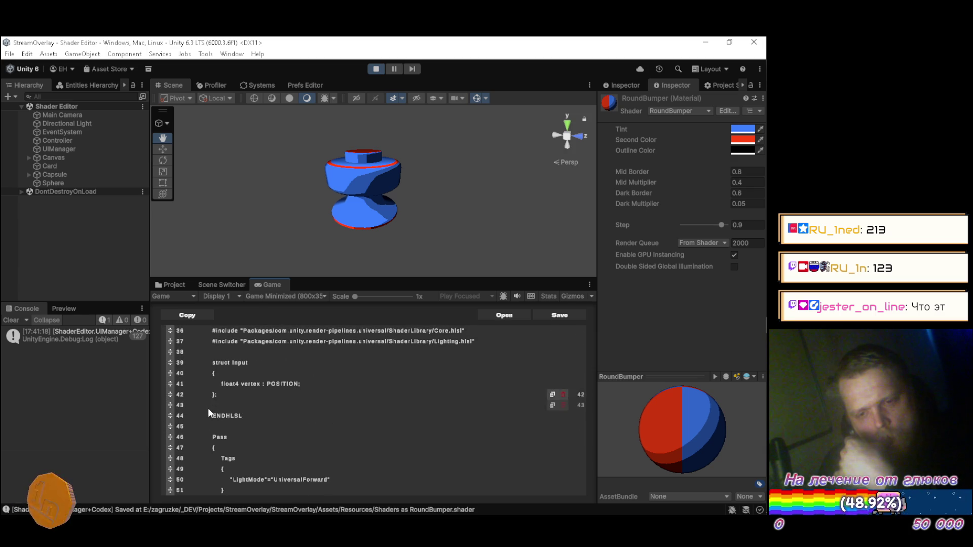
scroll(208, 406, down, 4)
mouse_move(172, 448)
mouse_down()
mouse_move(218, 422)
mouse_move(213, 396)
mouse_up()
scroll(218, 421, up, 4)
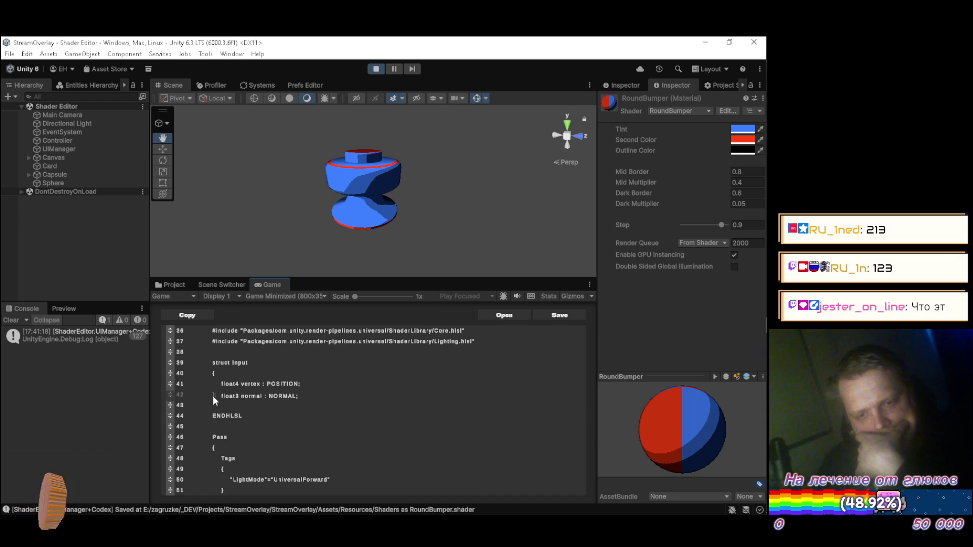
scroll(213, 401, down, 4)
scroll(208, 416, down, 2)
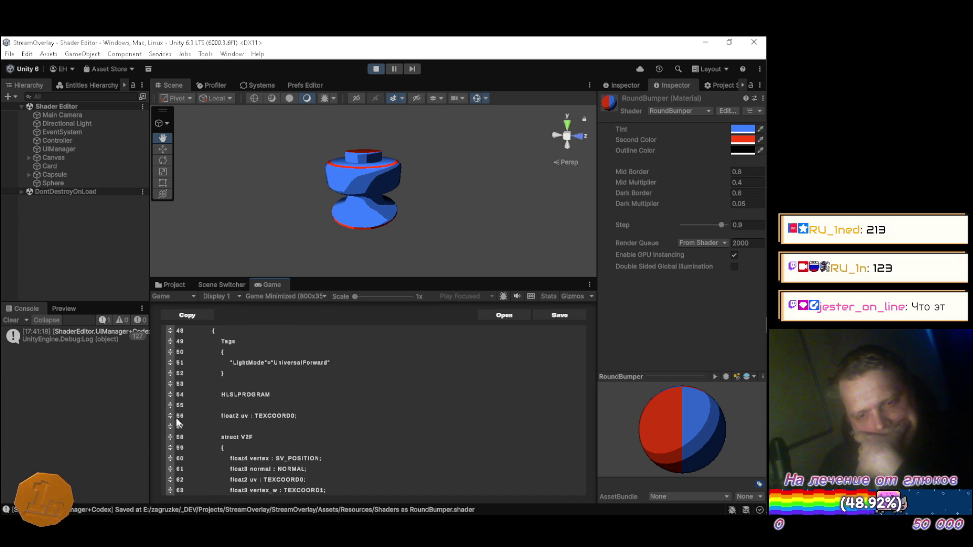
mouse_move(170, 415)
mouse_down()
mouse_move(212, 406)
mouse_move(209, 363)
mouse_up()
scroll(212, 406, up, 3)
scroll(211, 386, down, 3)
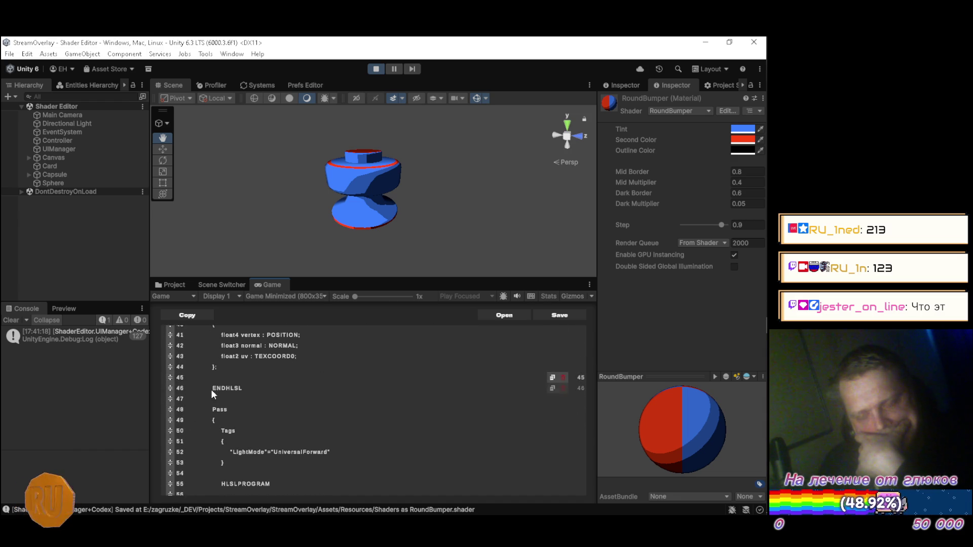
mouse_move(170, 436)
mouse_down()
mouse_move(205, 425)
mouse_move(206, 384)
mouse_up()
scroll(205, 426, up, 3)
scroll(203, 393, up, 1)
text(struct V2F)
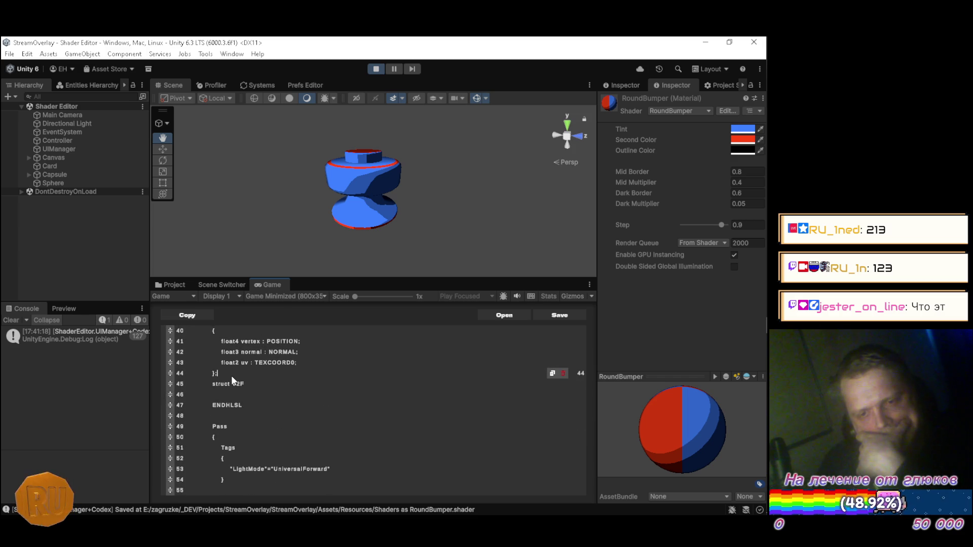
Step: Add a blank line after struct Input and bring the struct V2F declaration into HLSLINCLUDE
click(231, 375)
key(Return)
scroll(218, 383, down, 4)
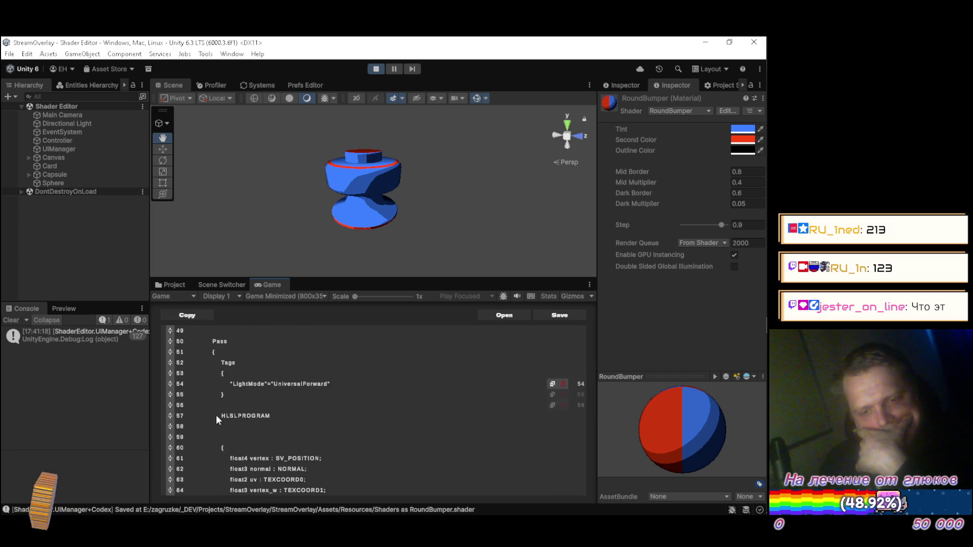
mouse_move(169, 449)
mouse_down()
mouse_move(217, 436)
mouse_move(211, 376)
mouse_up()
scroll(218, 431, up, 3)
scroll(211, 408, down, 6)
mouse_move(172, 446)
mouse_down()
mouse_move(201, 439)
mouse_move(196, 363)
mouse_up()
scroll(201, 439, up, 5)
scroll(204, 373, down, 2)
scroll(247, 375, up, 2)
scroll(246, 373, down, 5)
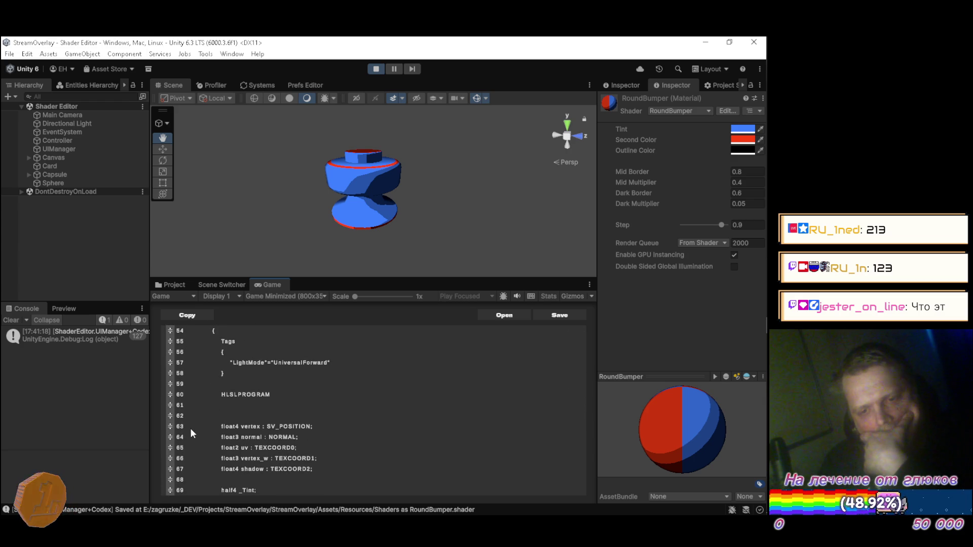
Step: Move the vertex, normal, uv, vertex_w and shadow fields into V2F, deleting the leftover empty line
mouse_move(173, 425)
mouse_down()
mouse_move(220, 416)
mouse_move(224, 373)
mouse_up()
scroll(218, 375, down, 5)
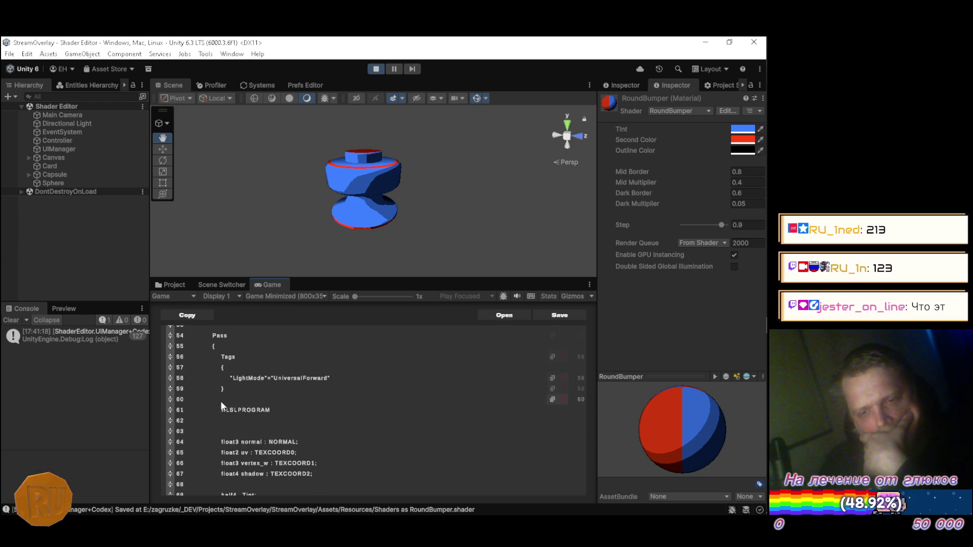
mouse_move(169, 435)
mouse_down()
mouse_move(215, 420)
mouse_move(216, 370)
mouse_up()
scroll(216, 370, down, 4)
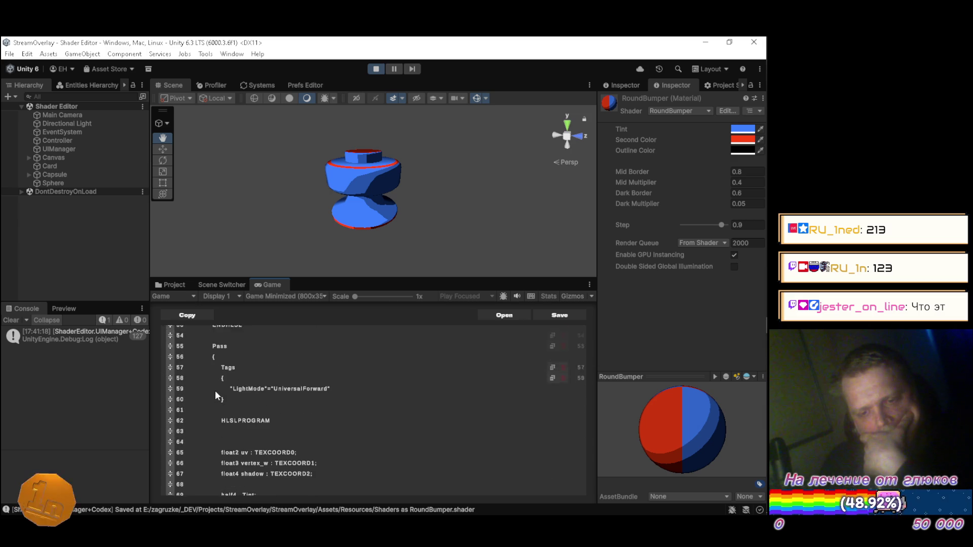
mouse_move(165, 446)
mouse_down()
mouse_move(220, 427)
mouse_move(213, 373)
mouse_up()
scroll(214, 395, down, 5)
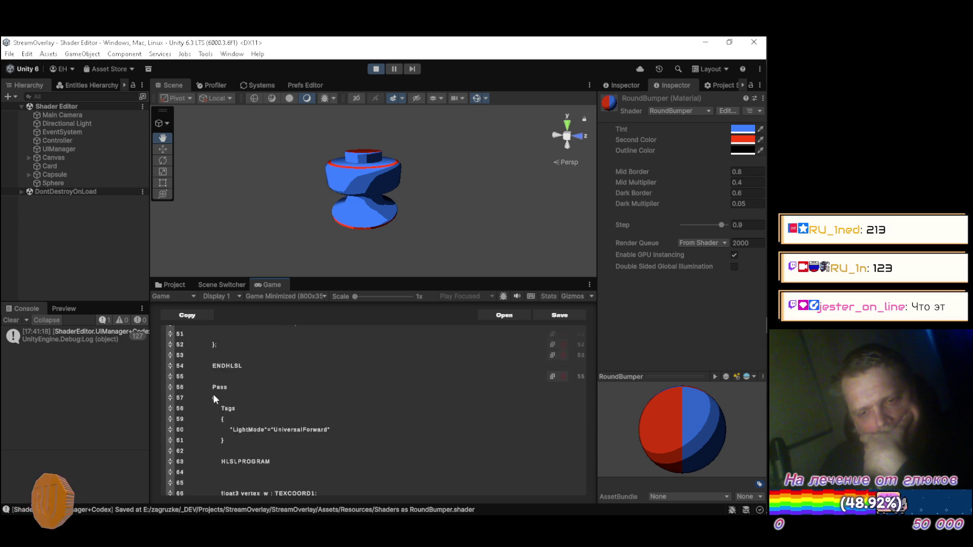
drag(175, 436, 196, 404)
scroll(199, 408, down, 5)
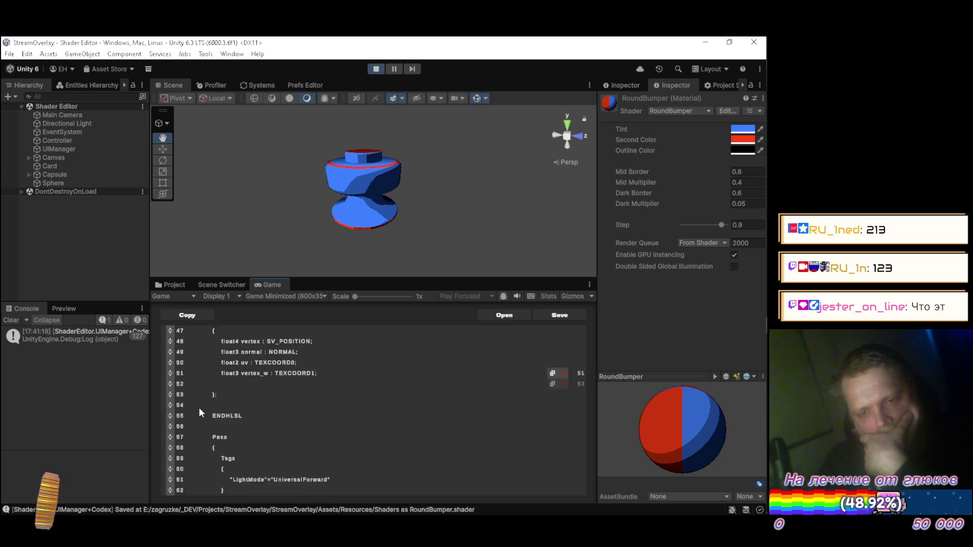
mouse_move(167, 449)
mouse_down()
mouse_move(216, 433)
mouse_move(211, 421)
mouse_up()
text(float4 shadow : TEXCOORD2;)
scroll(211, 421, down, 5)
scroll(211, 421, up, 3)
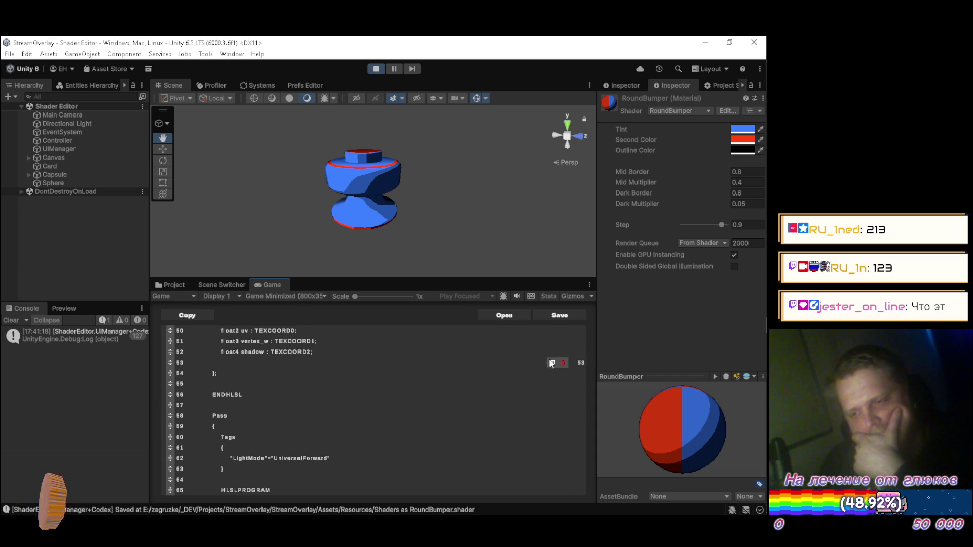
click(565, 361)
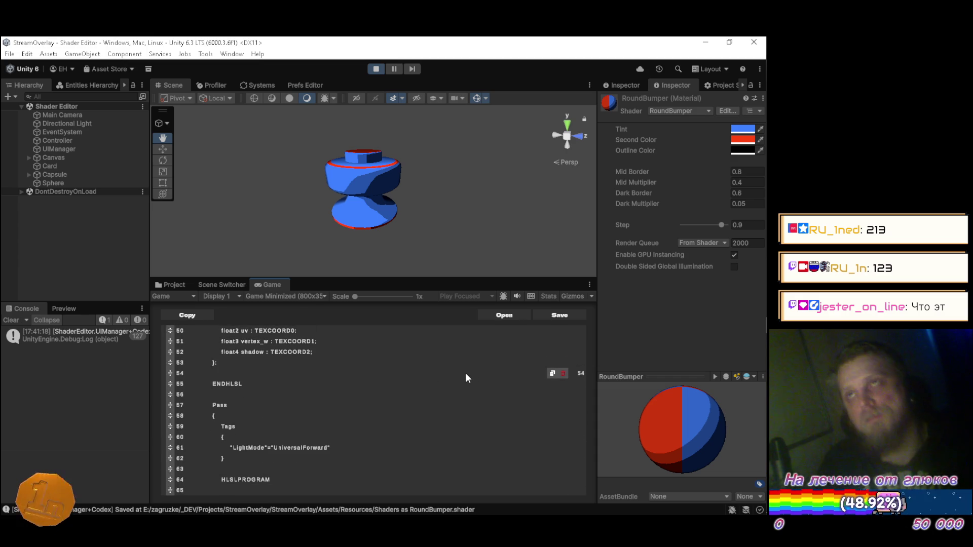
Step: Delete the leftover empty lines above the _Tint declaration in the forward pass
scroll(355, 372, down, 3)
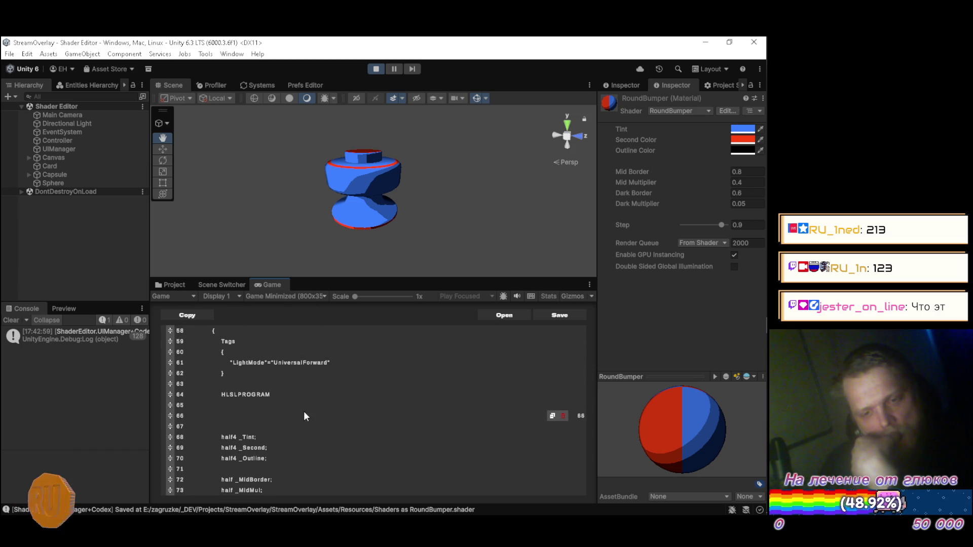
click(349, 406)
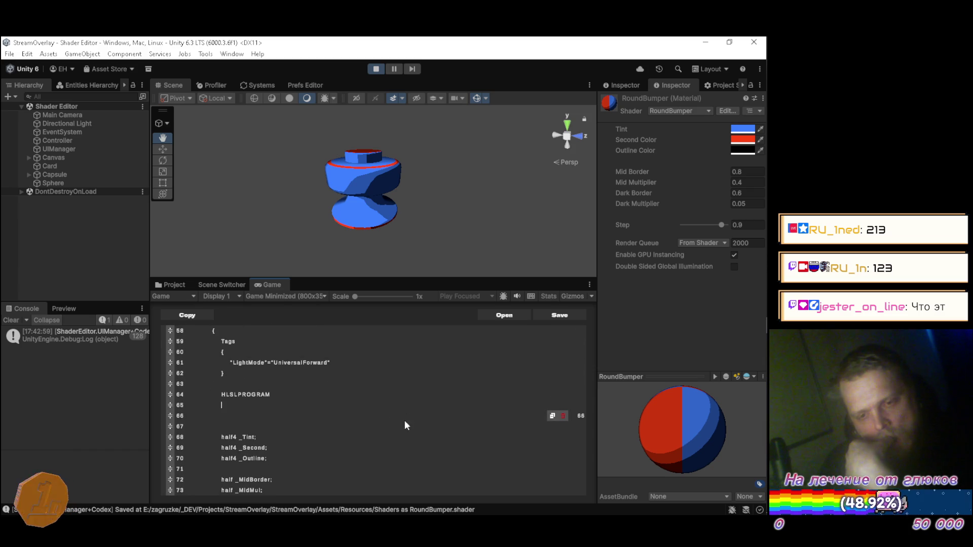
click(565, 416)
click(564, 415)
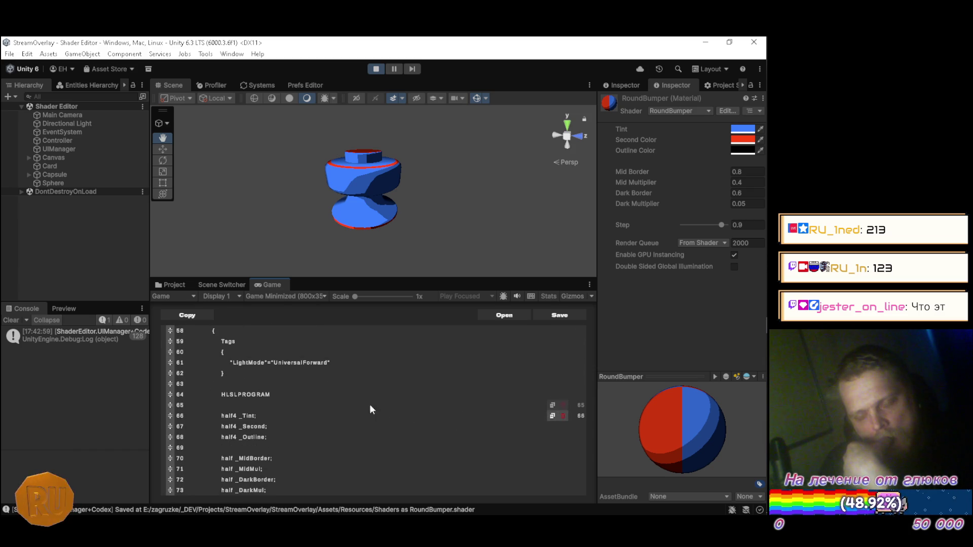
Step: Scroll through the RoundBumper shader to review the cleaned-up V2F struct and forward pass
scroll(361, 406, up, 2)
scroll(360, 405, down, 4)
scroll(362, 411, down, 2)
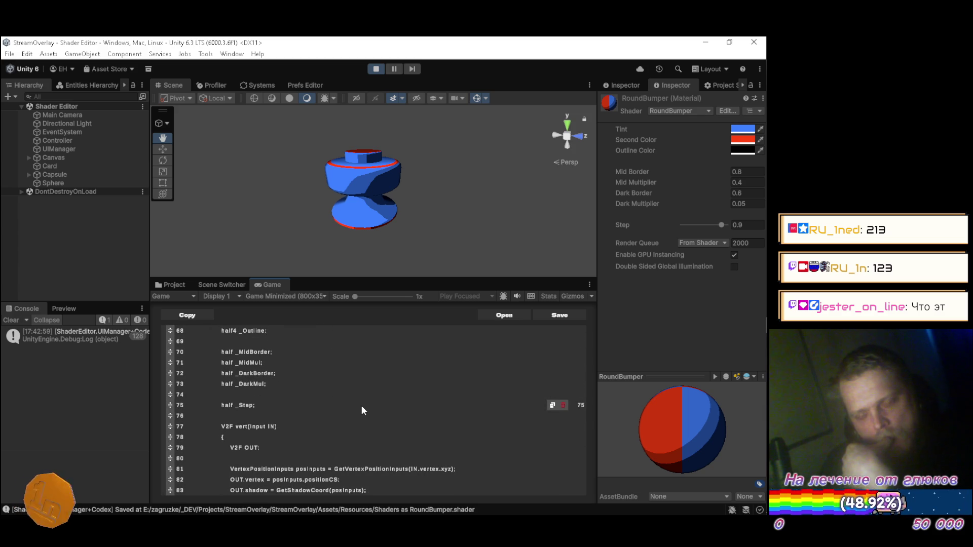
scroll(362, 410, down, 4)
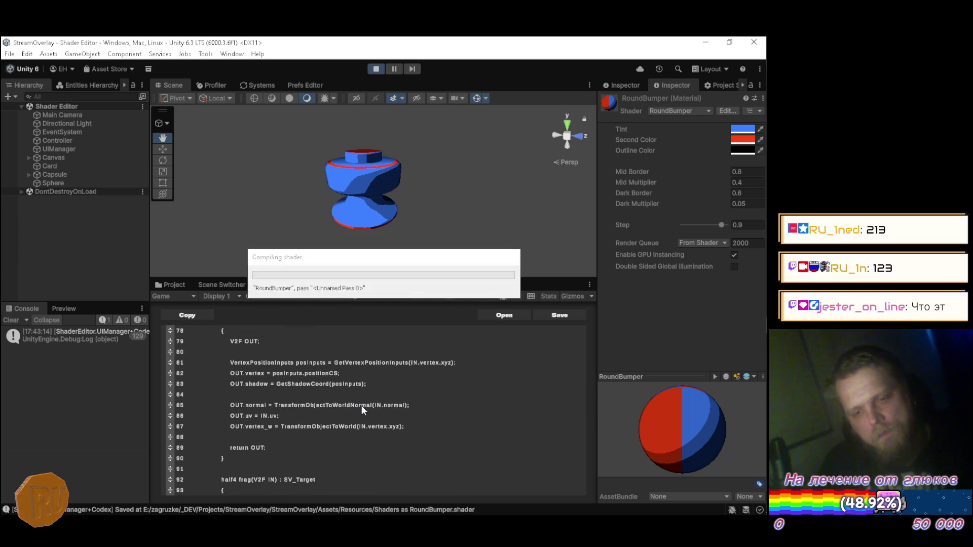
scroll(362, 410, down, 8)
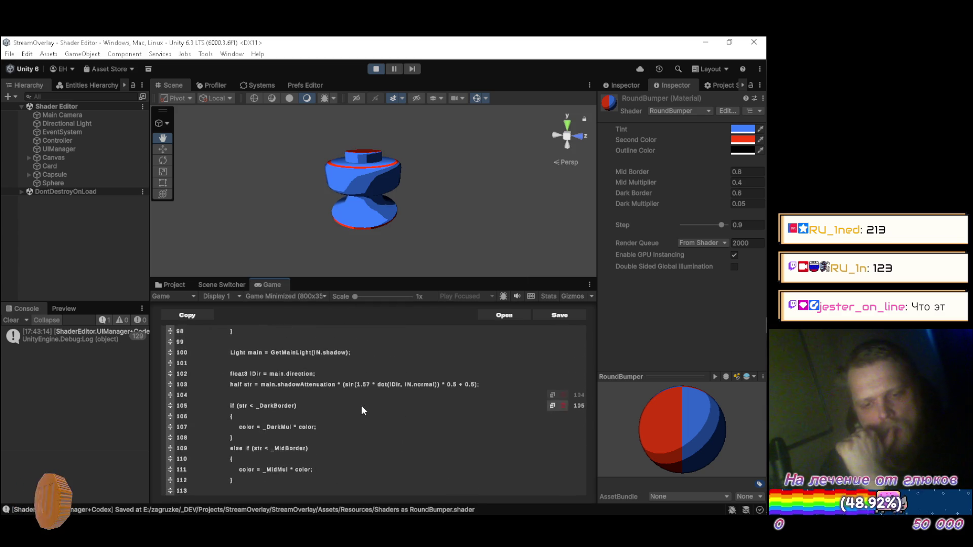
scroll(362, 408, down, 5)
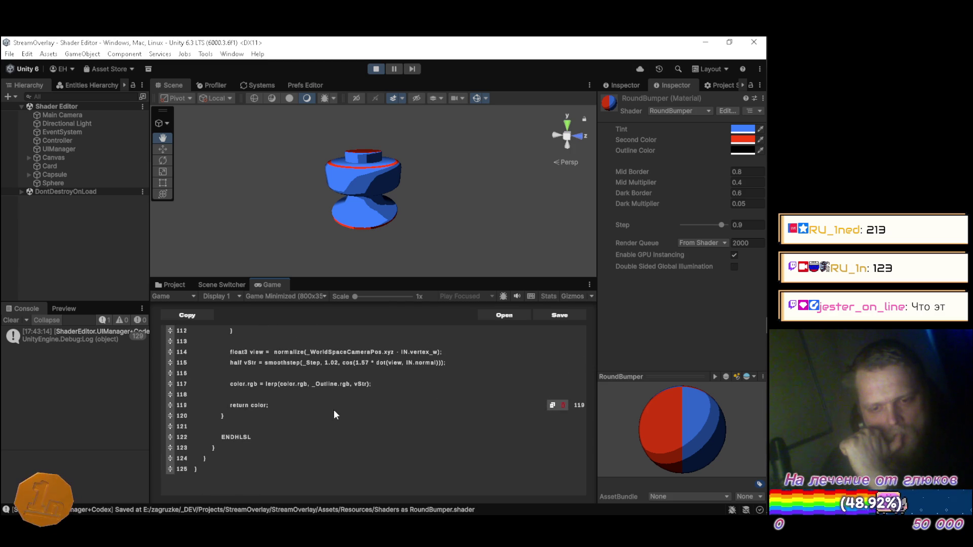
scroll(317, 413, up, 12)
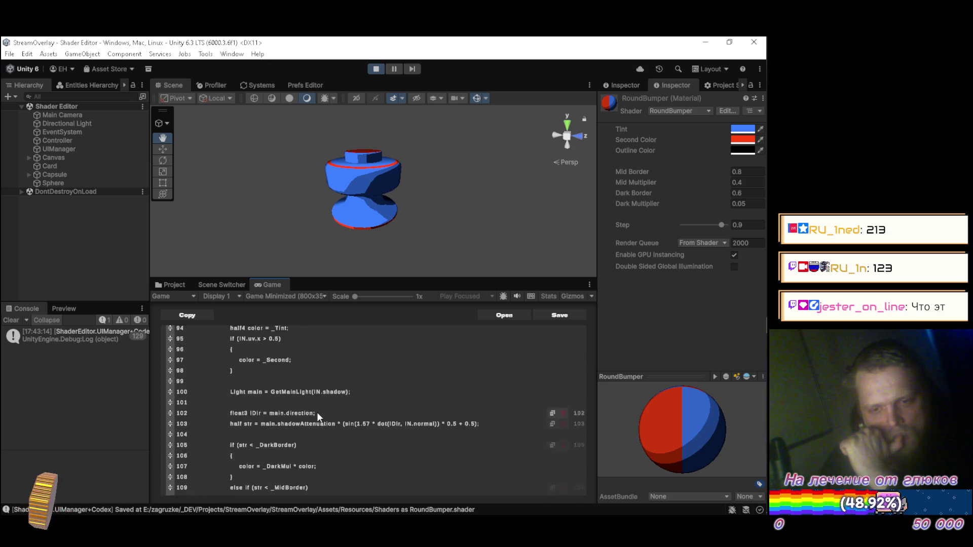
scroll(318, 415, up, 9)
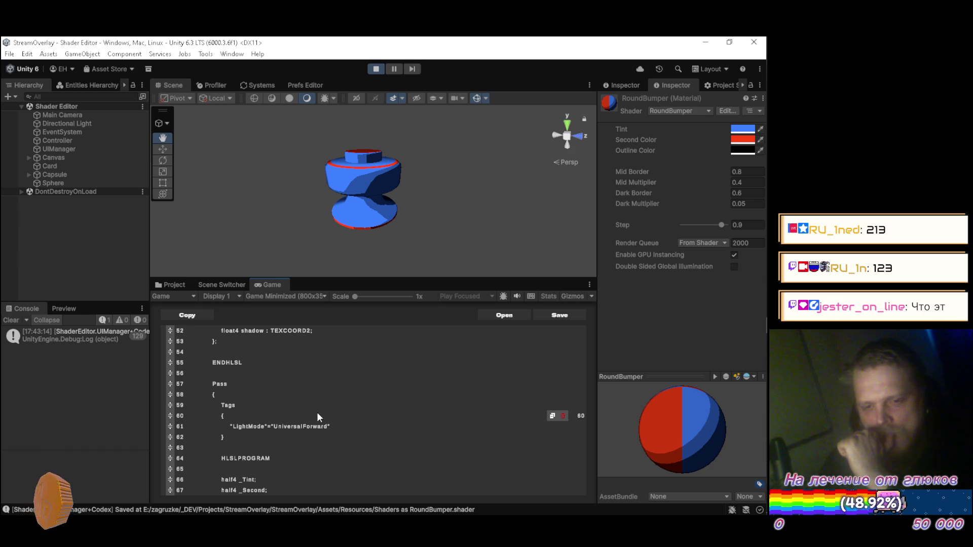
scroll(316, 413, up, 7)
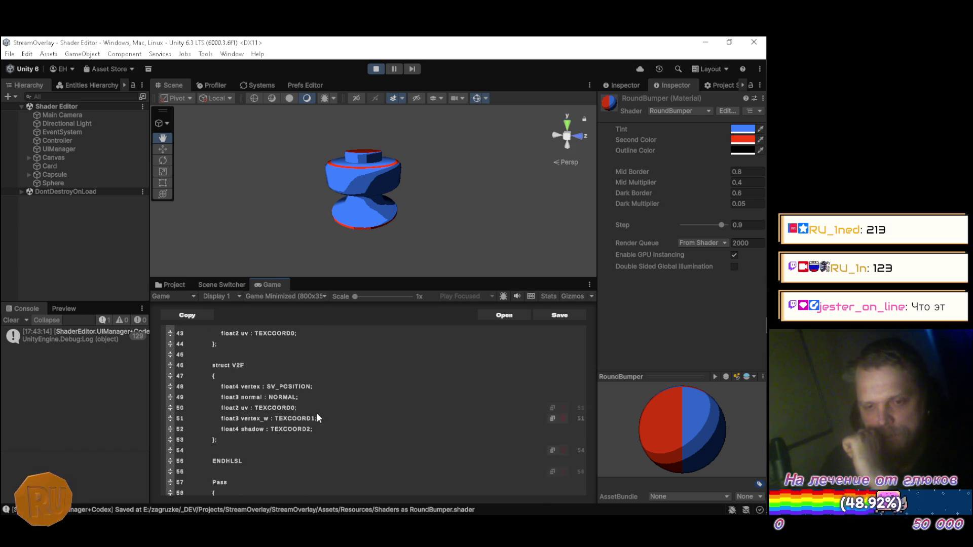
scroll(317, 414, up, 6)
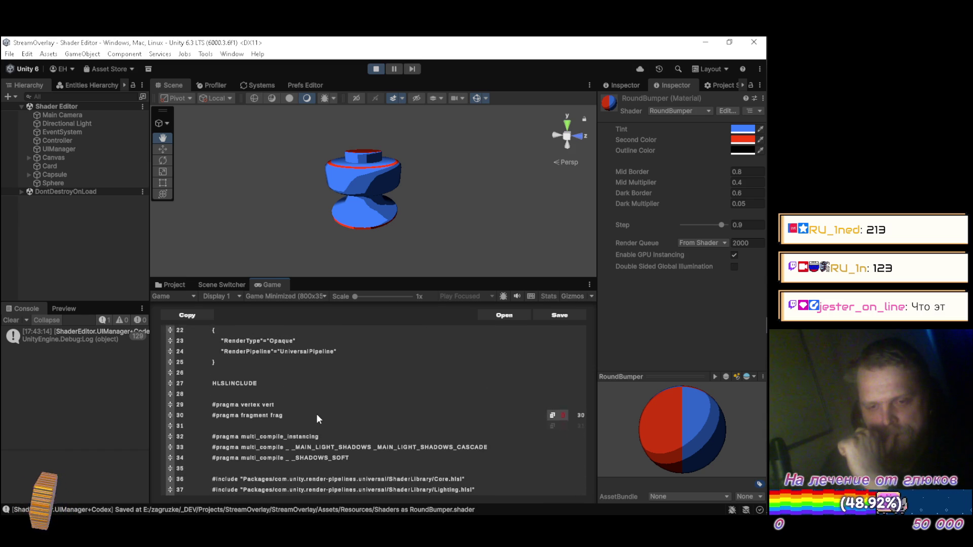
scroll(317, 415, down, 13)
scroll(317, 415, down, 14)
scroll(318, 415, down, 7)
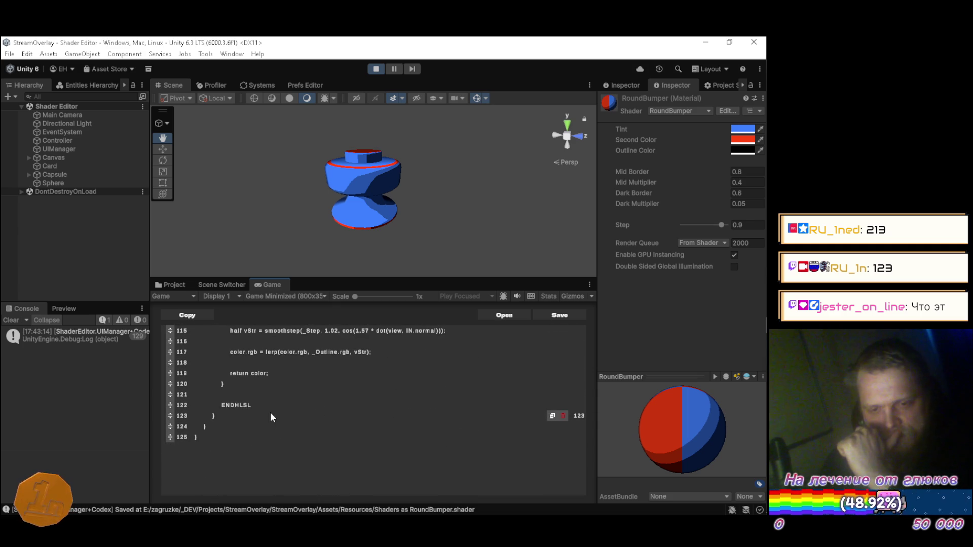
Step: Add a new Pass block with opening and closing braces after the forward pass
key(Return)
key(Return)
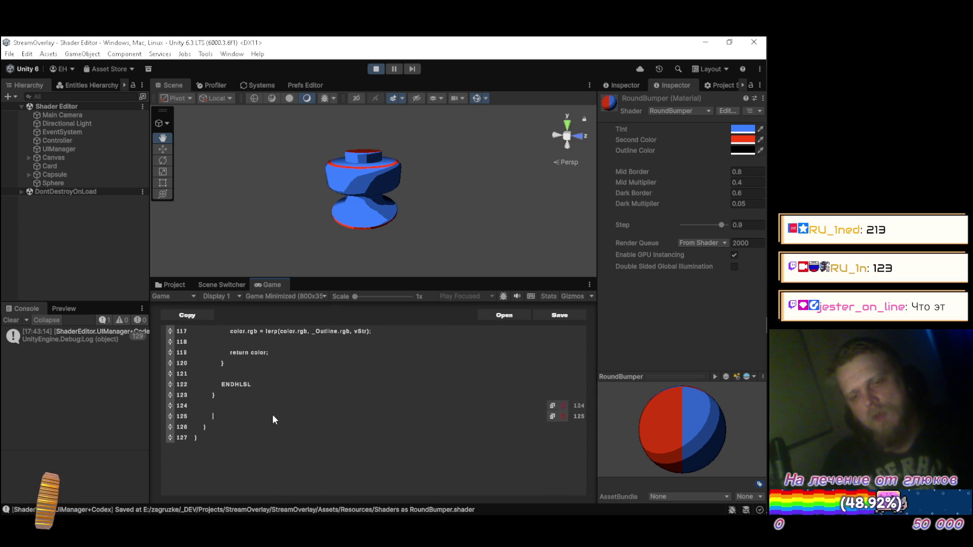
text(pAss)
key(BackSpace)
key(BackSpace)
key(BackSpace)
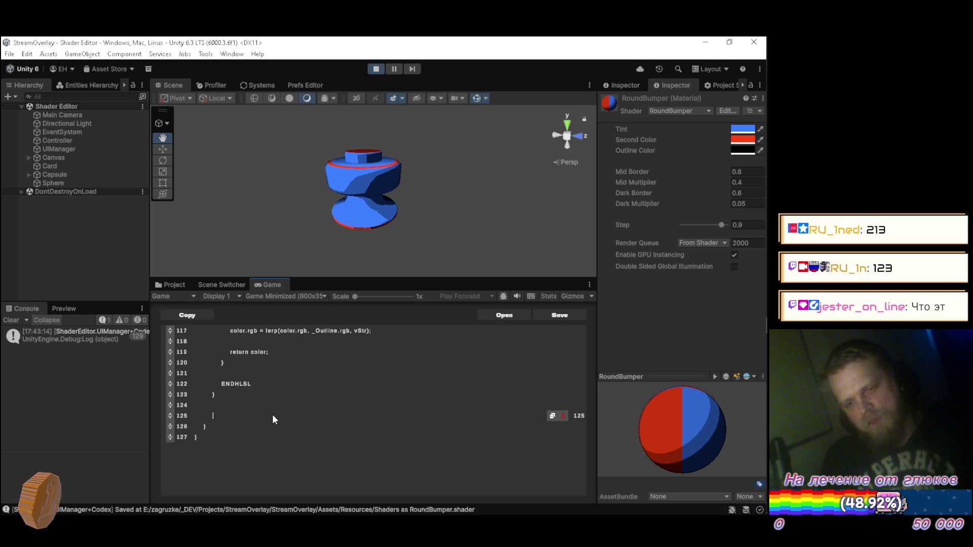
text(Pass)
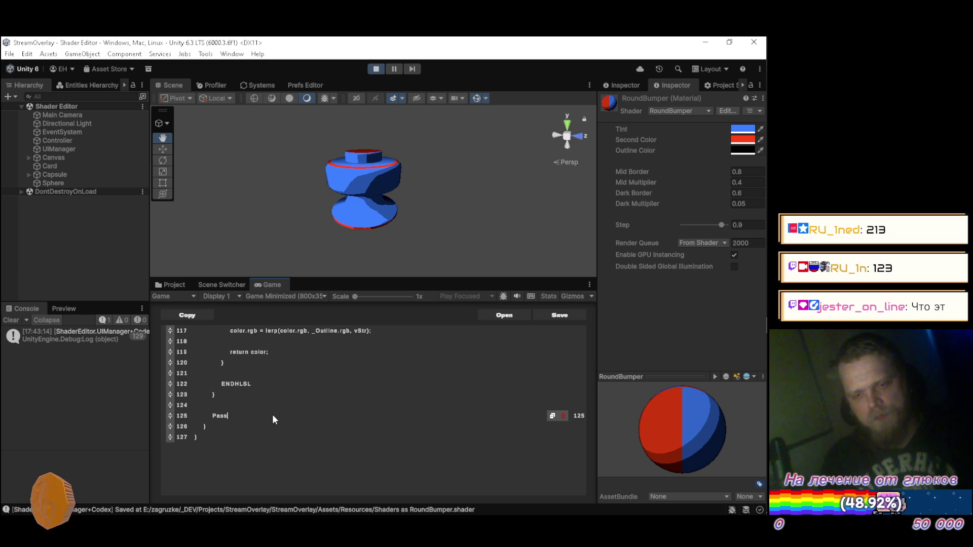
key(Return)
text({)
key(Return)
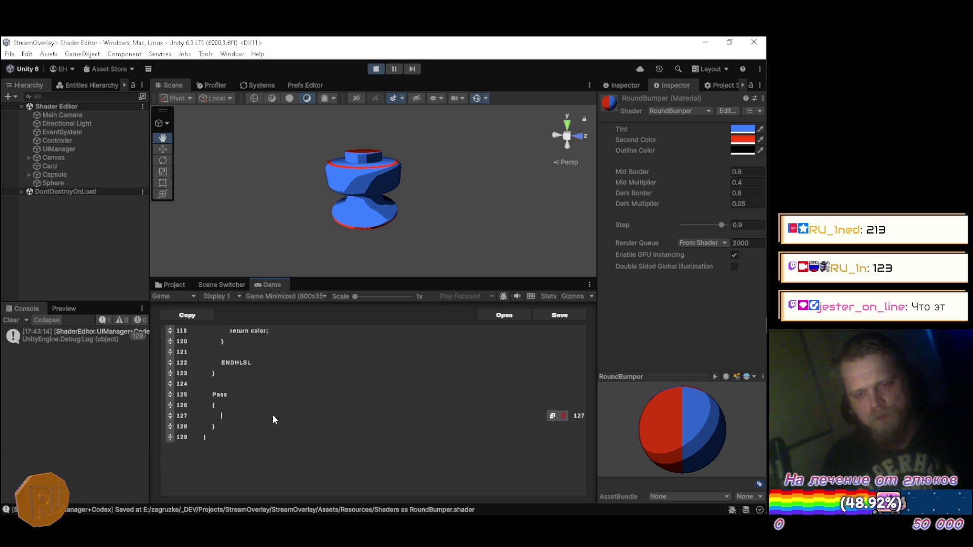
text(})
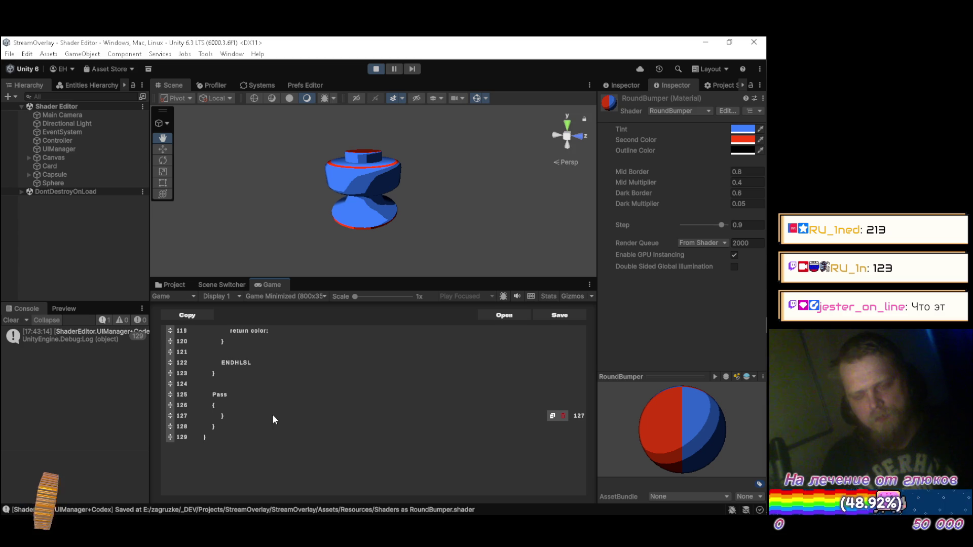
Step: Tidy the blank lines around the new Pass, then switch to YouTube Music in Firefox
key(Return)
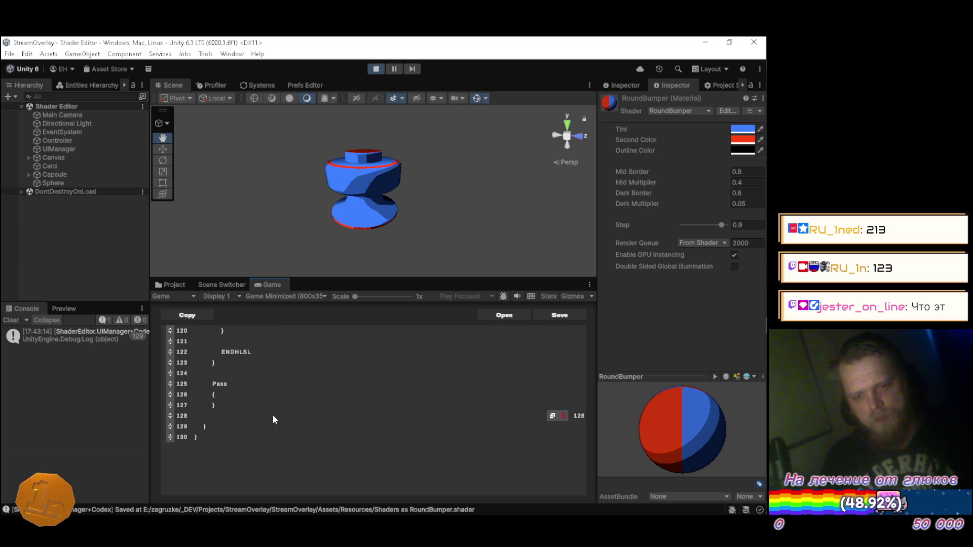
key(Up)
key(Up)
key(Return)
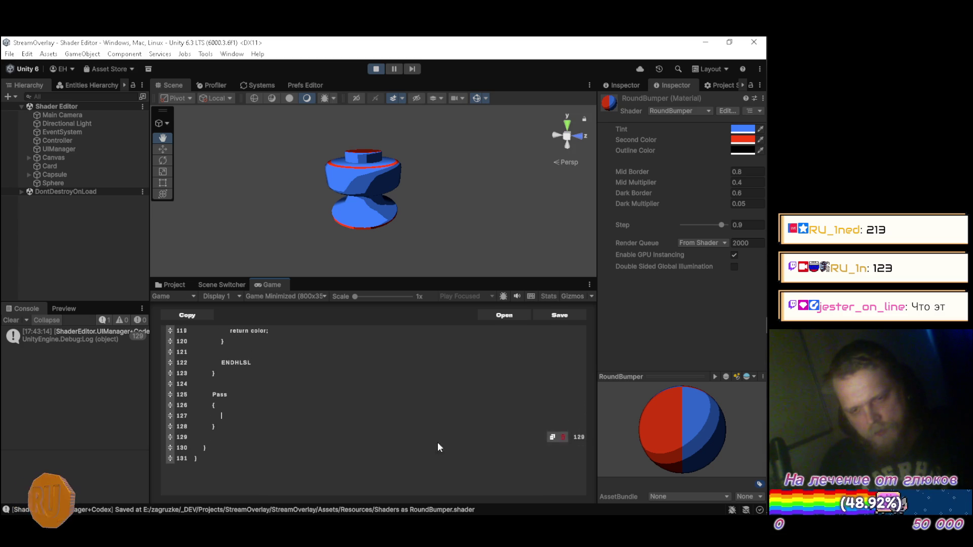
click(564, 438)
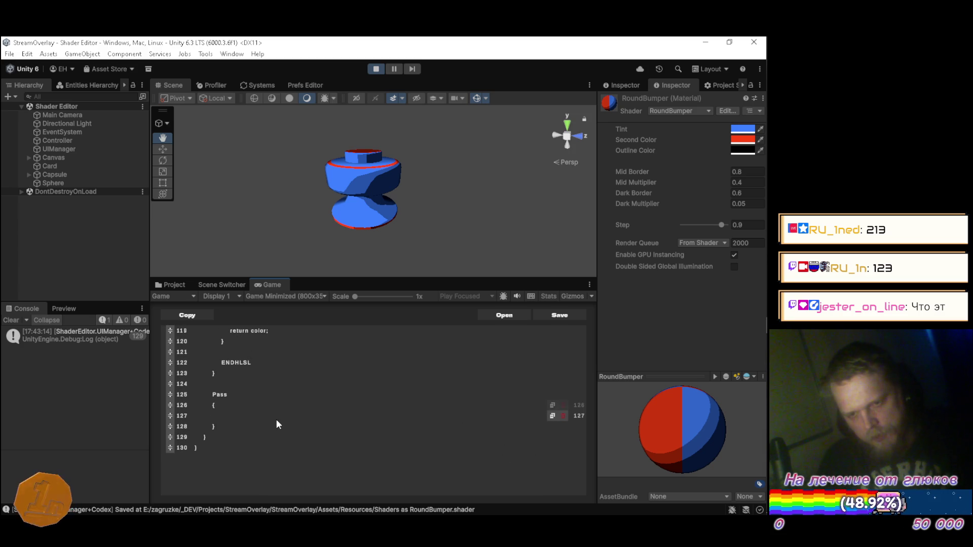
key(alt+Tab)
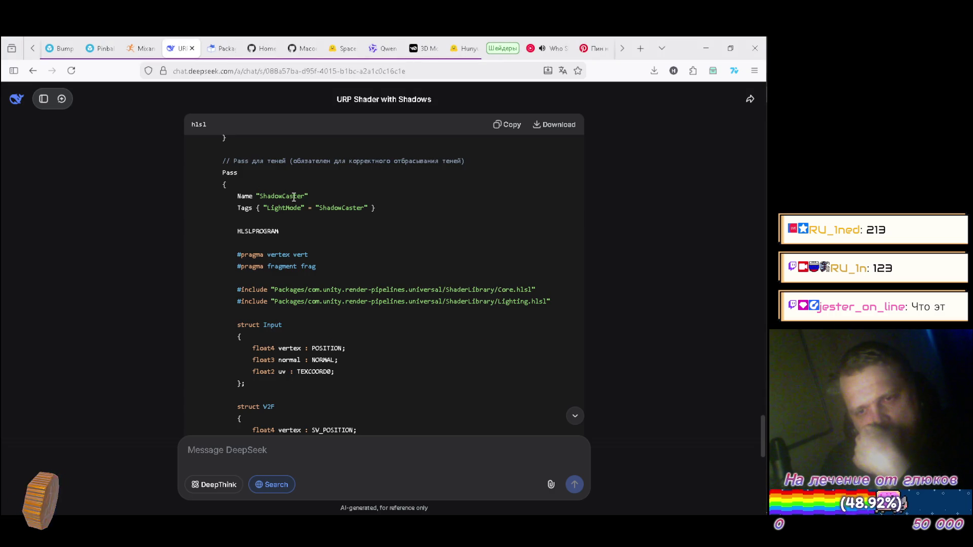
click(554, 49)
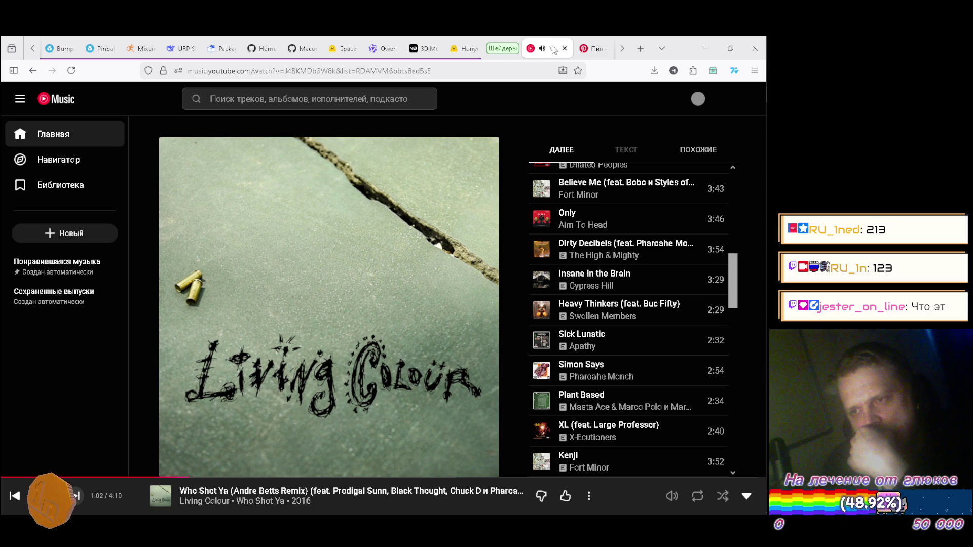
Step: Scroll the queue and play Linkin Park's 'Dedicated'
scroll(587, 257, down, 5)
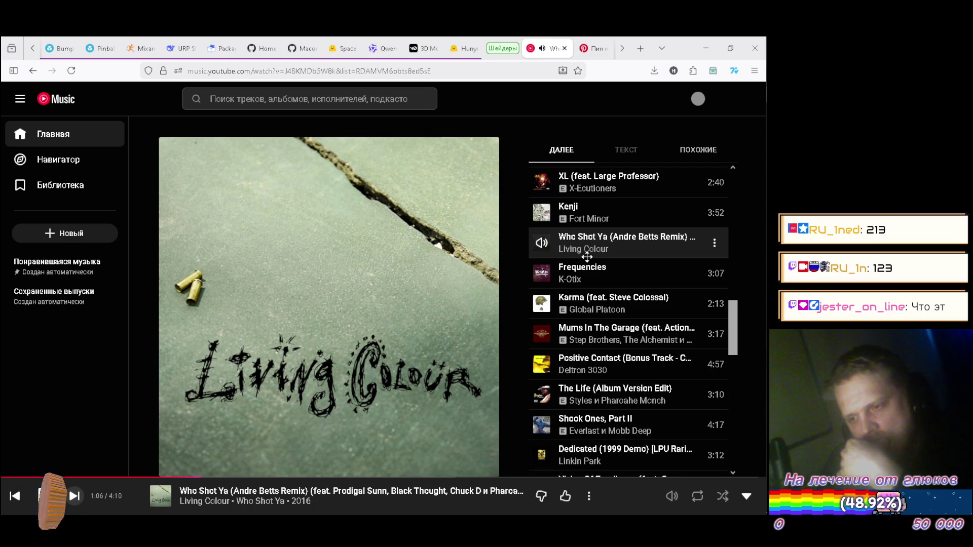
scroll(587, 257, down, 2)
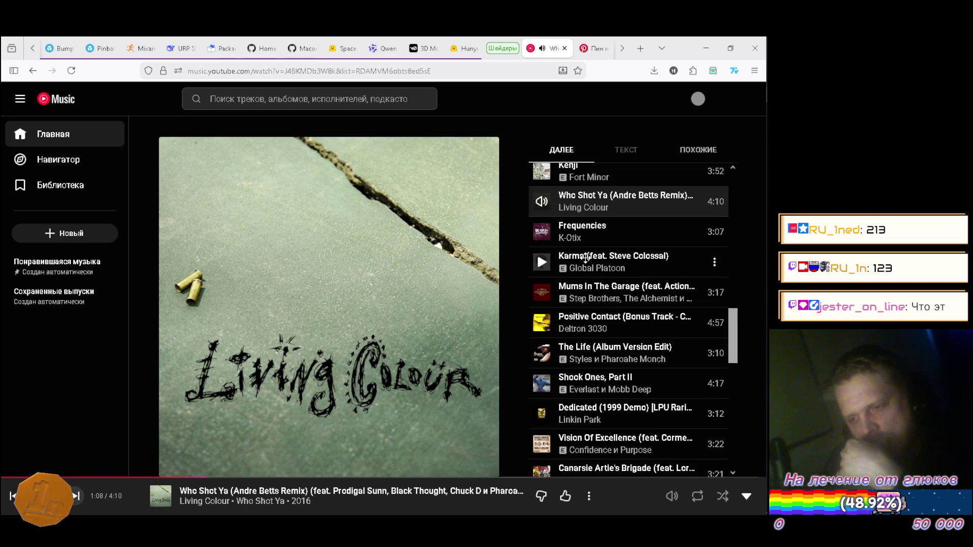
scroll(585, 258, down, 2)
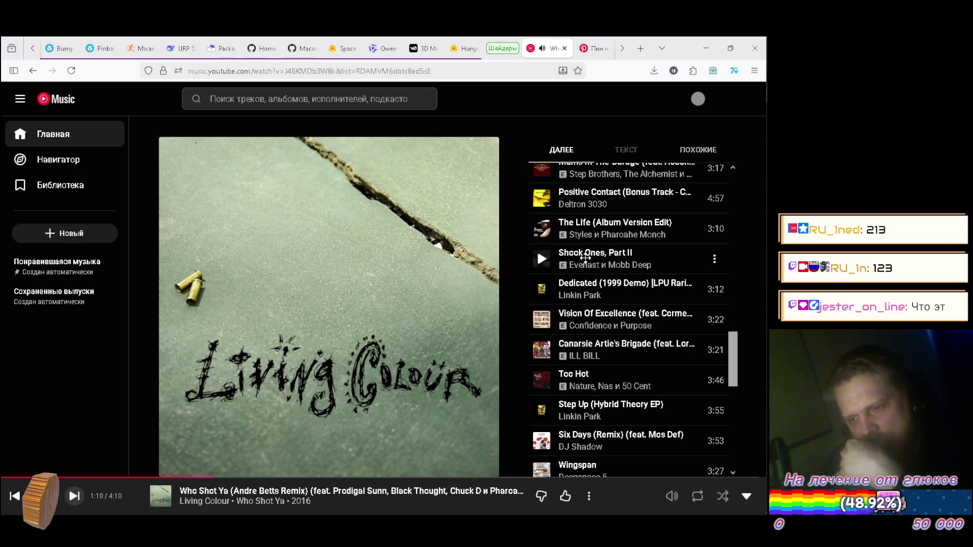
click(542, 290)
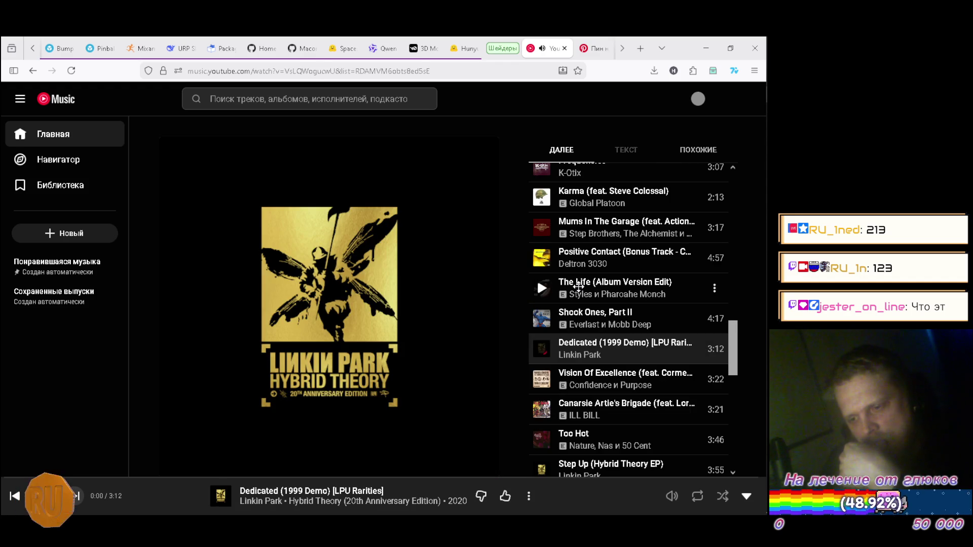
Step: Drag Step Up, Six Days (Remix) and X-Ecutioner Style up right after Dedicated
scroll(626, 268, down, 3)
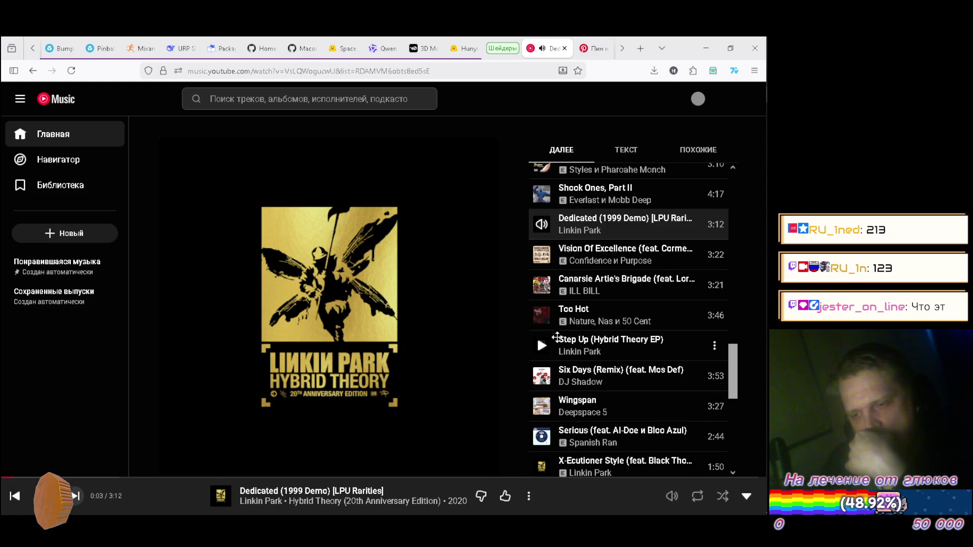
drag(578, 347, 578, 254)
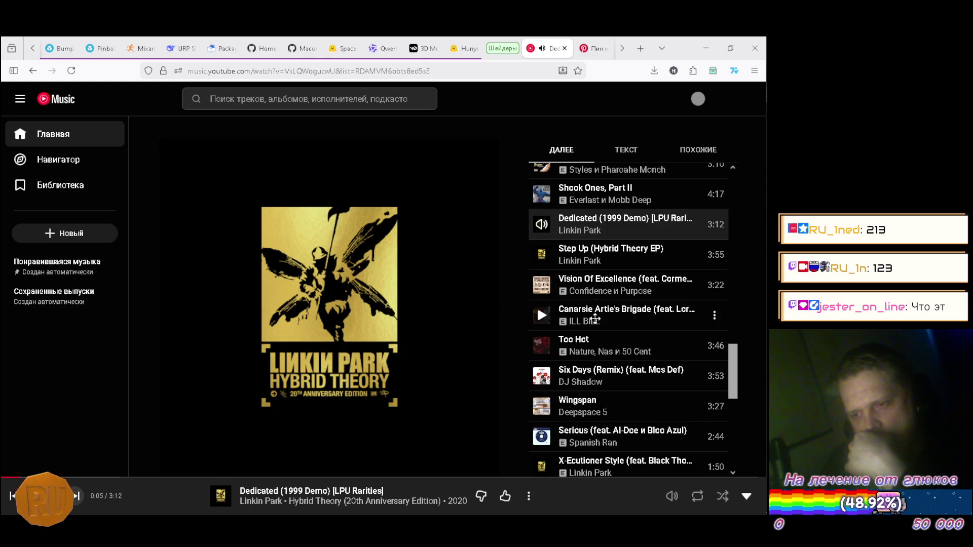
mouse_move(580, 381)
mouse_down()
mouse_move(586, 265)
mouse_move(598, 310)
mouse_up()
scroll(597, 310, down, 1)
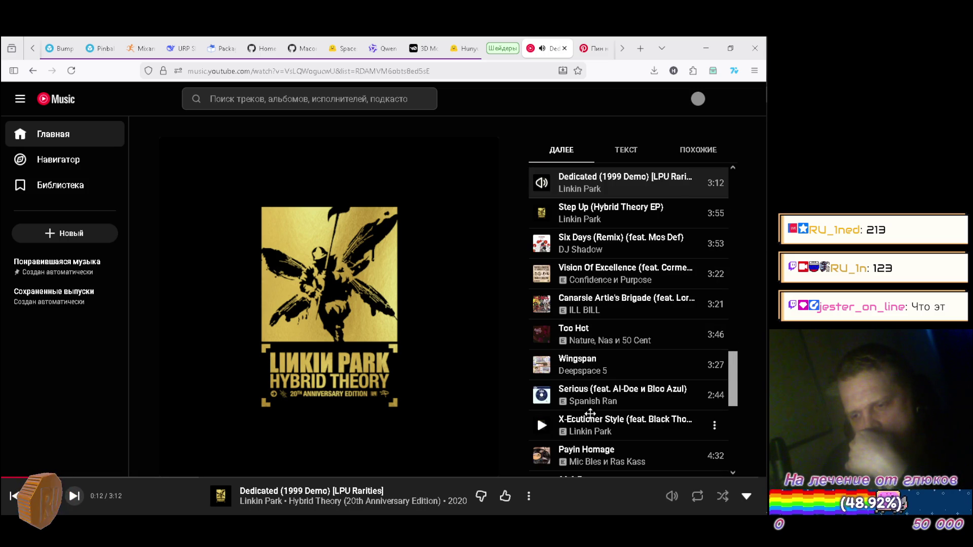
drag(589, 428, 593, 273)
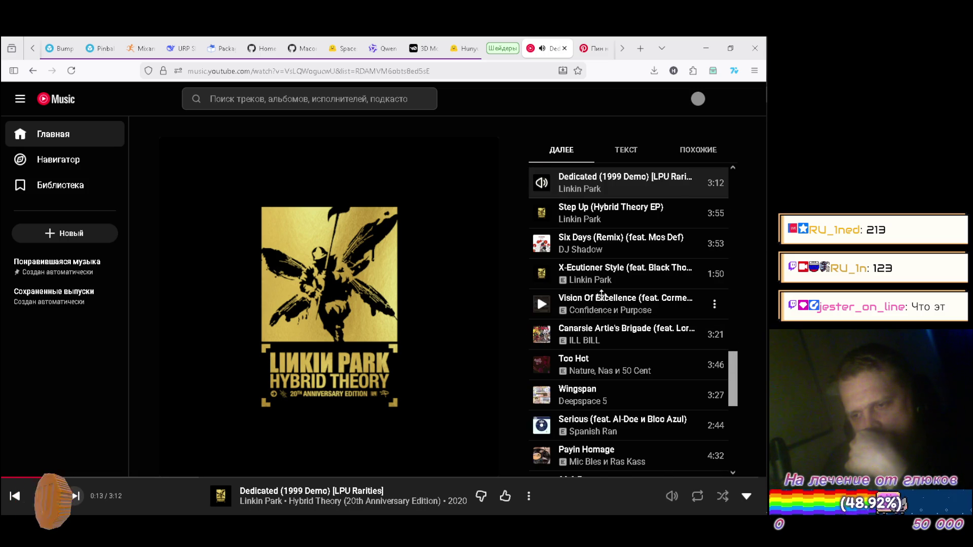
Step: Move Playin With Fire and Be Your Dog up near the top of the queue
scroll(603, 317, down, 1)
scroll(603, 317, down, 1)
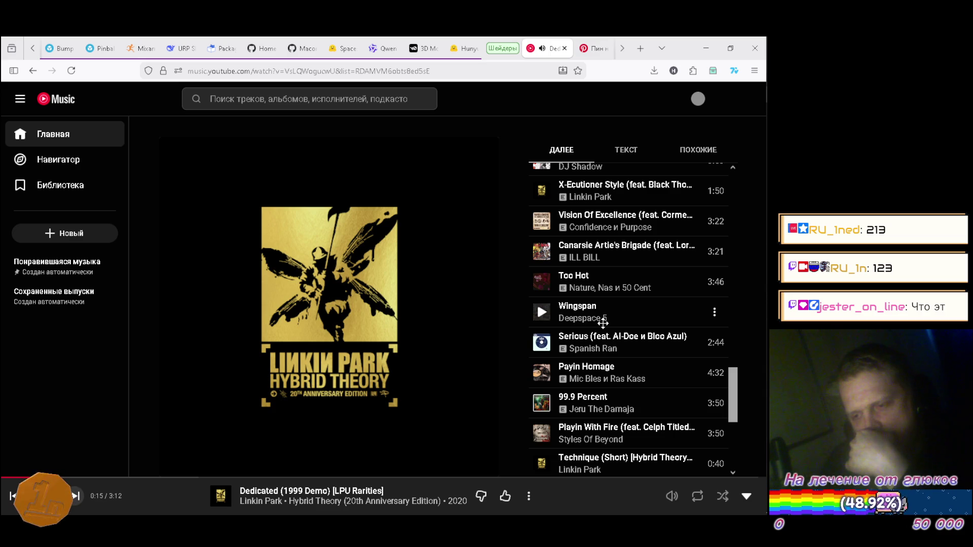
mouse_move(601, 433)
mouse_down()
mouse_move(611, 223)
mouse_move(610, 276)
mouse_move(610, 261)
mouse_up()
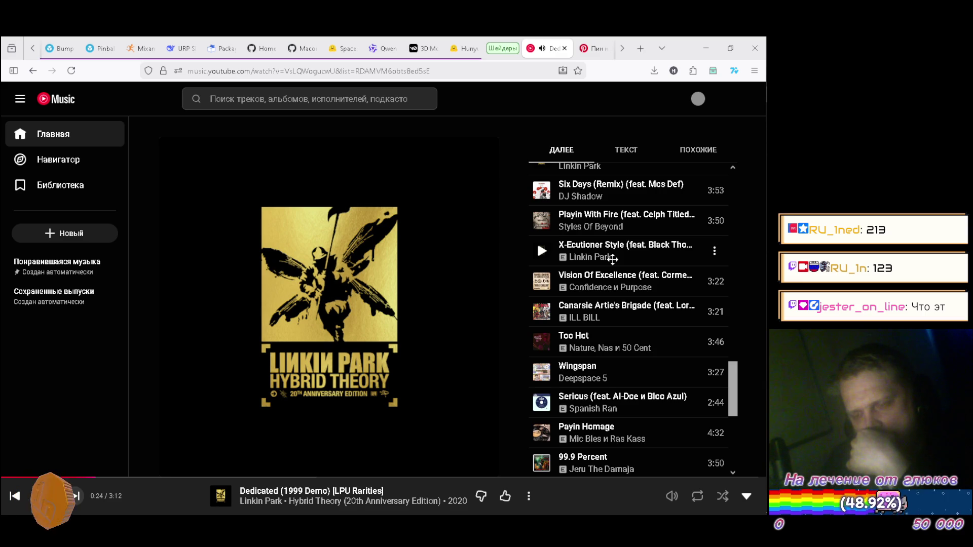
scroll(612, 259, down, 3)
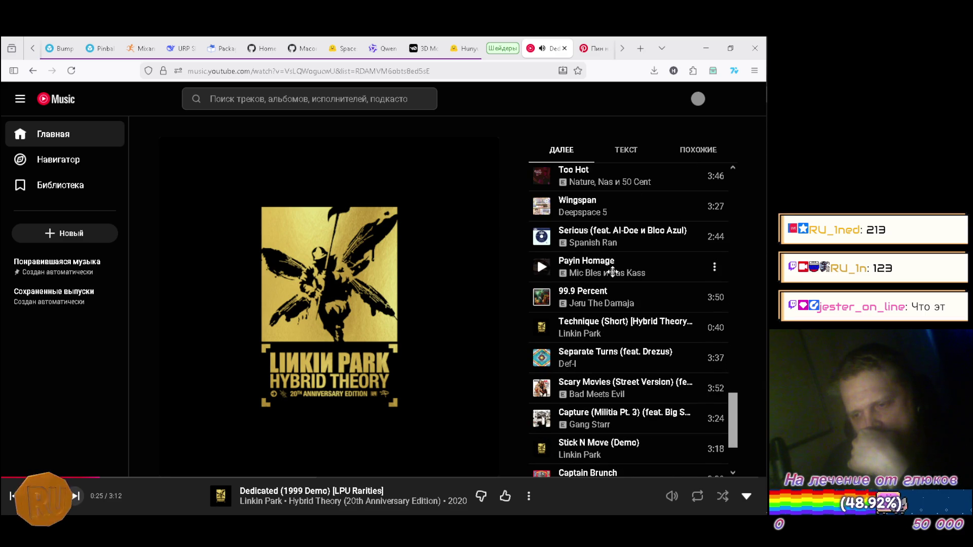
scroll(613, 284, down, 3)
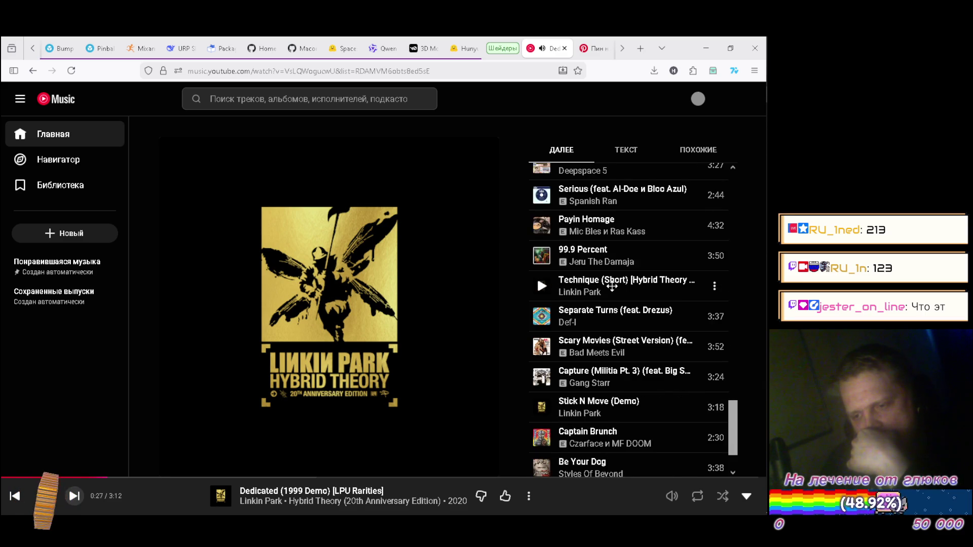
mouse_move(606, 405)
mouse_down()
mouse_move(608, 172)
mouse_move(605, 329)
mouse_move(616, 223)
mouse_move(631, 313)
mouse_move(619, 524)
mouse_move(628, 401)
mouse_move(614, 461)
mouse_move(617, 170)
mouse_move(622, 214)
mouse_move(609, 268)
mouse_move(606, 260)
mouse_up()
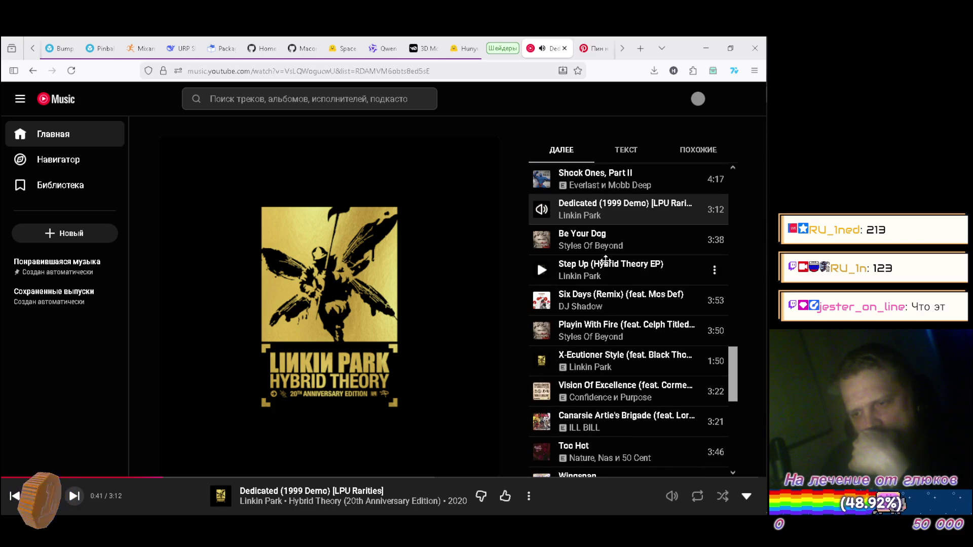
click(182, 48)
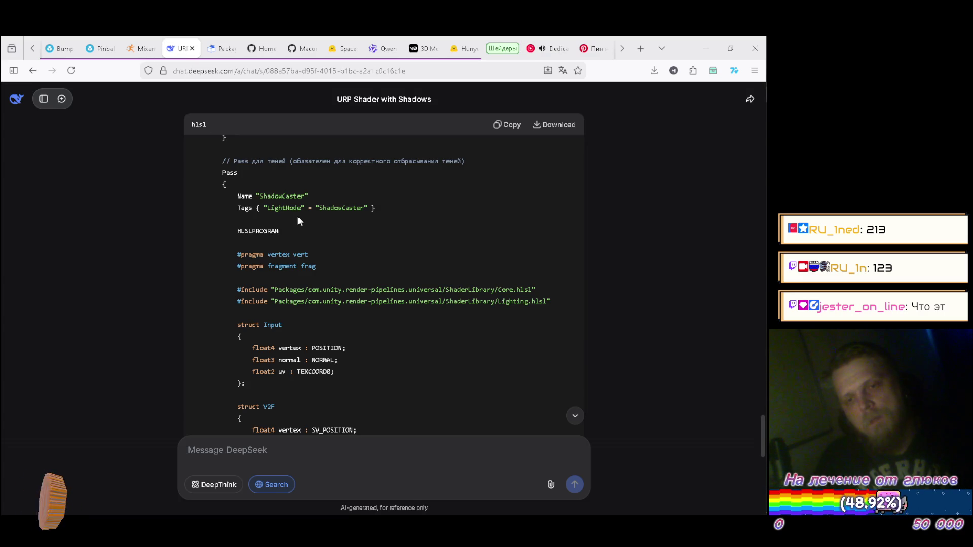
Step: Return to Unity and scroll up to the forward Pass's UniversalForward tags and HLSLPROGRAM declarations
key(alt+Tab)
scroll(294, 415, up, 8)
scroll(306, 410, up, 8)
scroll(306, 410, up, 3)
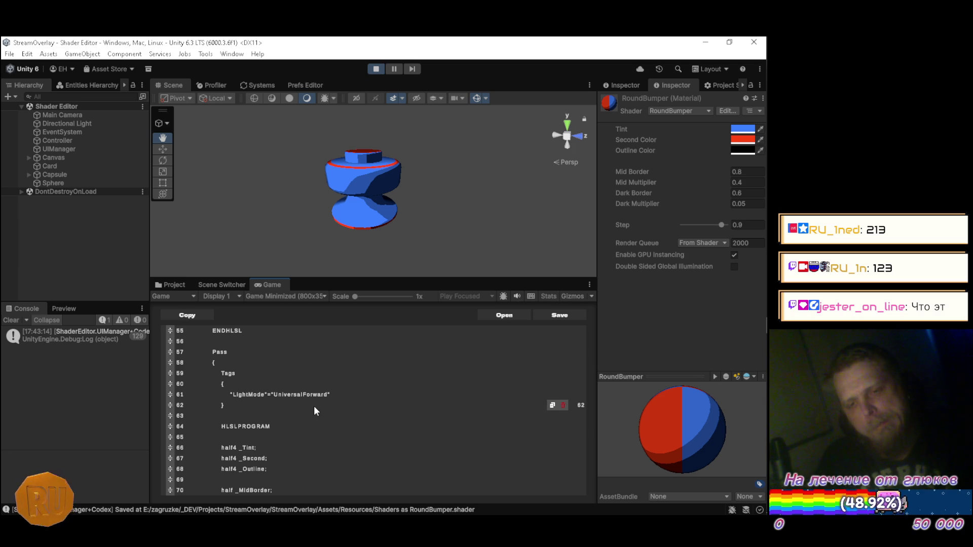
Step: Add an empty Tags { } block inside the new Pass
scroll(315, 408, down, 9)
scroll(311, 391, down, 12)
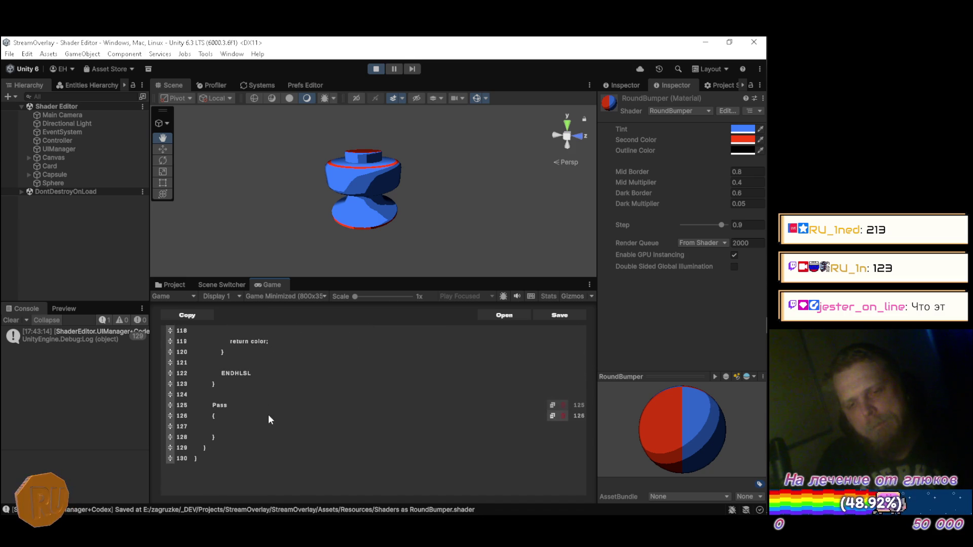
text(Tag)
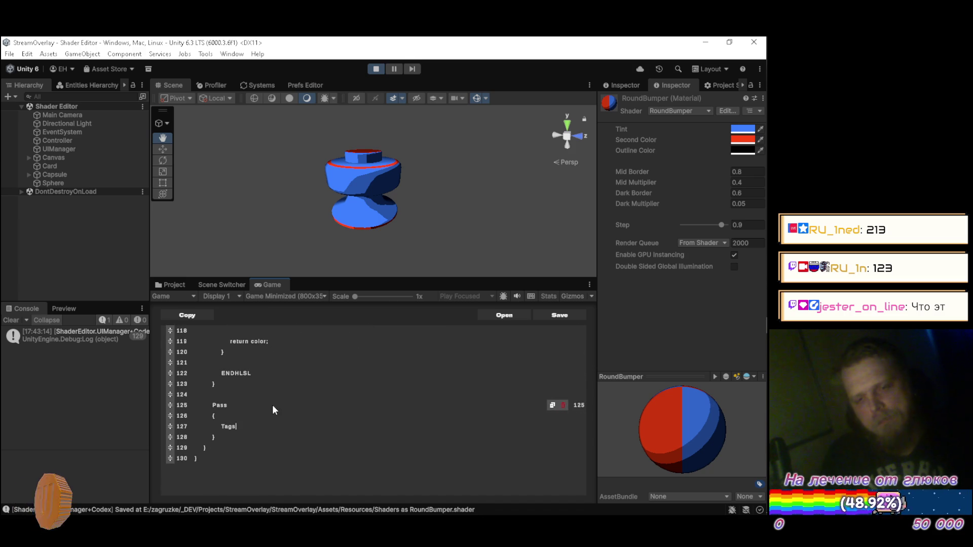
text(s)
key(Return)
text({)
key(Return)
text(})
key(Return)
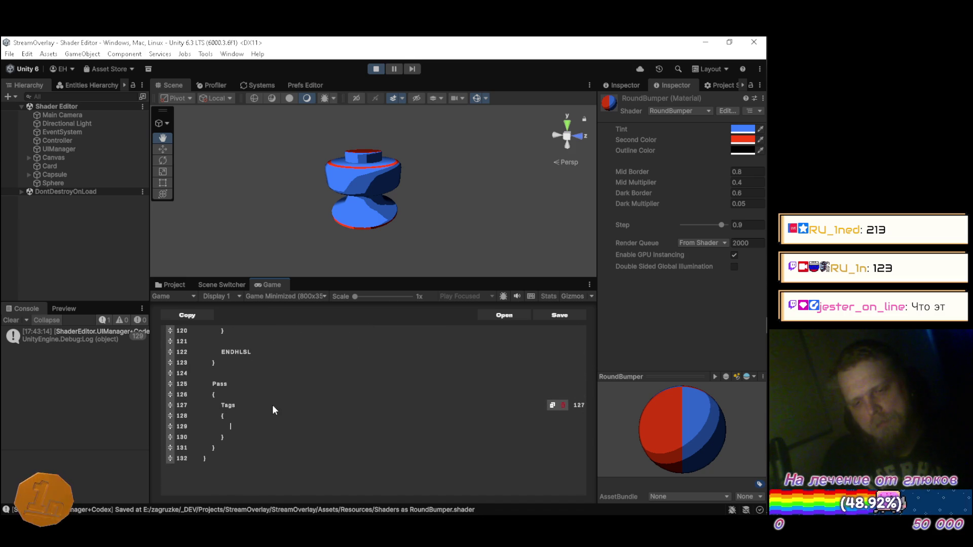
key(ctrl+z)
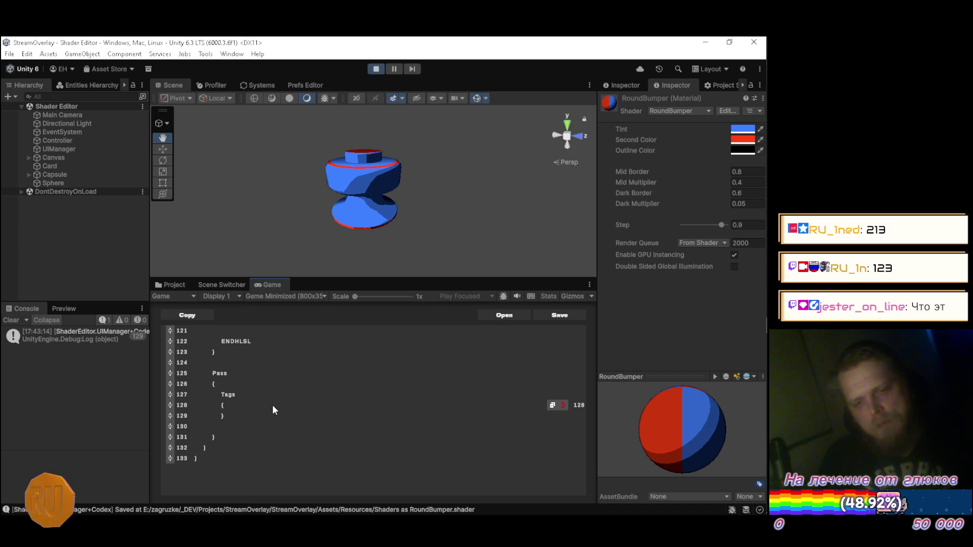
Step: Fill the Tags block with "LightMode"="ShadowCaster", checking the DeepSeek reference
scroll(272, 405, up, 1)
scroll(273, 406, up, 1)
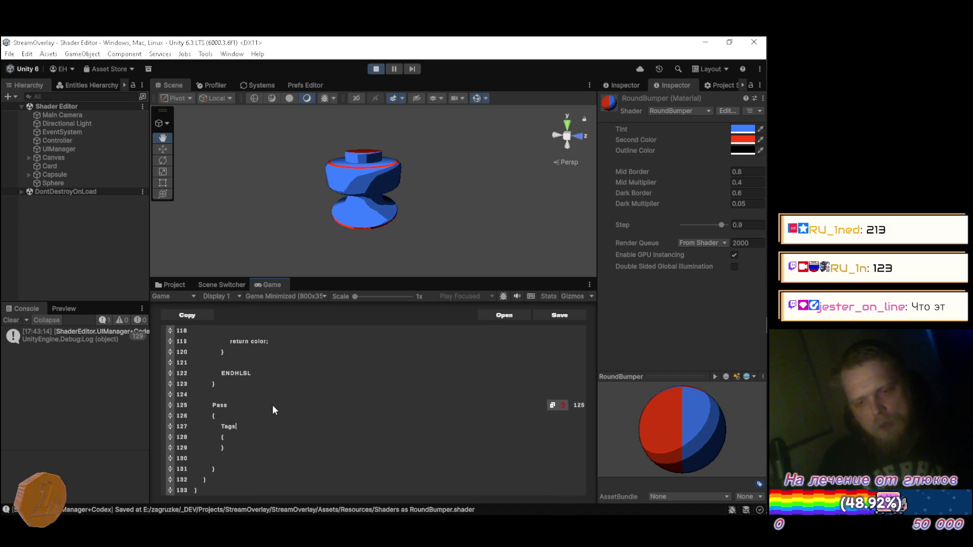
drag(172, 458, 168, 446)
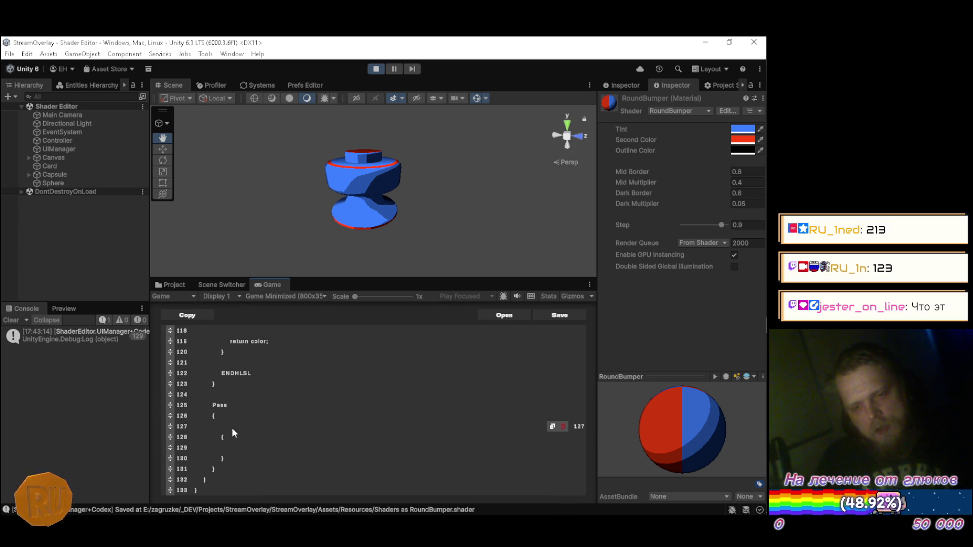
text(Tags)
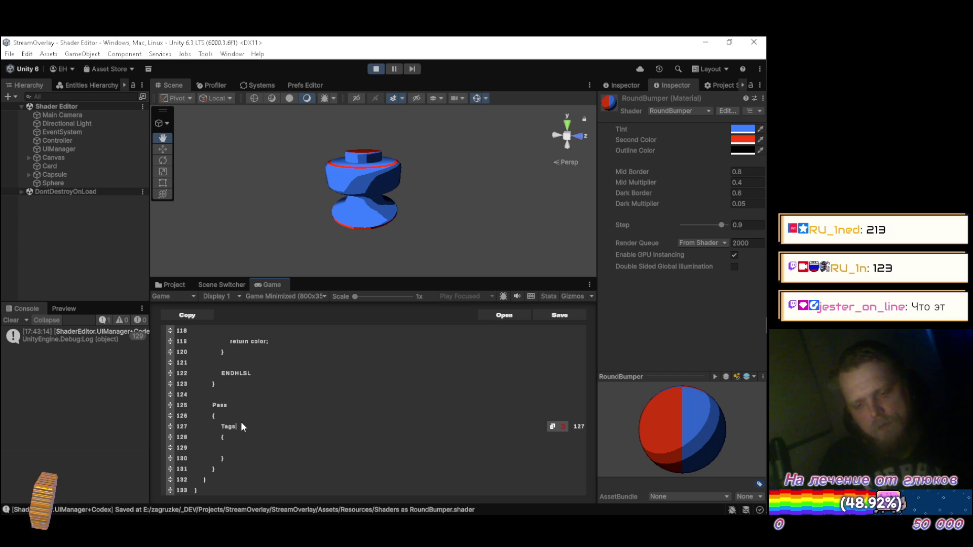
key(Down)
key(Down)
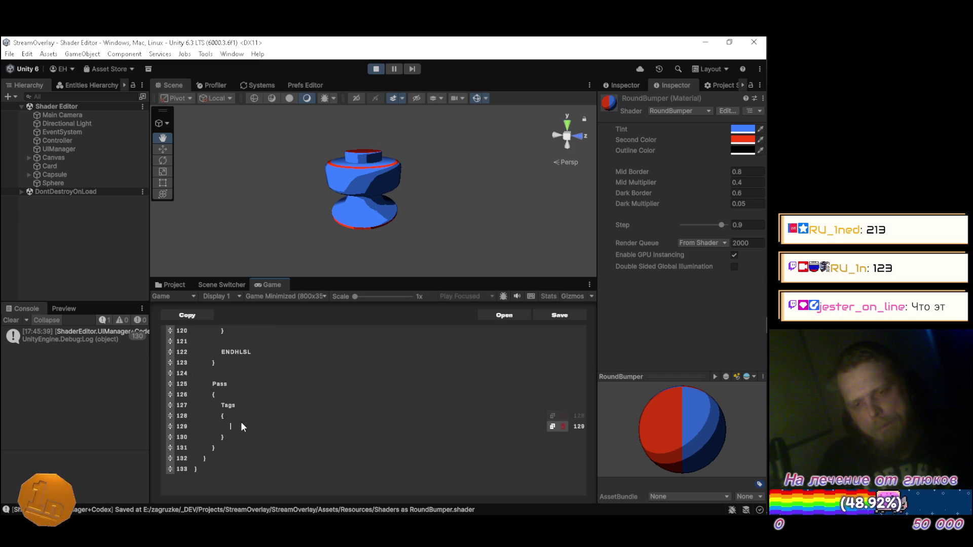
key(alt+Tab)
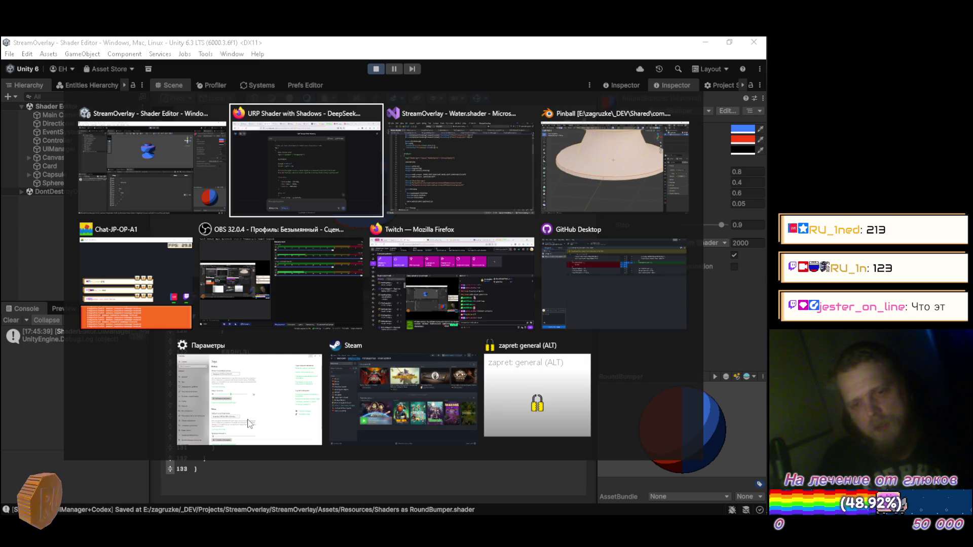
key(alt+Tab)
text("LightMode"=)
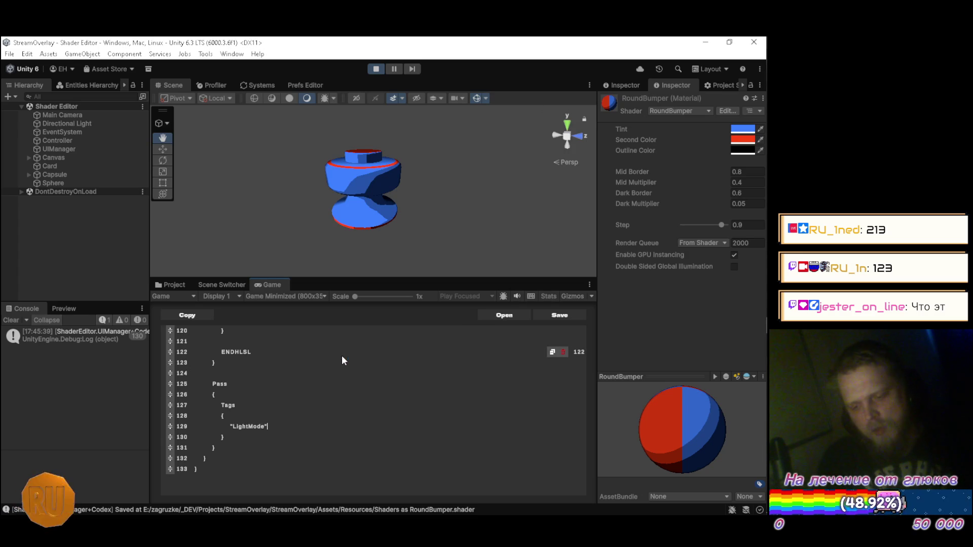
text("S)
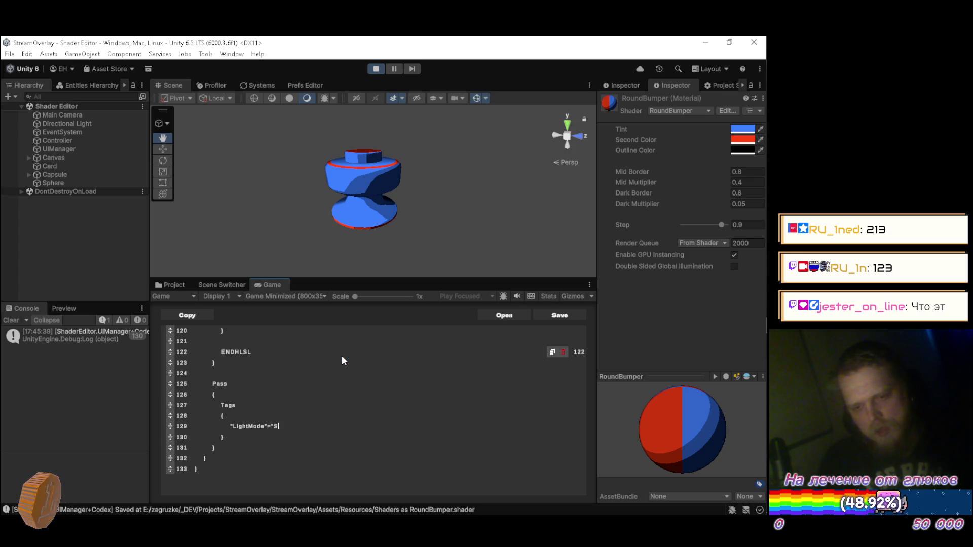
text(hadow)
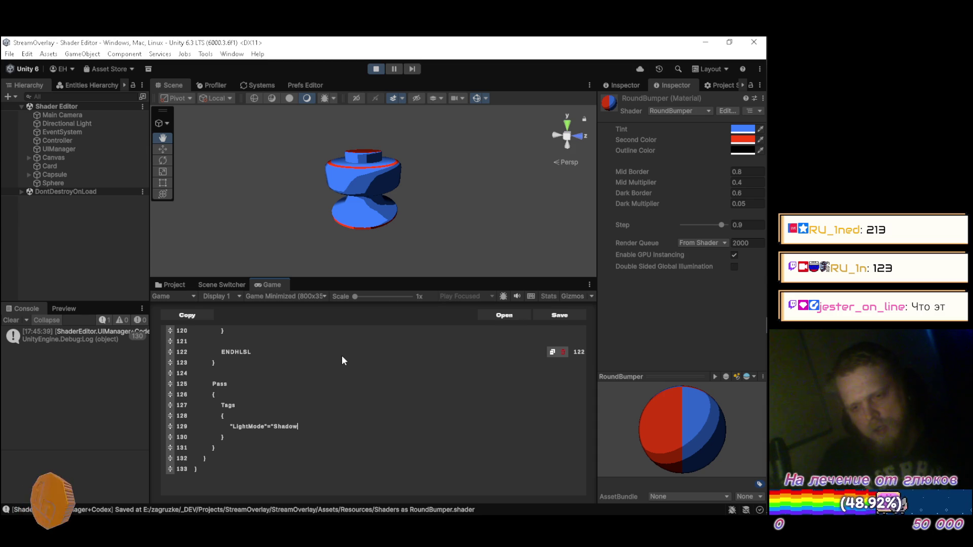
text(Caster")
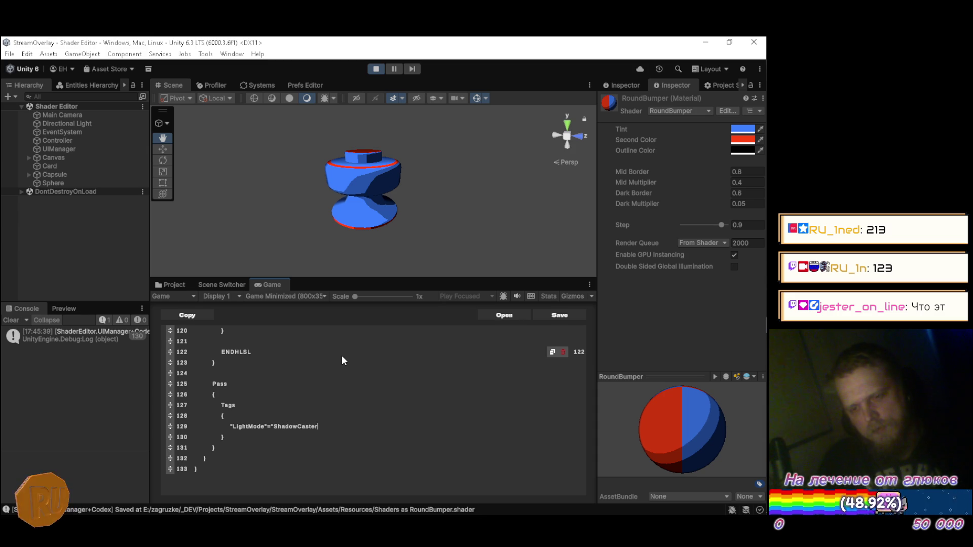
Step: Insert an empty HLSLPROGRAM…ENDHLSL block below the Tags and save the shader
key(alt+Tab)
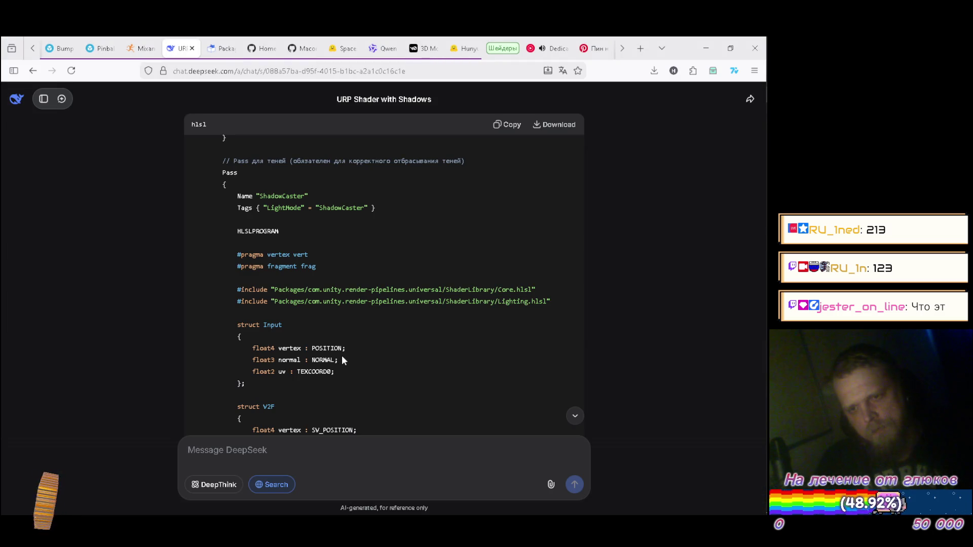
key(alt+Tab)
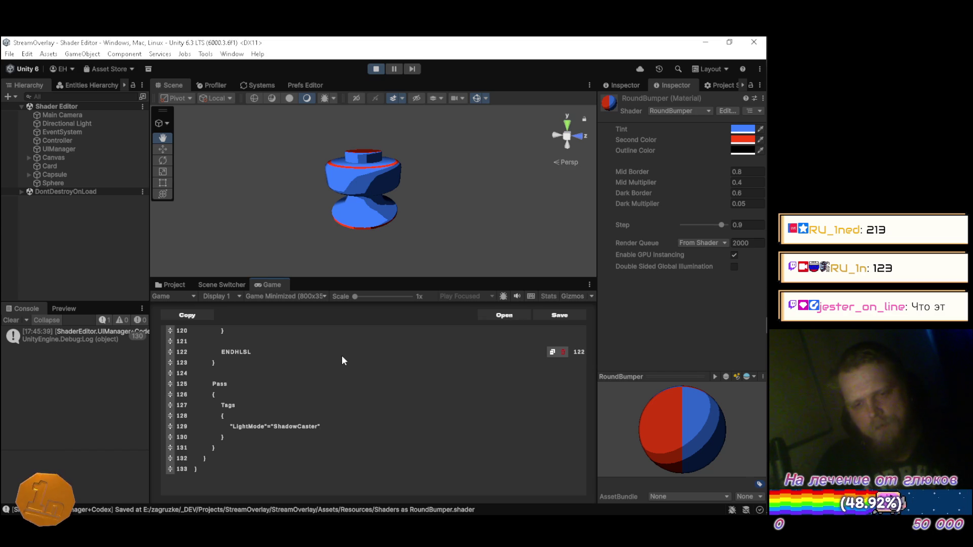
key(Down)
key(Return)
key(Return)
text(HL)
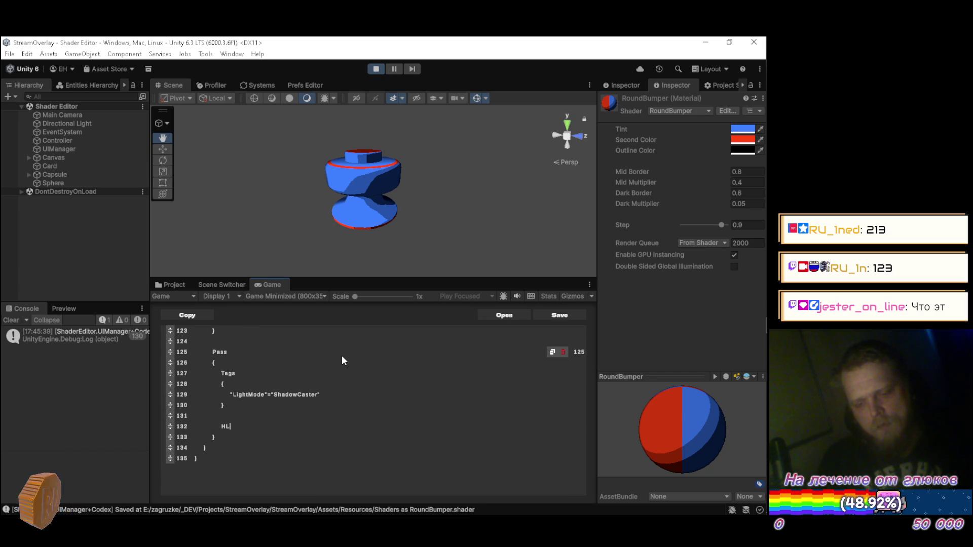
text(SLPROGRA)
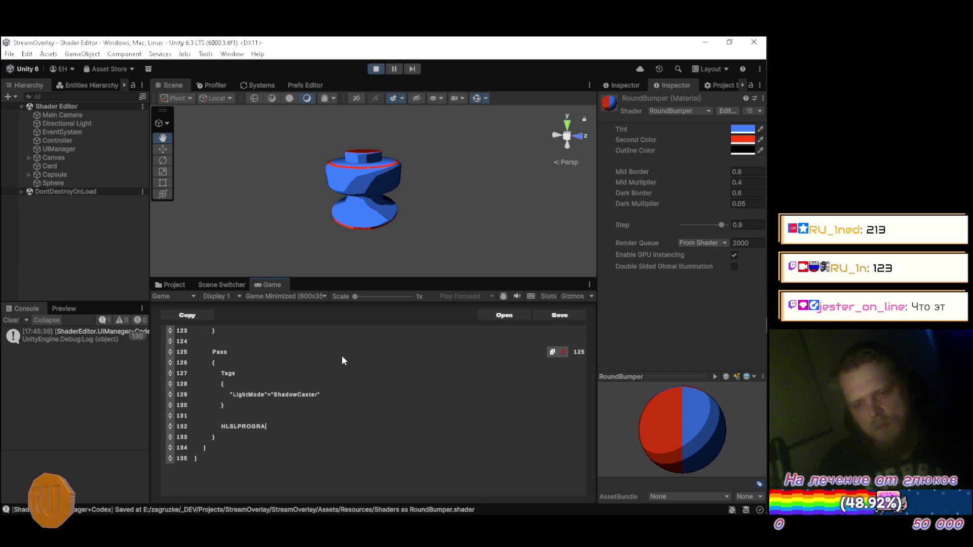
text(M)
key(Return)
key(Return)
text(ENDHLSL)
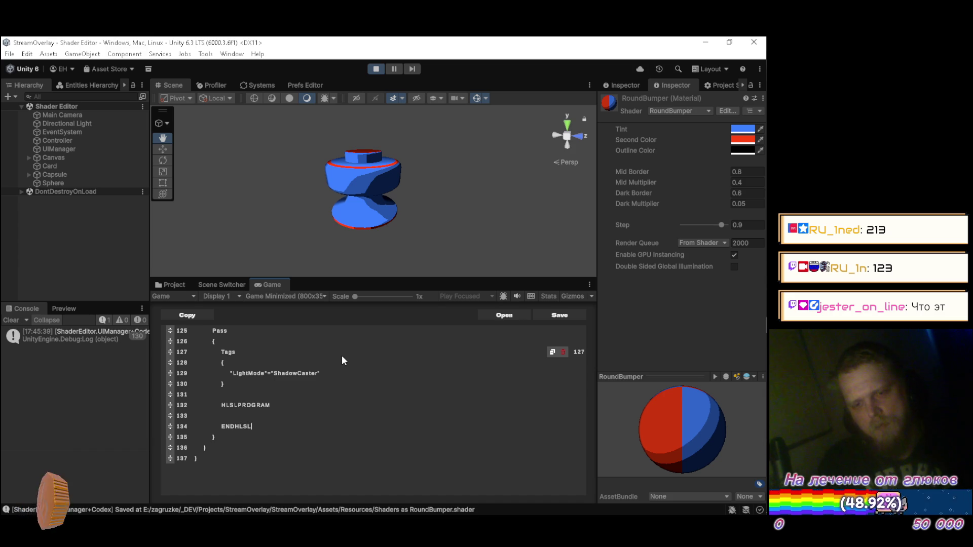
key(Up)
key(Return)
key(Return)
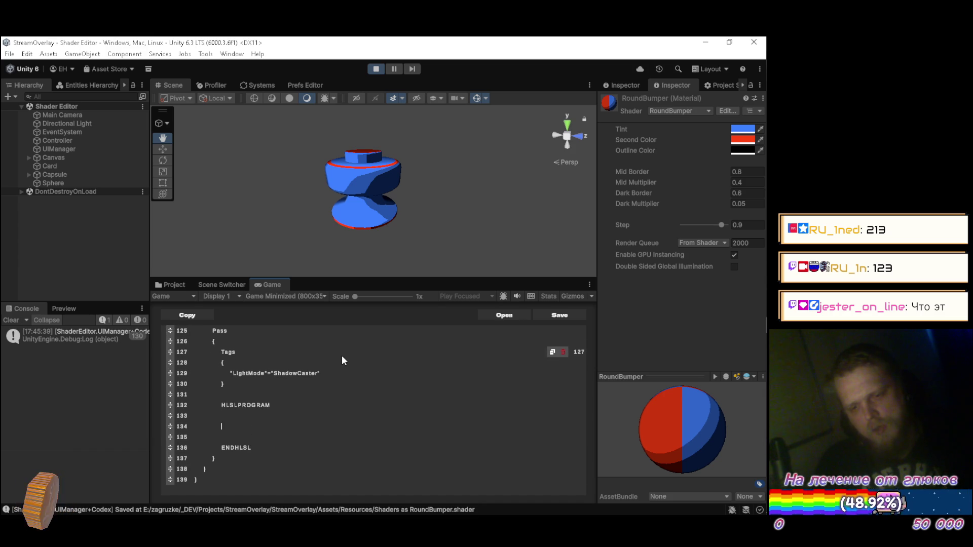
key(ctrl+s)
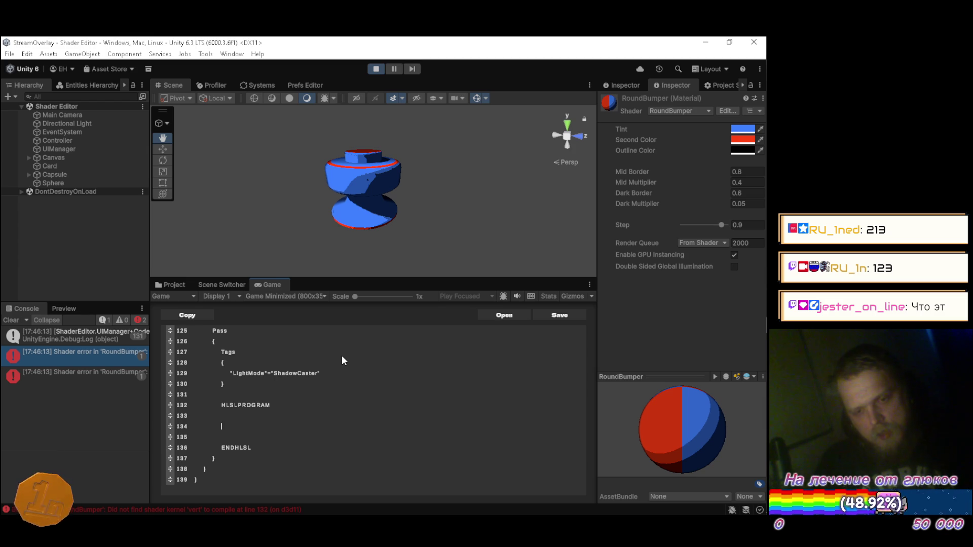
Step: Type the start of the vert signature, V2F vert(IN, and scroll through the shader
text(V2F vert()
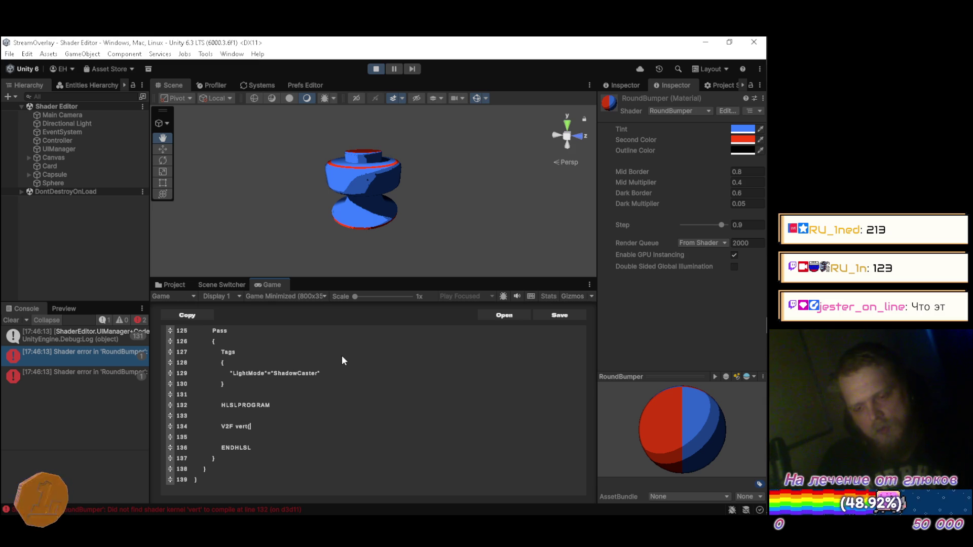
text(I)
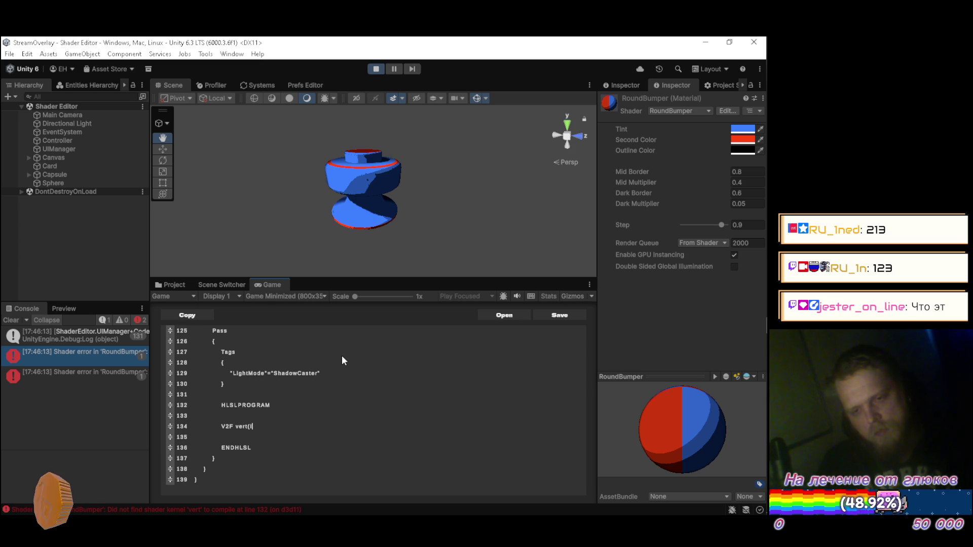
text(N)
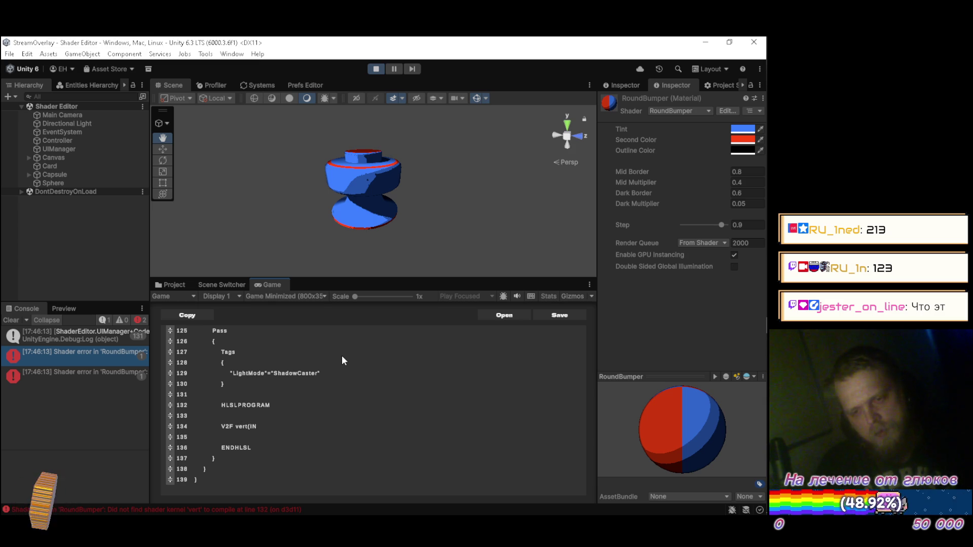
key(Left)
key(Left)
scroll(334, 372, up, 11)
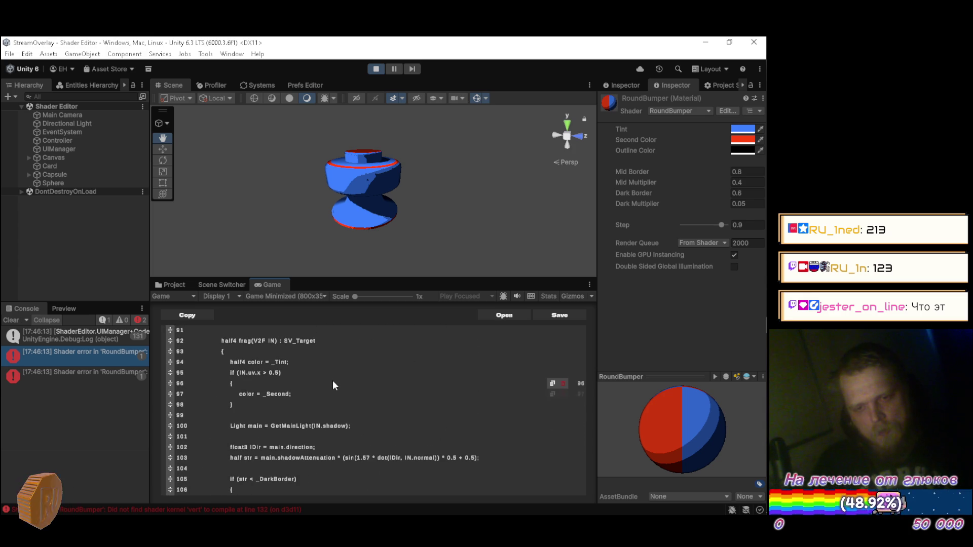
scroll(333, 383, up, 4)
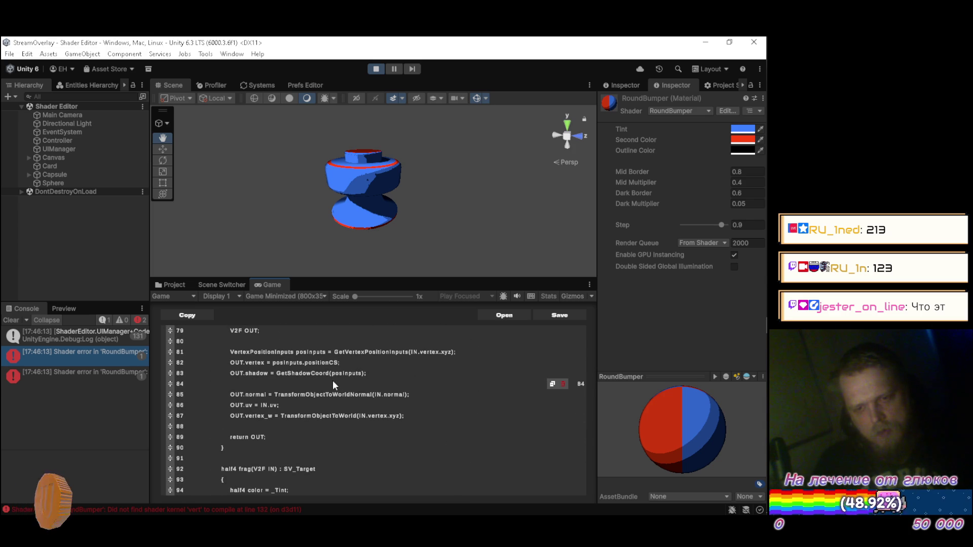
scroll(333, 384, up, 2)
scroll(335, 381, down, 4)
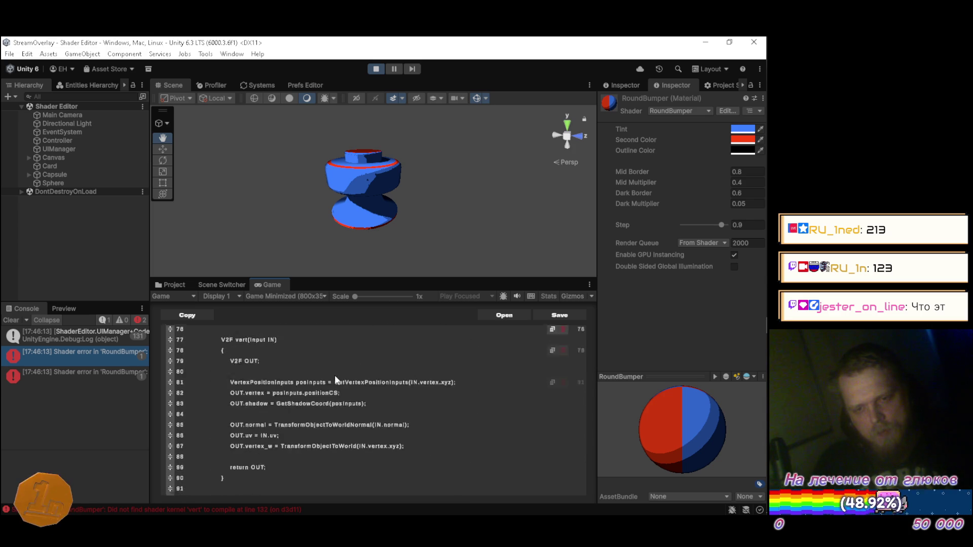
scroll(336, 375, down, 10)
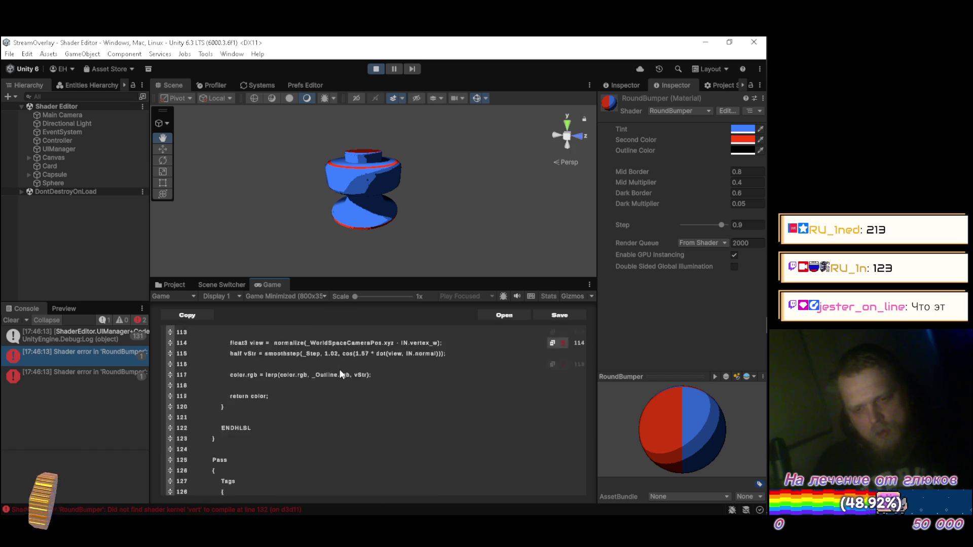
scroll(343, 370, down, 3)
scroll(347, 370, up, 5)
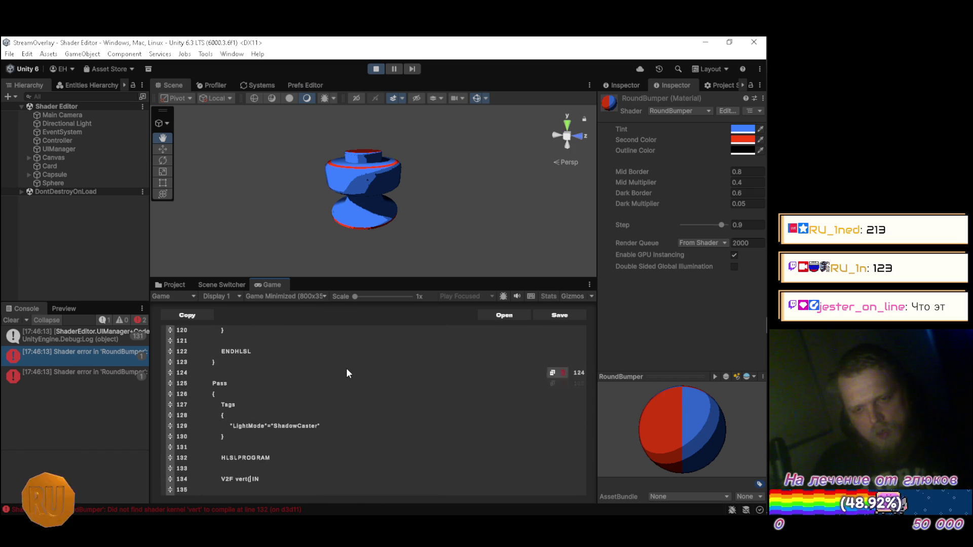
scroll(348, 371, down, 5)
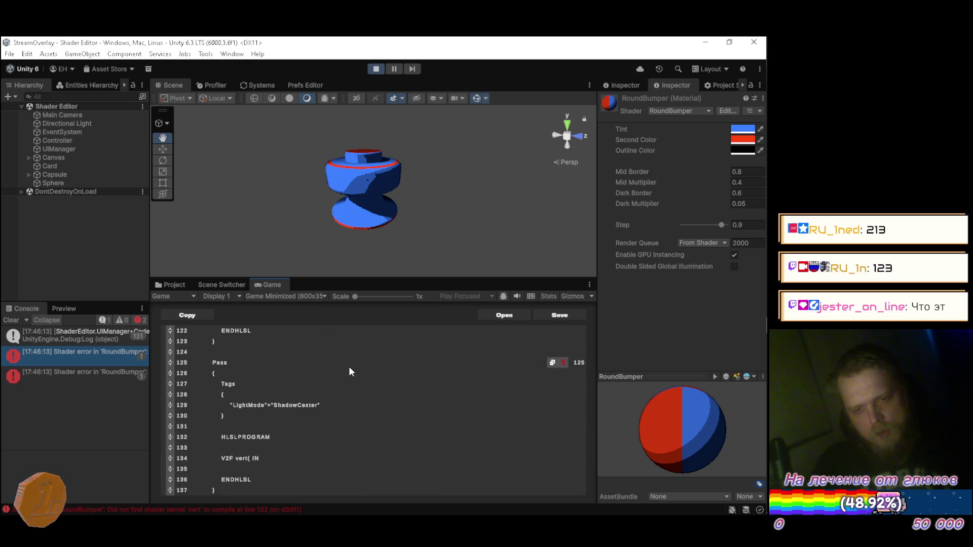
Step: Insert the Input type so the signature reads V2F vert(Input IN)
text(Input)
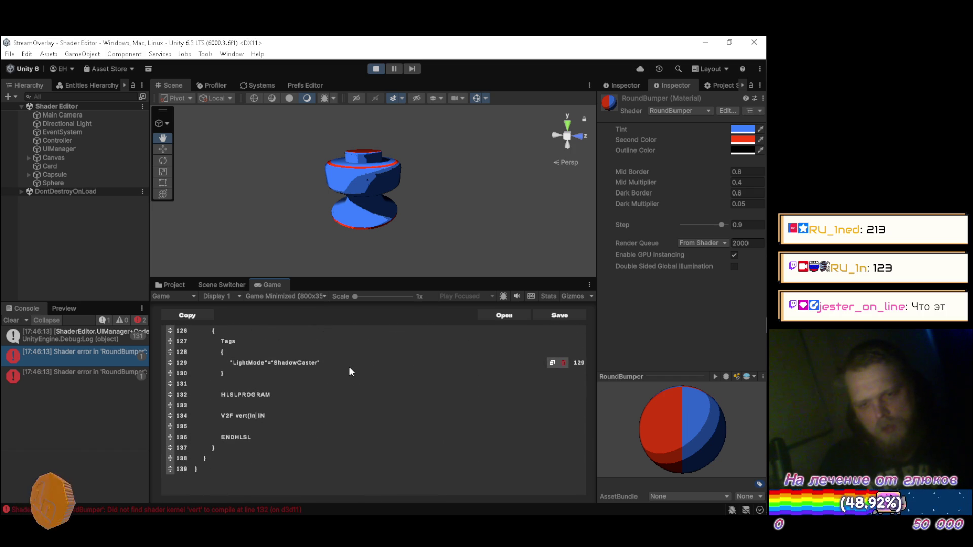
key(End)
text())
key(alt+Tab)
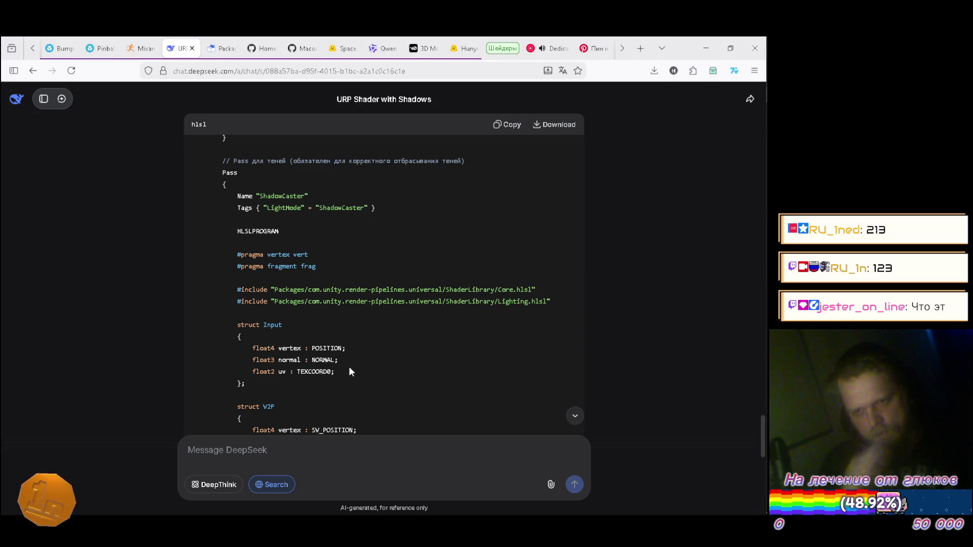
Step: Add an empty { } body under the ShadowCaster vert signature
scroll(398, 328, down, 3)
scroll(406, 304, down, 1)
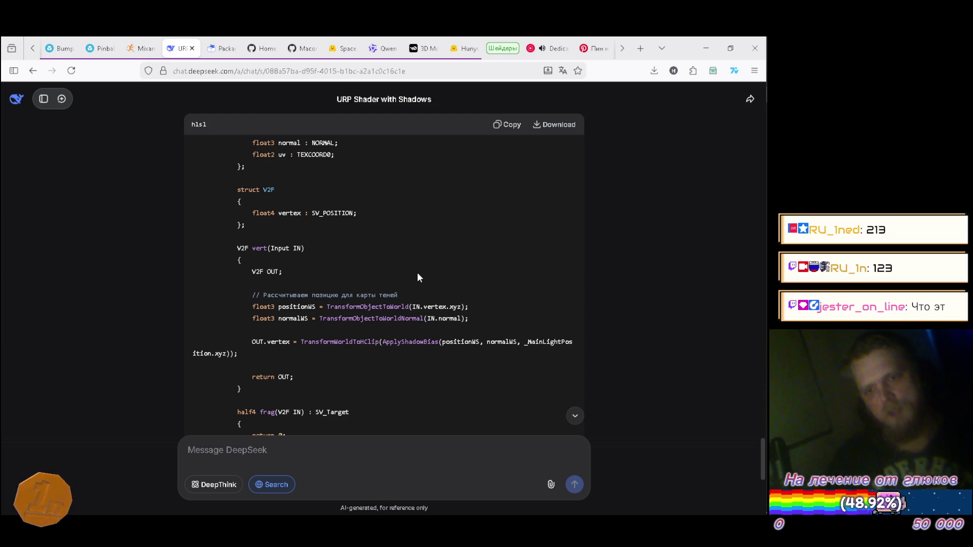
key(alt+Tab)
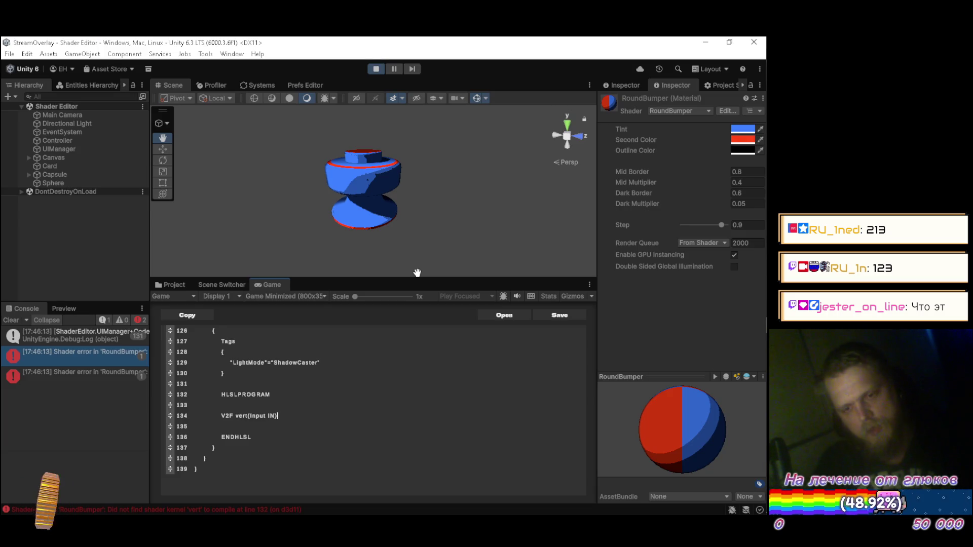
key(Return)
text({)
key(Return)
key(Return)
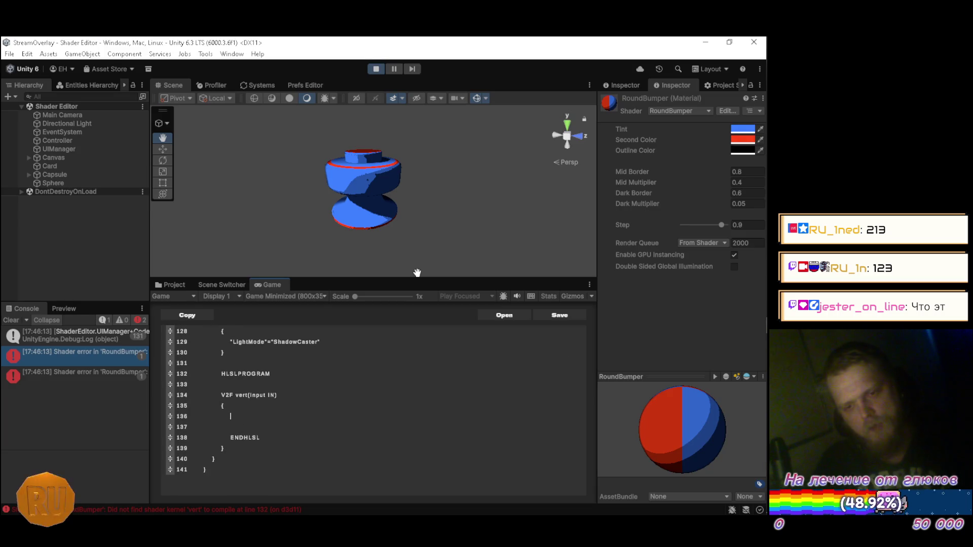
text(})
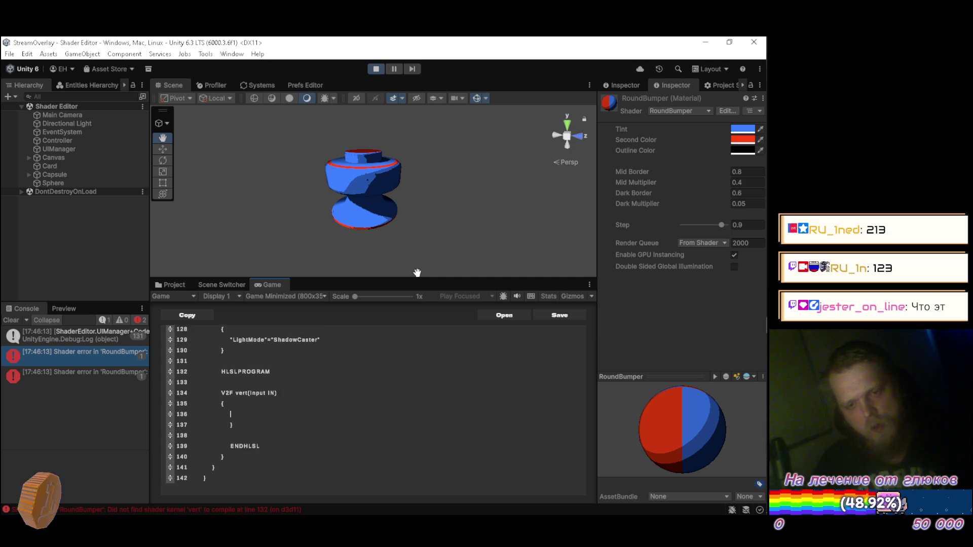
key(alt+Tab)
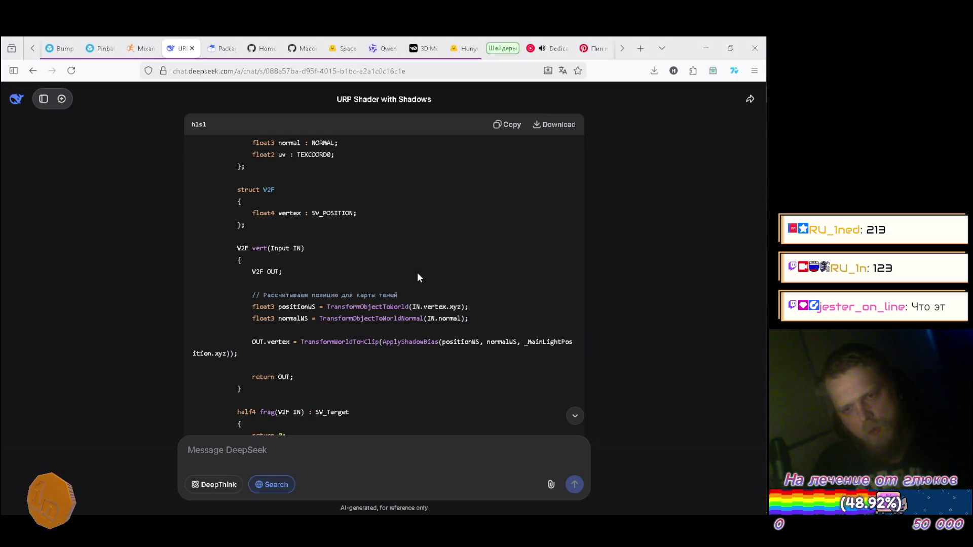
Step: Write V2F OUT; and return OUT; in the vert body, then start a line above the return
key(alt+Tab)
text(V)
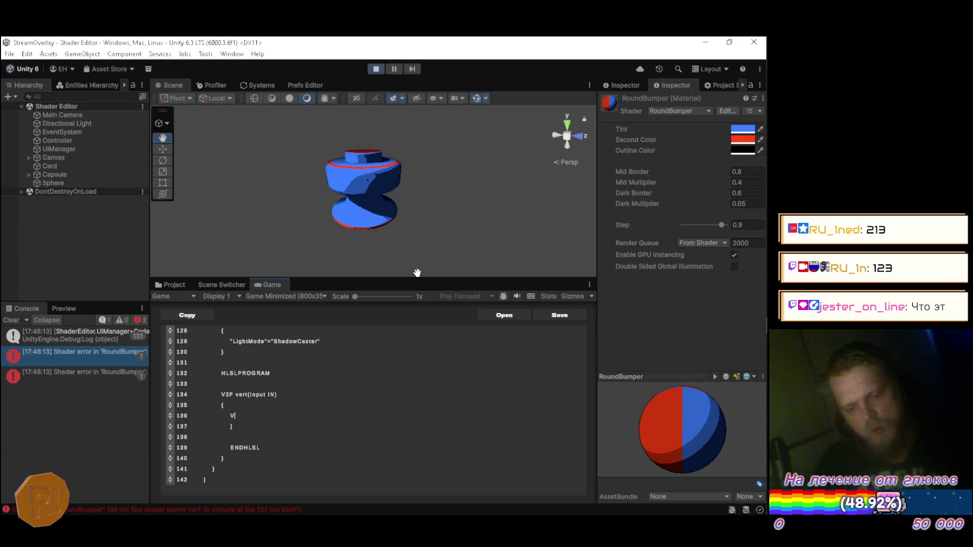
text(2F)
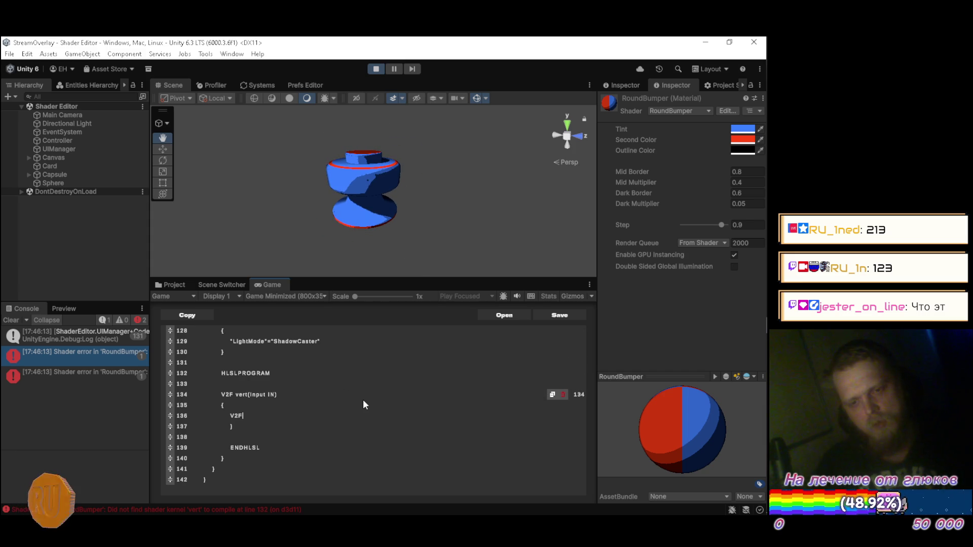
text(O)
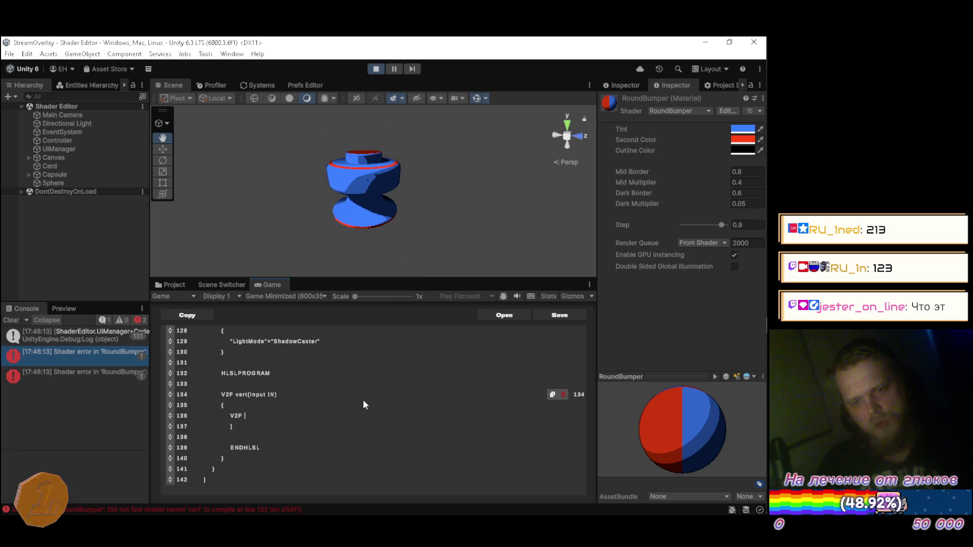
text(UT;)
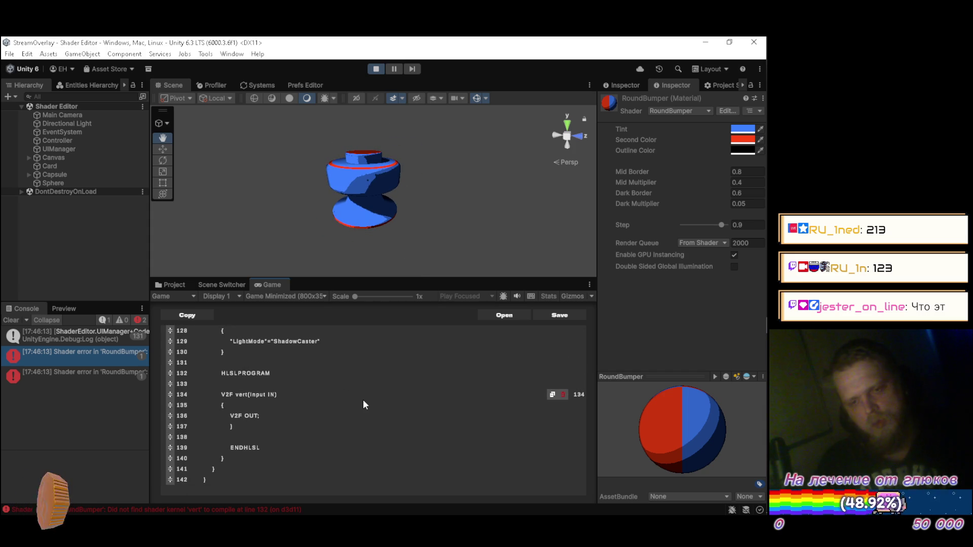
key(Return)
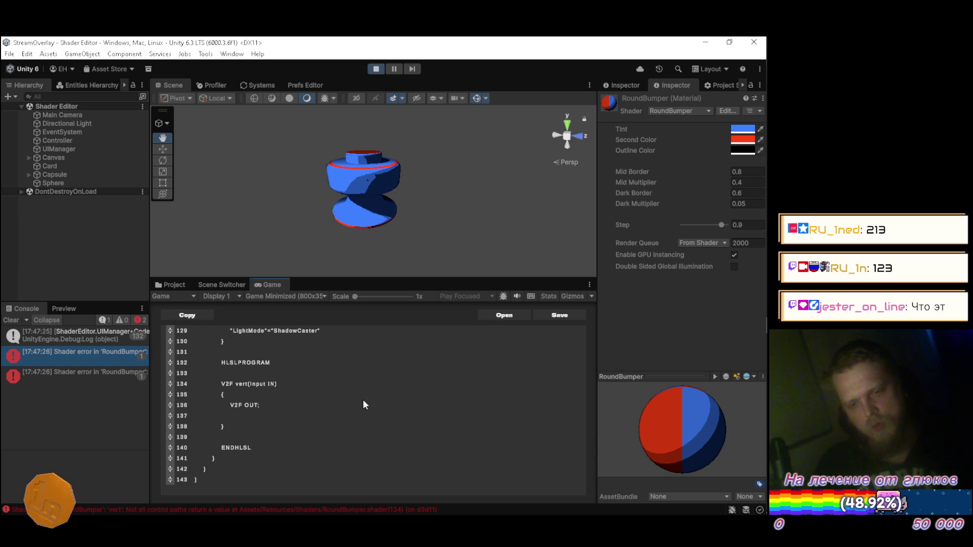
key(Return)
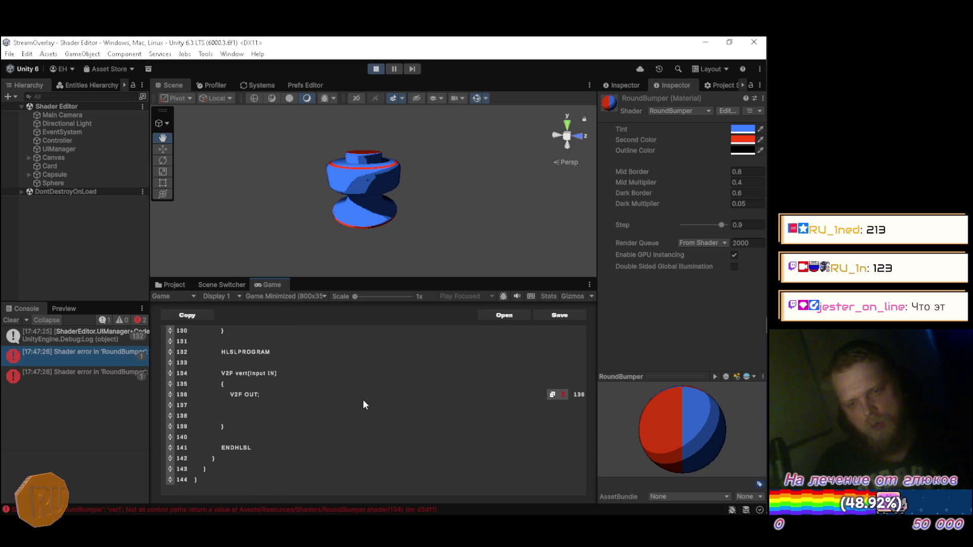
text(ret)
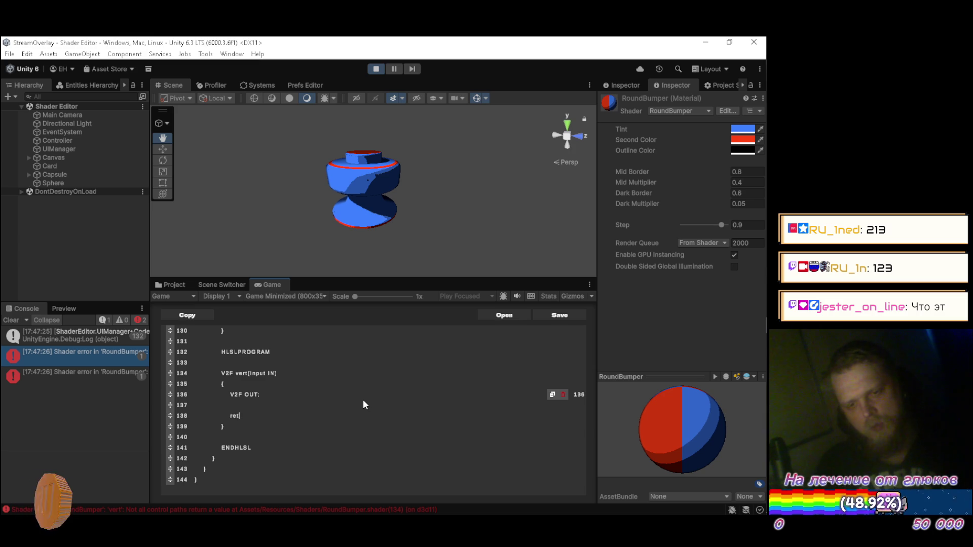
text(urn OUT)
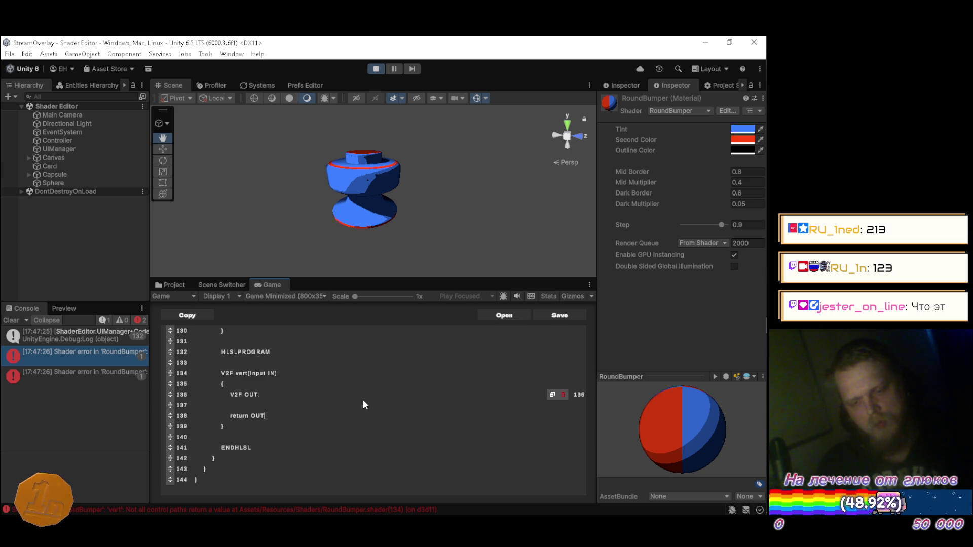
text(;)
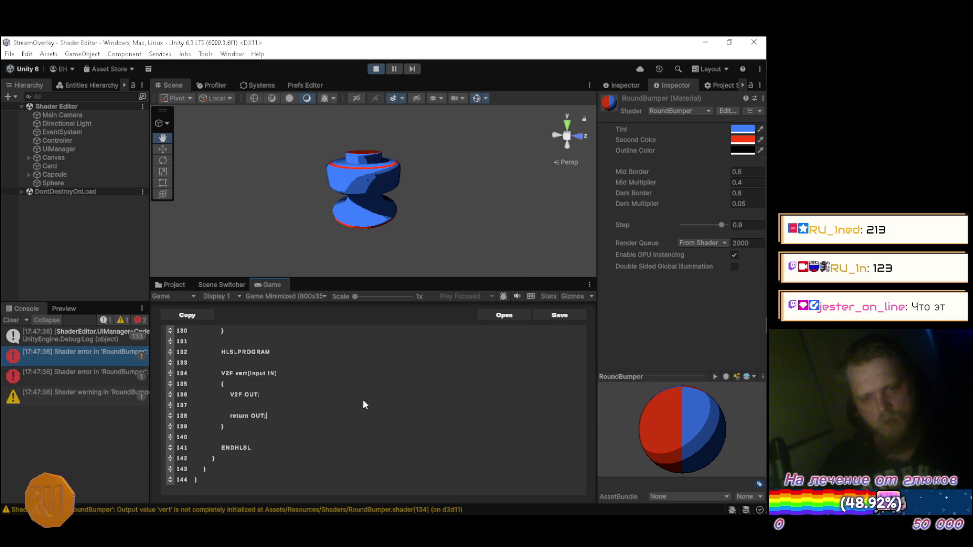
key(Up)
key(Up)
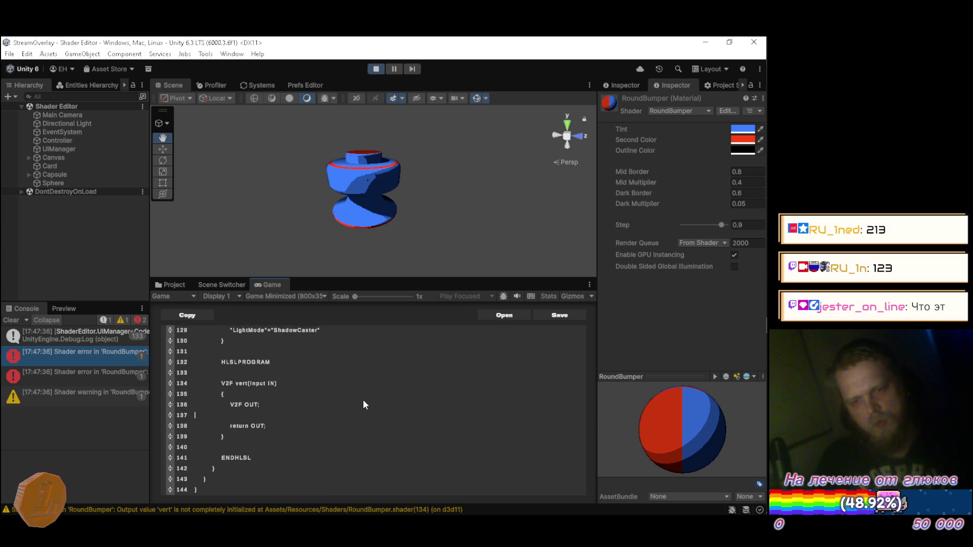
key(alt+Tab)
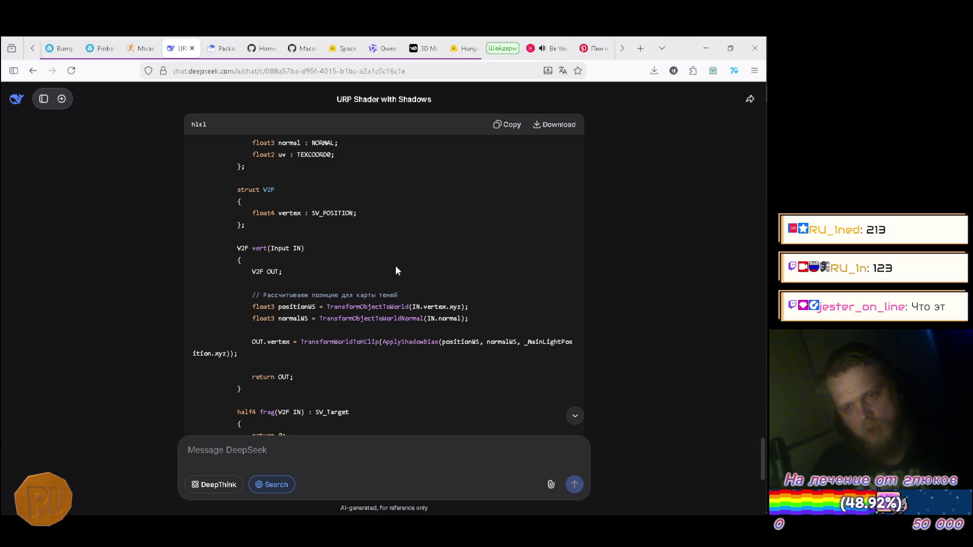
key(alt+Tab)
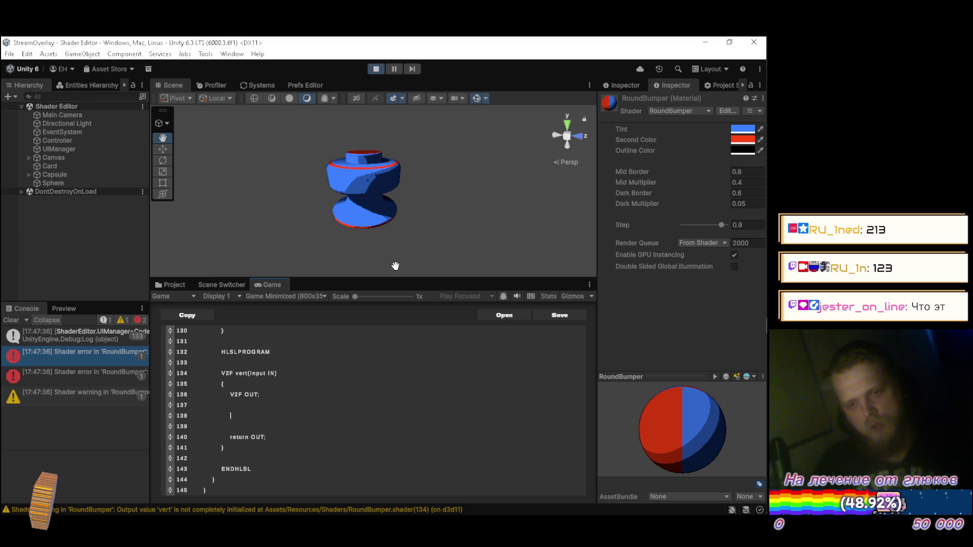
click(395, 265)
text(ft)
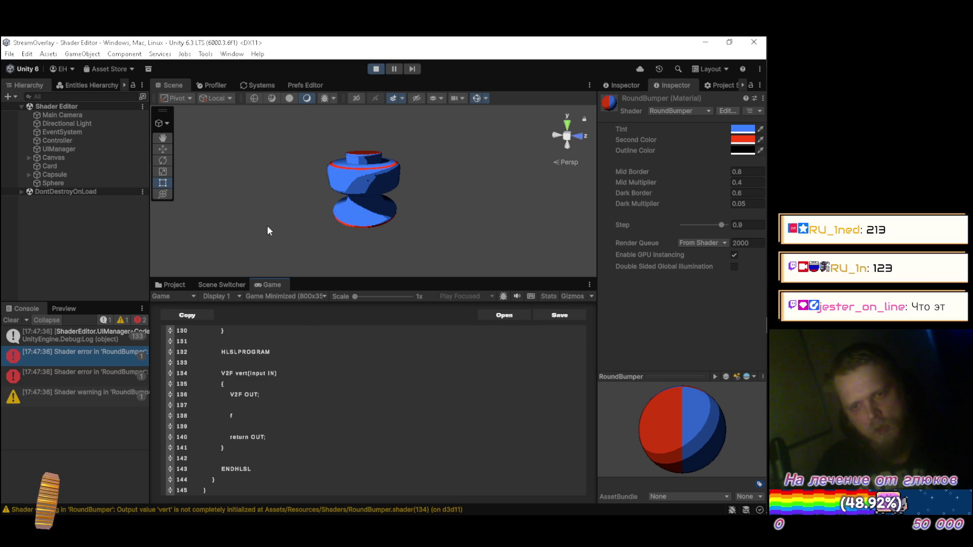
Step: Write float3 positionWS = TransformObjectToWorld(IN.vertex.xyz); following the DeepSeek reference
click(169, 141)
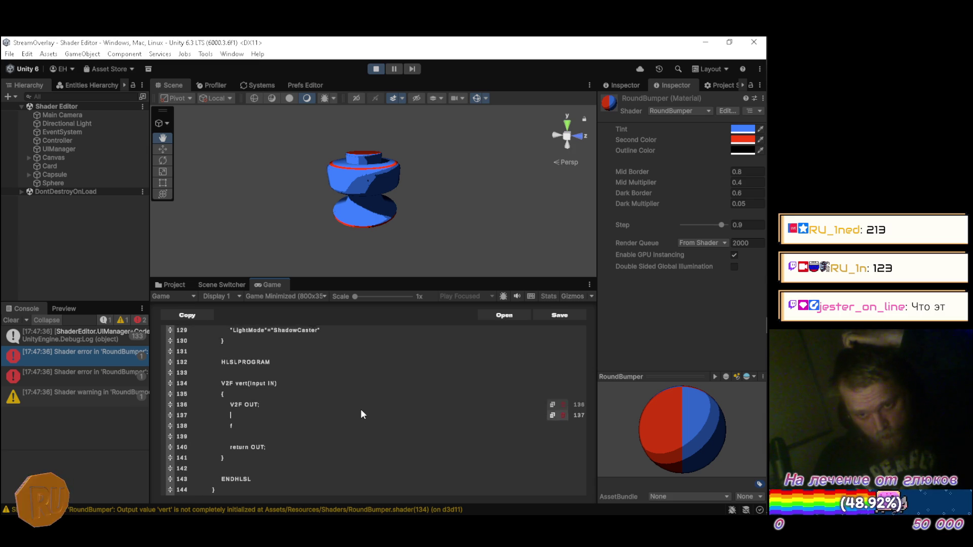
text(loat3)
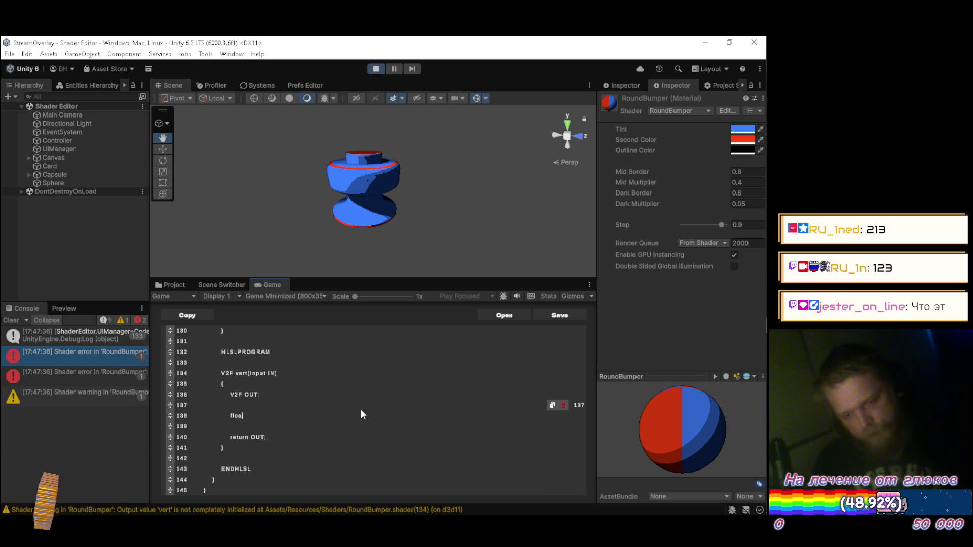
key(alt+Tab)
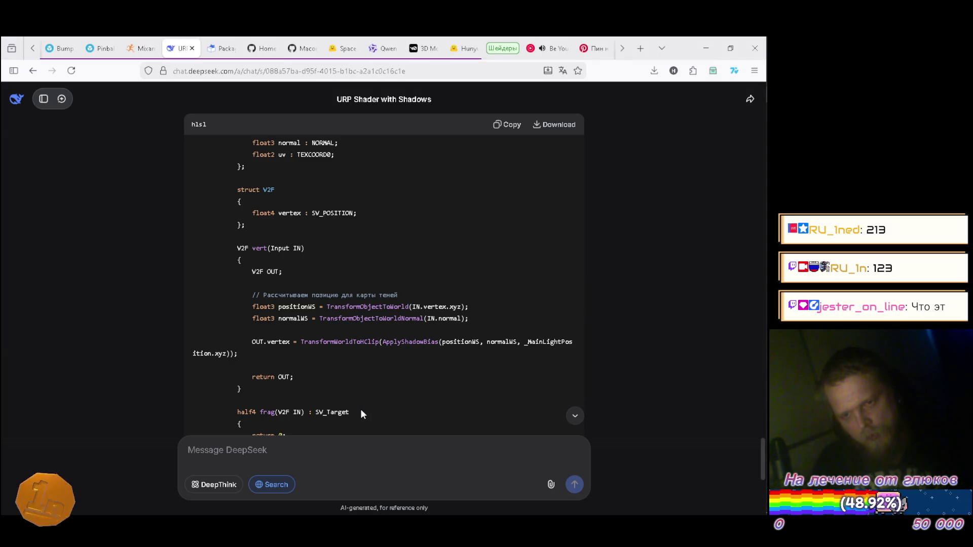
key(alt+Tab)
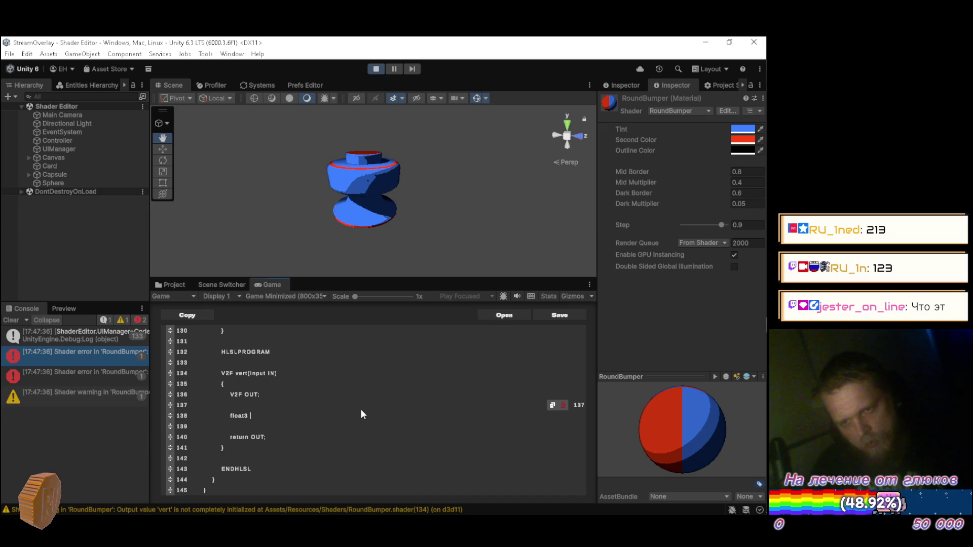
text(positionWS =)
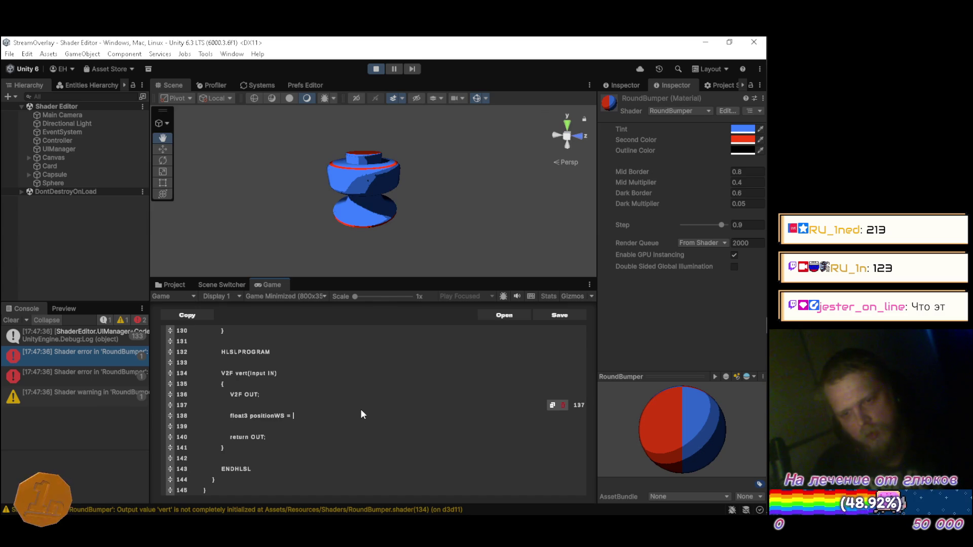
key(alt+Tab)
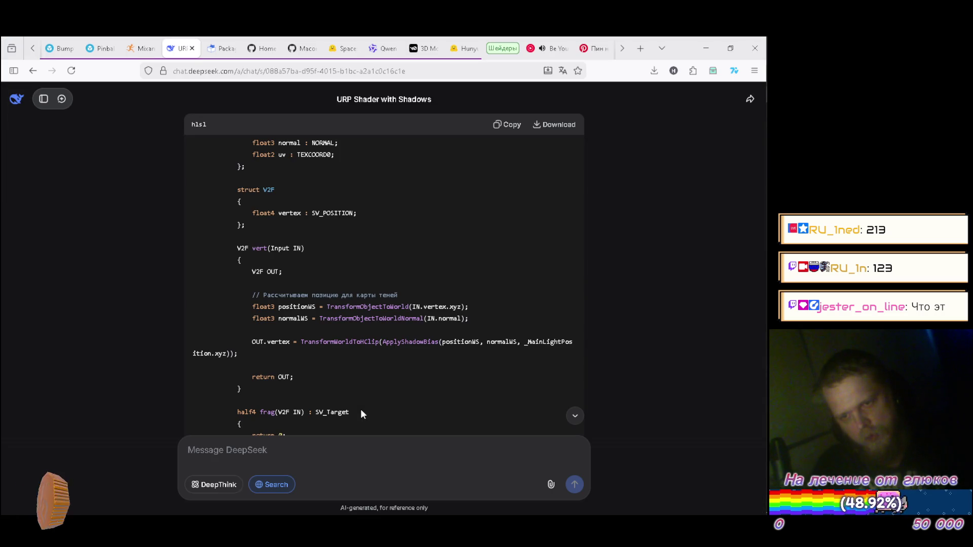
key(alt+Tab)
text(= T)
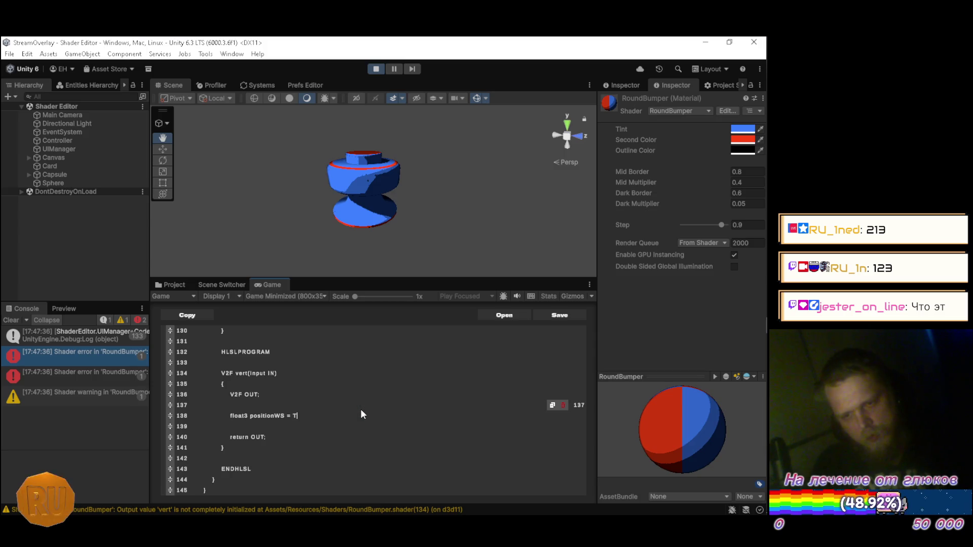
text(rans)
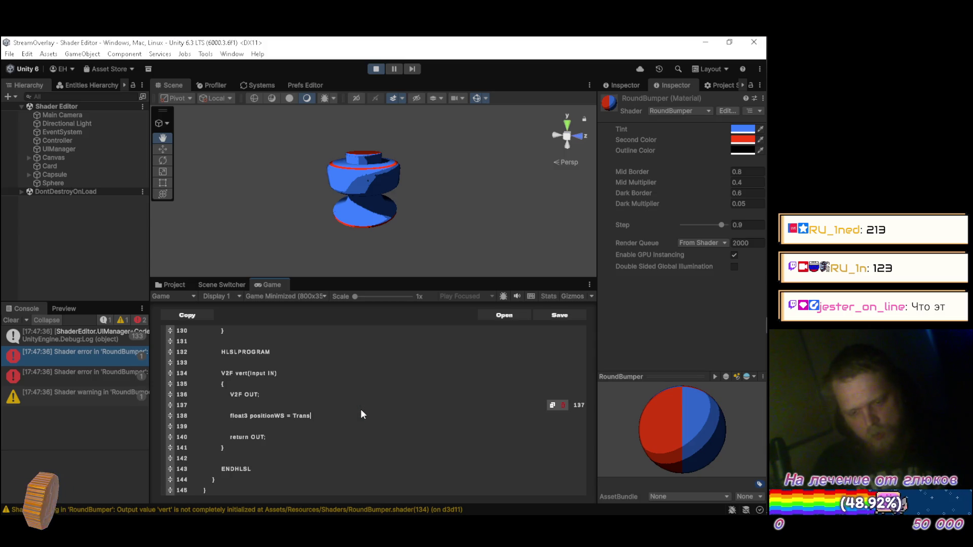
text(formObj)
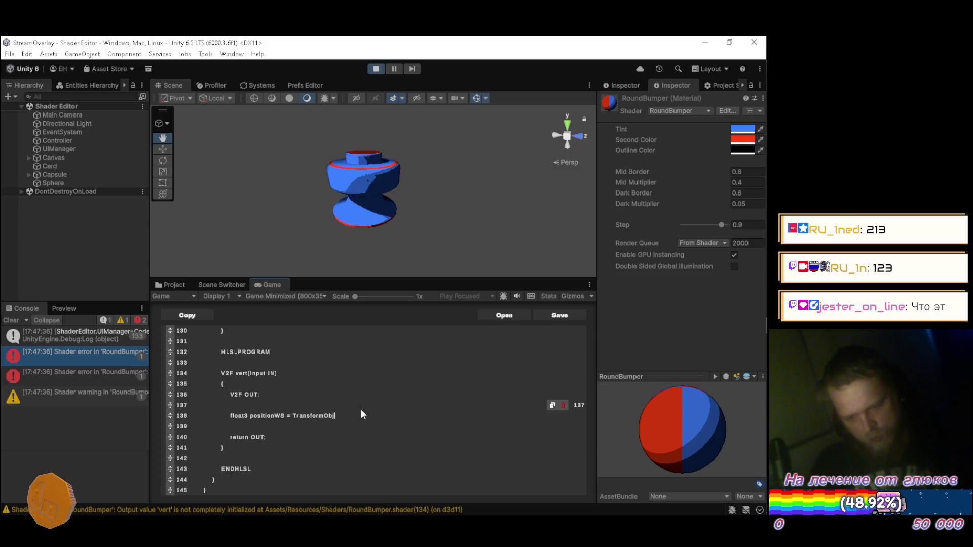
text(ectToWorld)
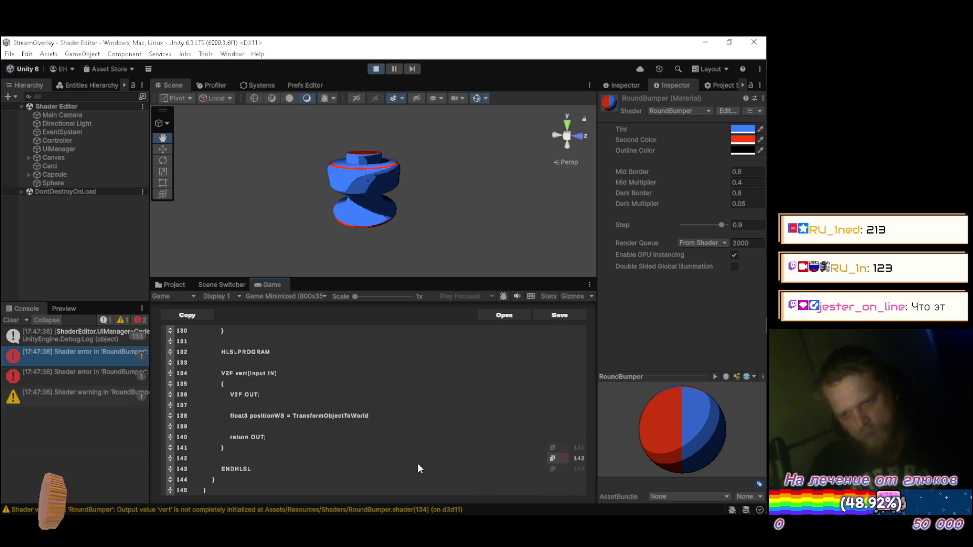
text(()
key(alt+Tab)
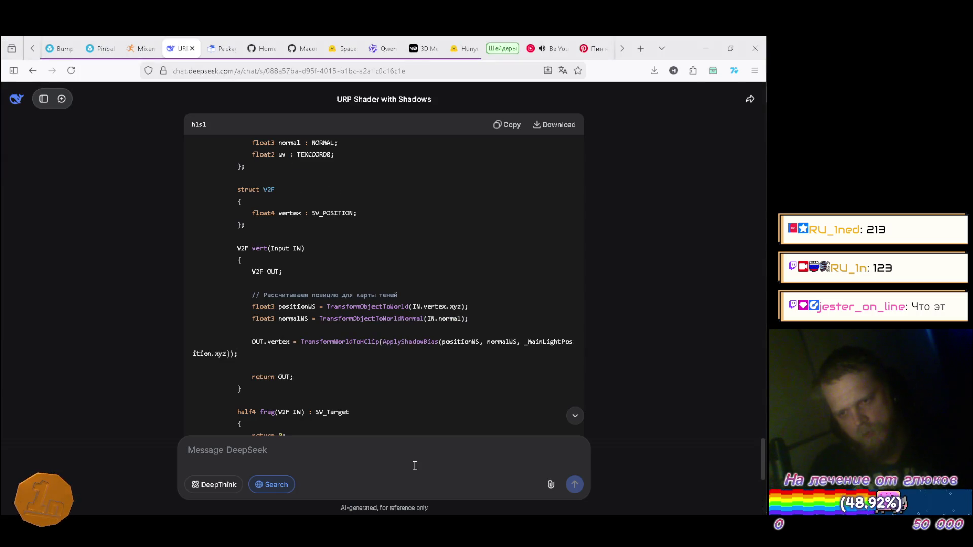
key(alt+Tab)
text(IN.vertex.xyz)
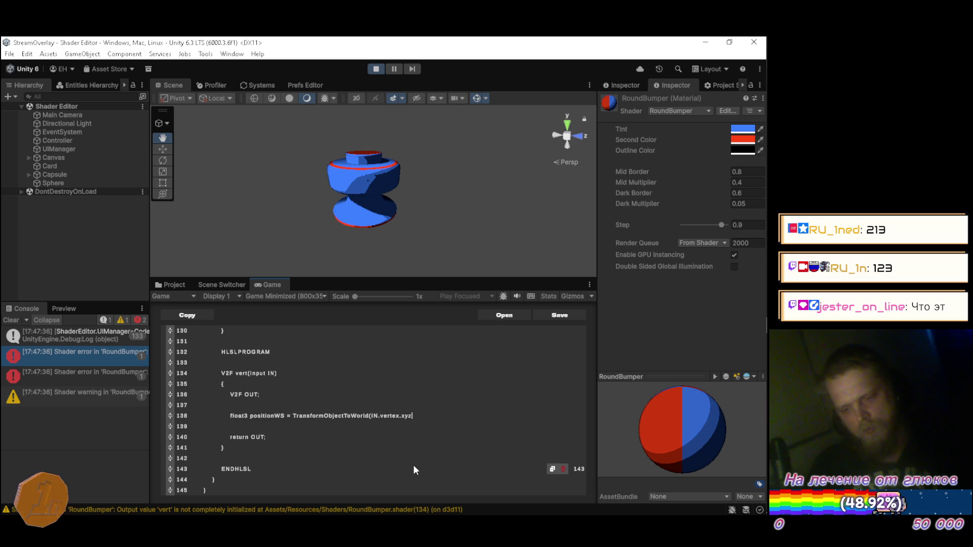
text();)
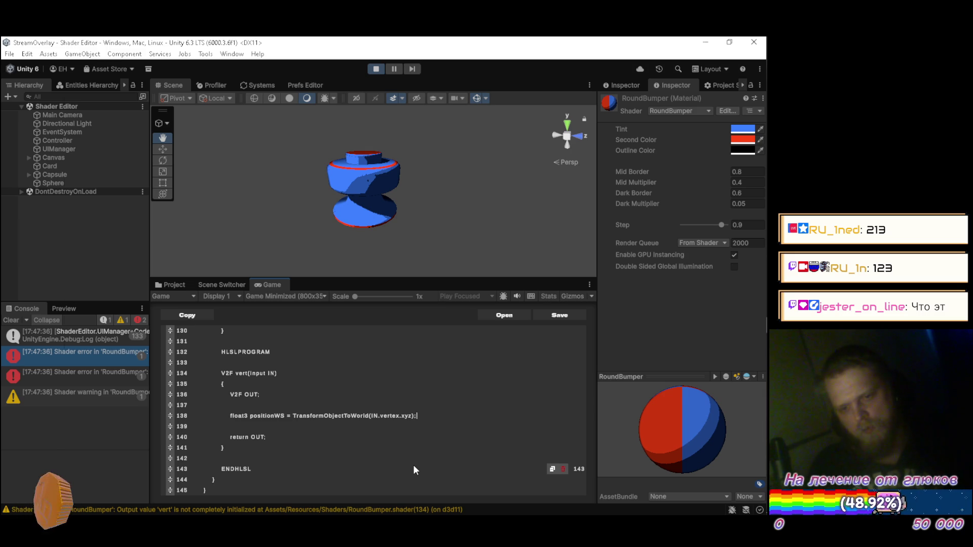
Step: Begin the next line with float3 normalWS =
key(alt+Tab)
key(alt+Tab)
key(Return)
text(float3 )
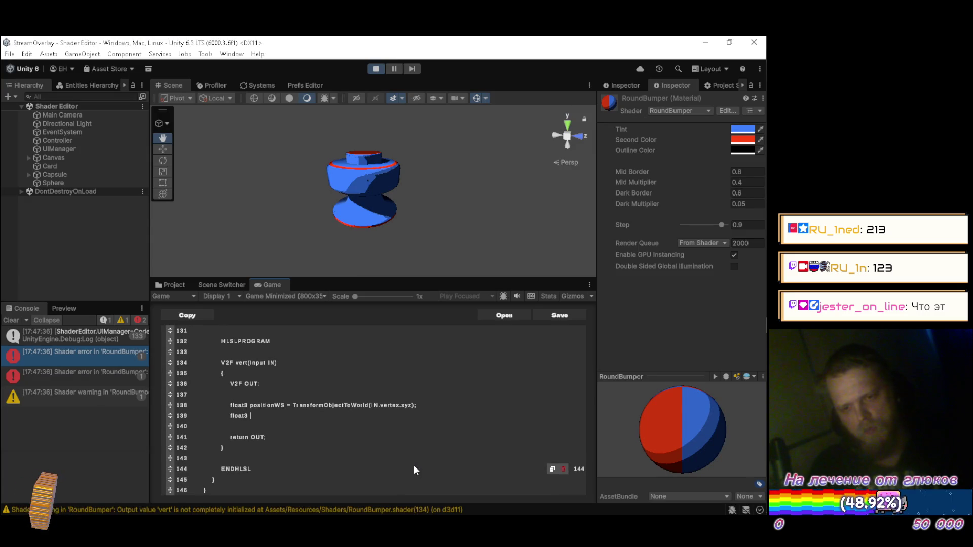
text(normalWS =)
Step: Add float3 normalWS = TransformObjectToWorld(IN.normal); on line 139, after checking the reference code
key(alt+Tab)
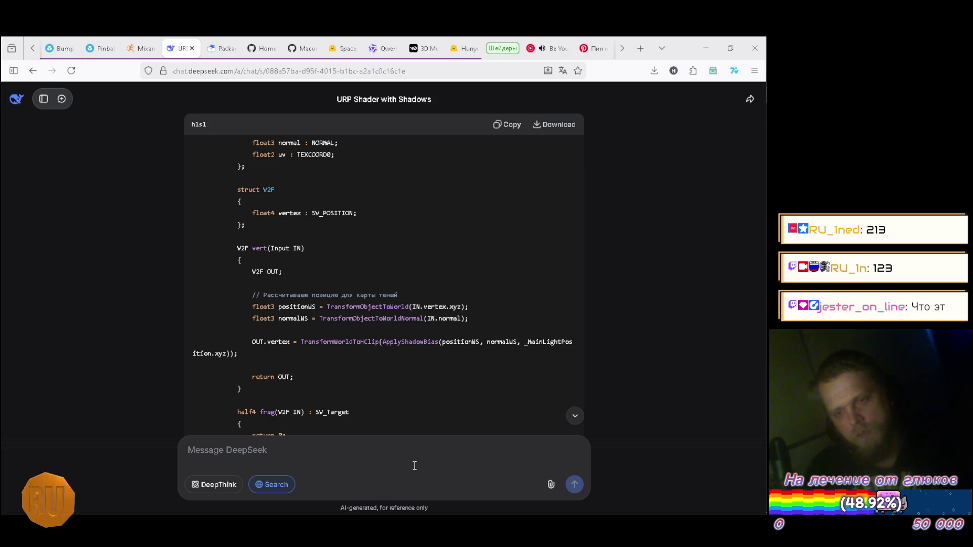
key(alt+Tab)
text(TransformOb)
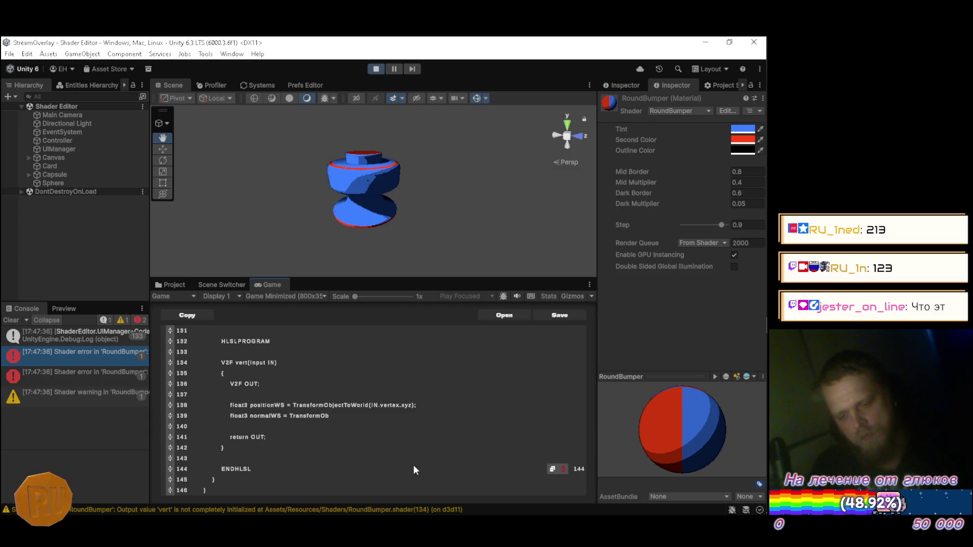
text(jectToWorld)
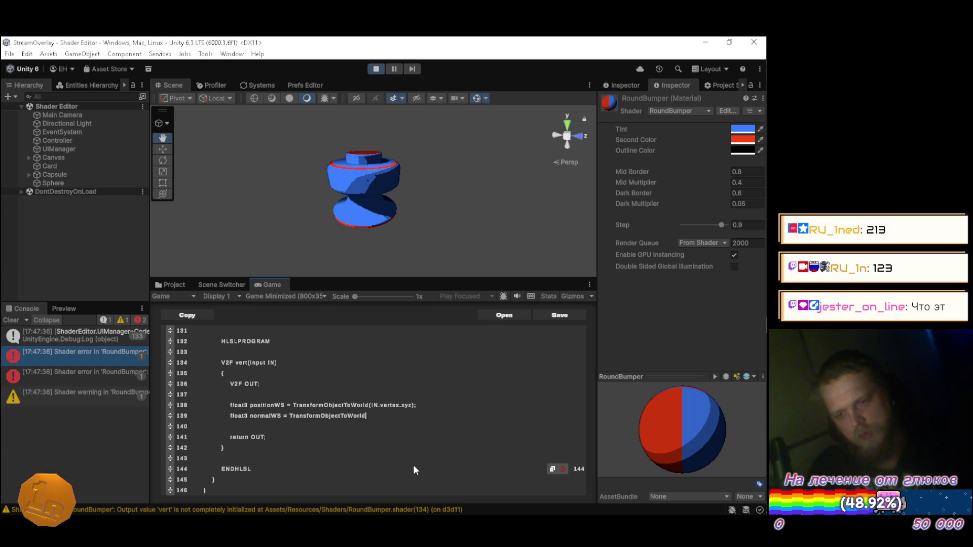
text((IN.)
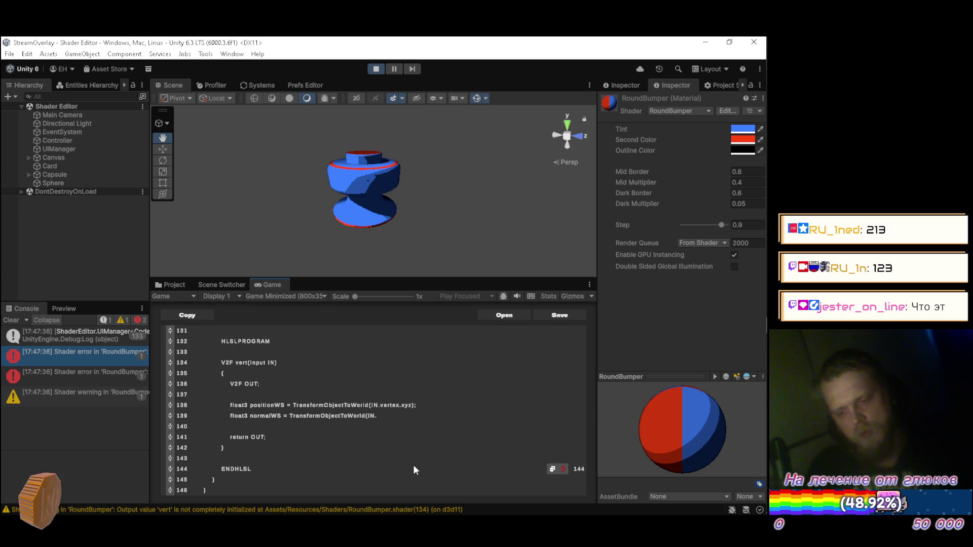
text(normal)
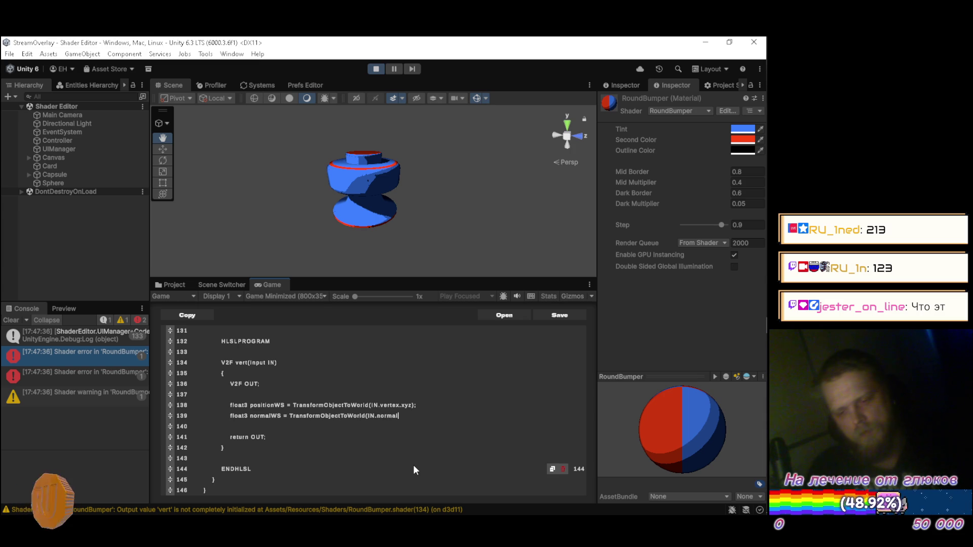
Step: Start the OUT.vertex = assignment on line 141, comparing against the DeepSeek reference
key(alt+Tab)
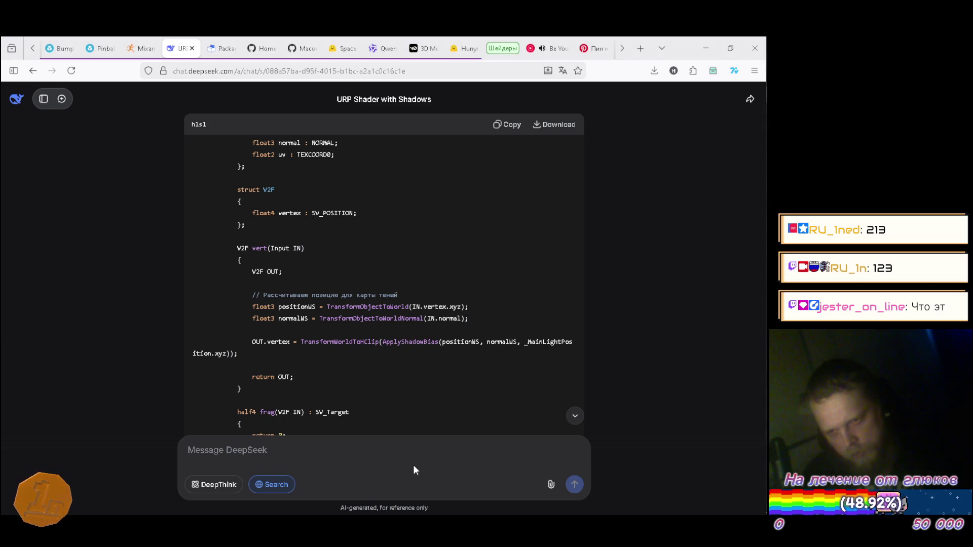
key(alt+Tab)
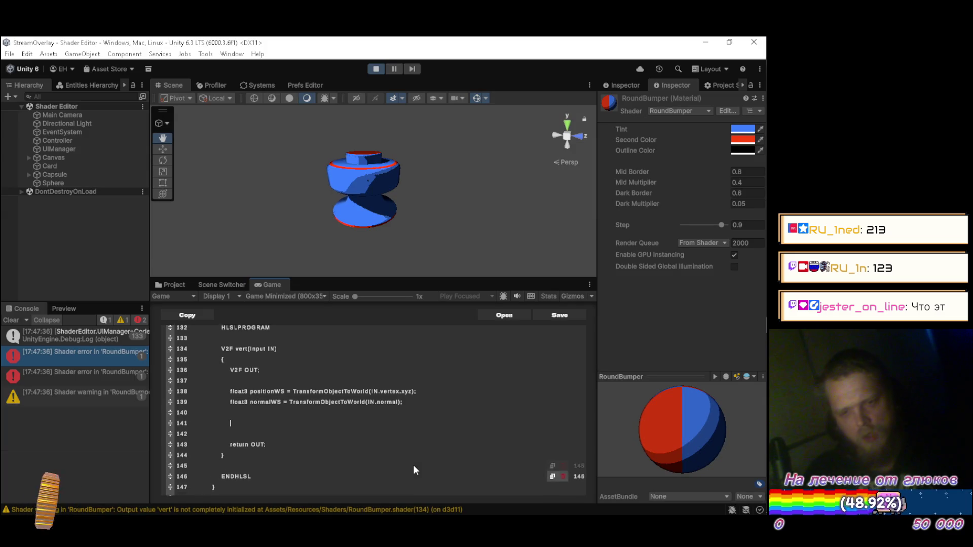
scroll(413, 471, down, 1)
text(OUT.vertex =)
key(alt+Tab)
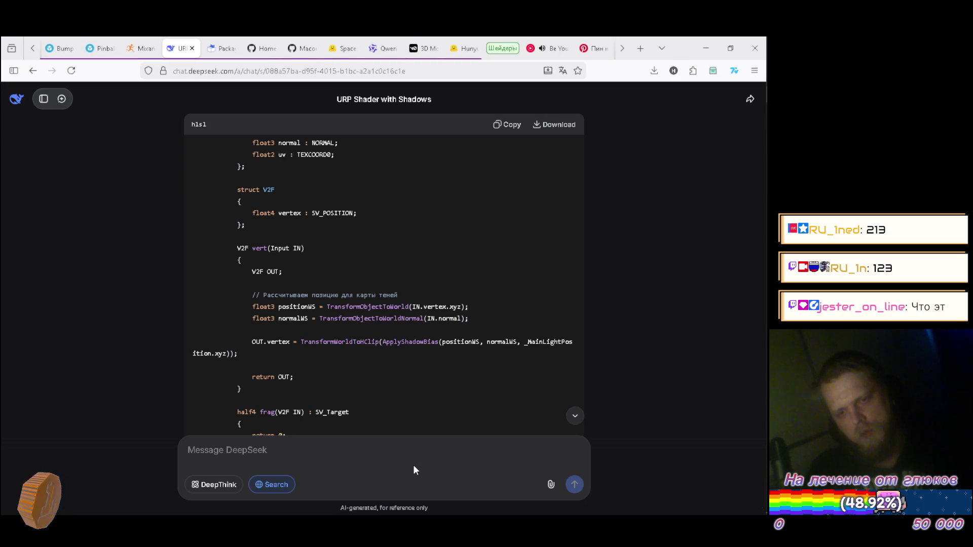
Step: Make OUT.vertex use TransformWorldToHClip( and correct the function name against the reference
key(alt+Tab)
text(T)
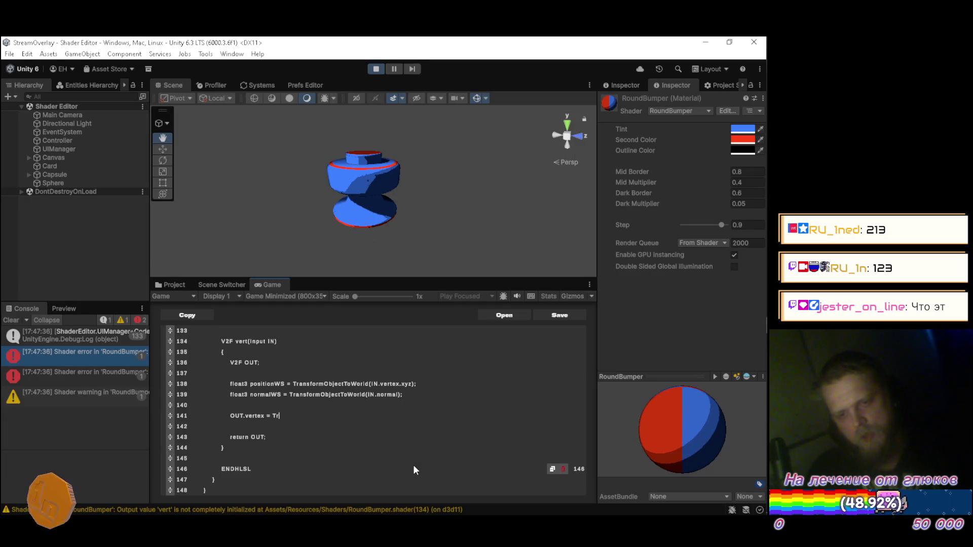
text(ransform)
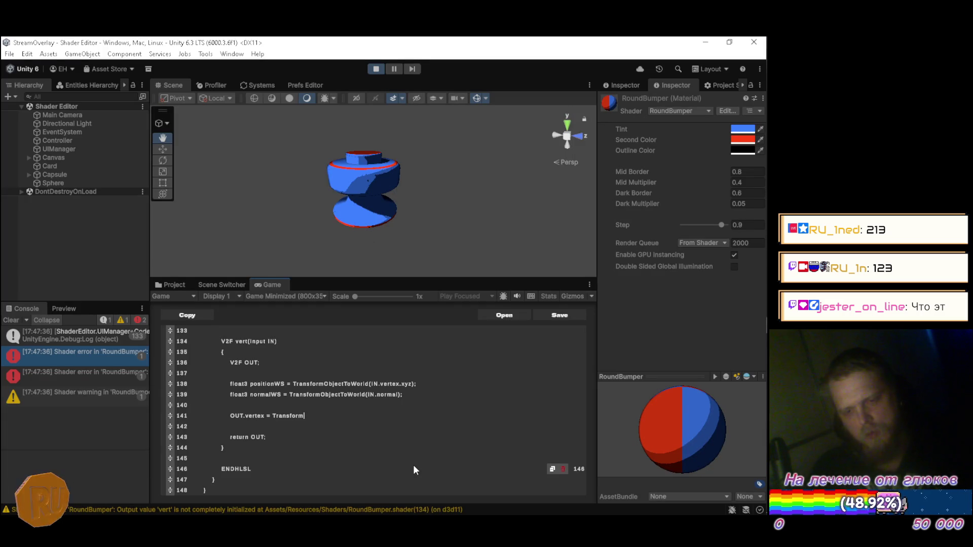
text(ObjectToClip)
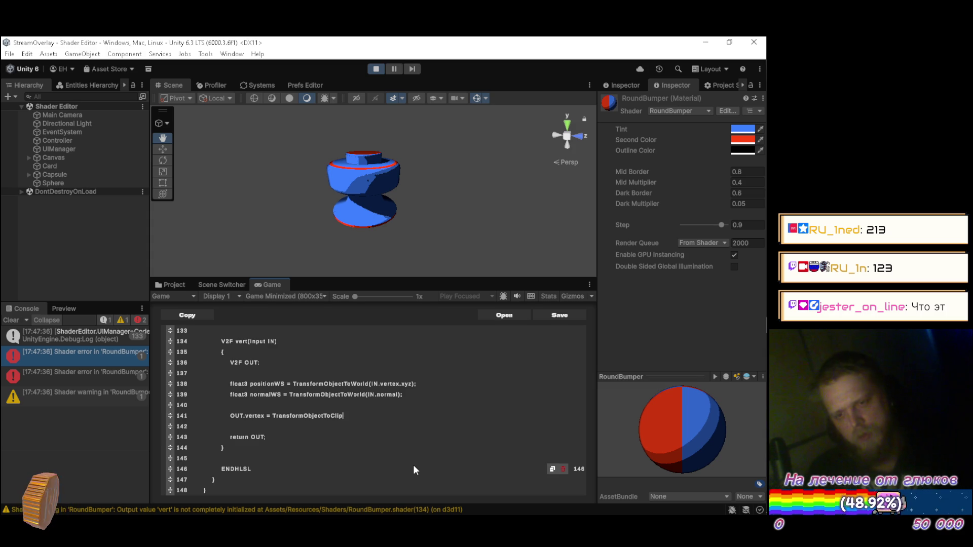
key(alt+Tab)
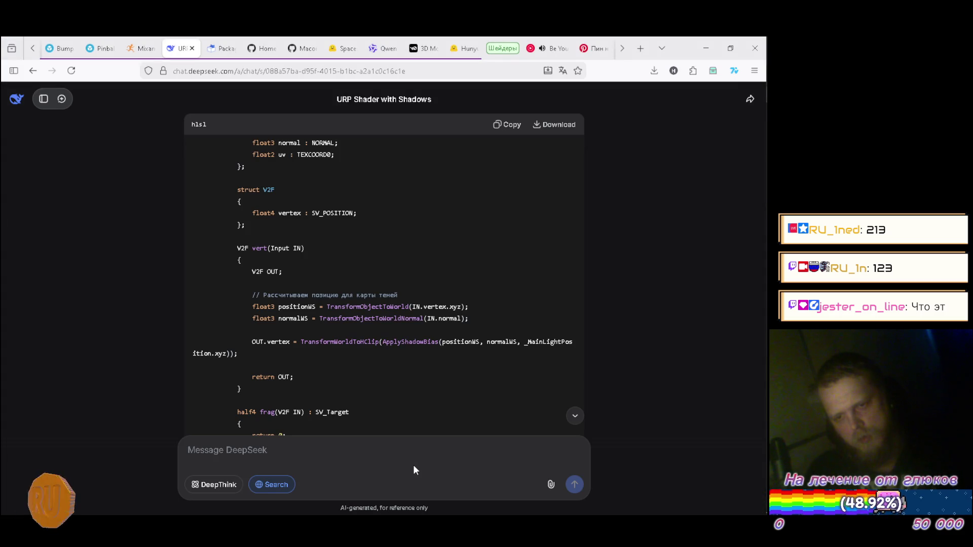
key(alt+Tab)
key(BackSpace)
key(BackSpace)
key(BackSpace)
text(World)
key(End)
text(()
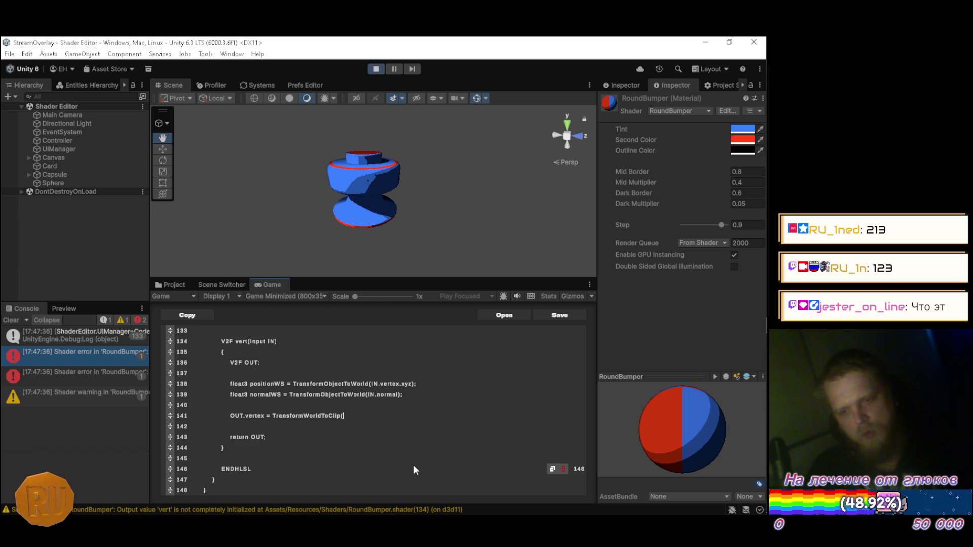
key(alt+Tab)
key(alt+Tab)
key(Left)
text(H)
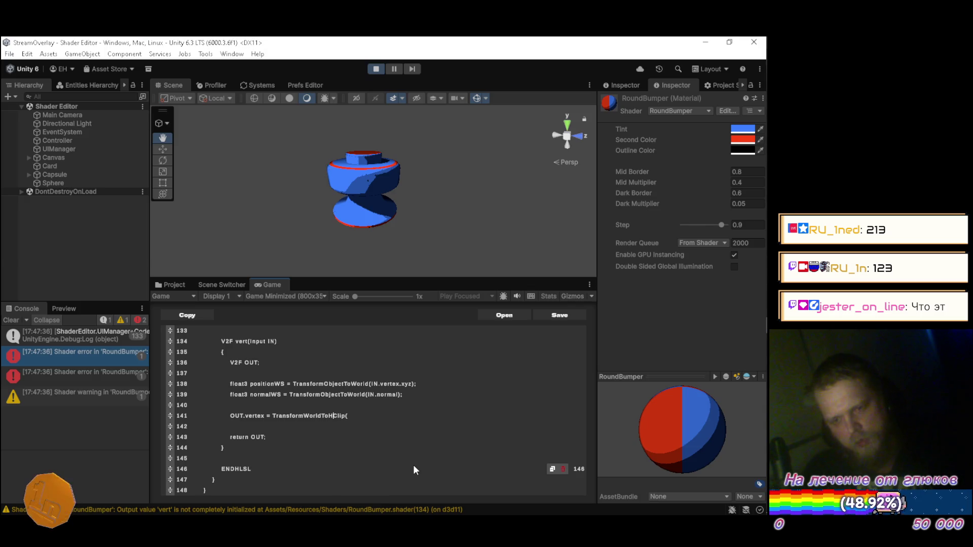
key(alt+Tab)
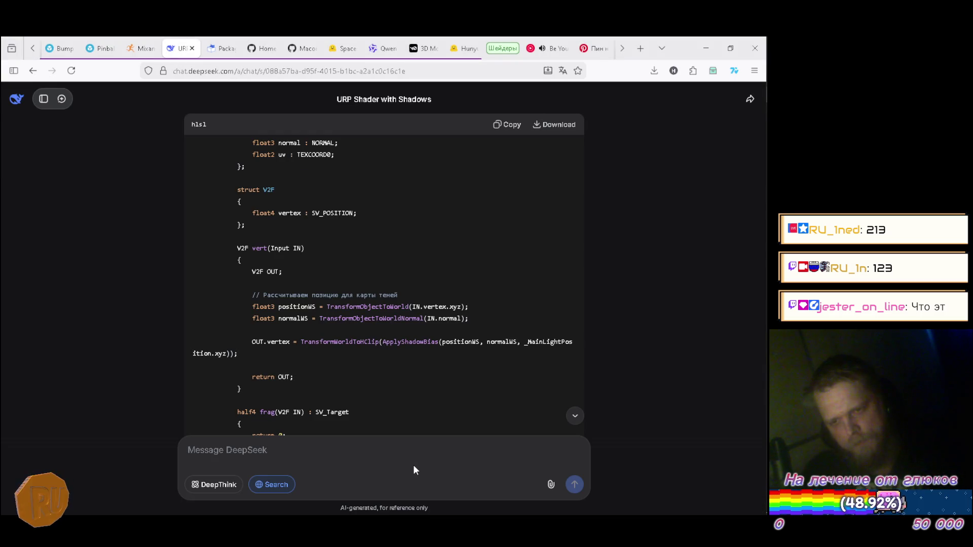
key(alt+Tab)
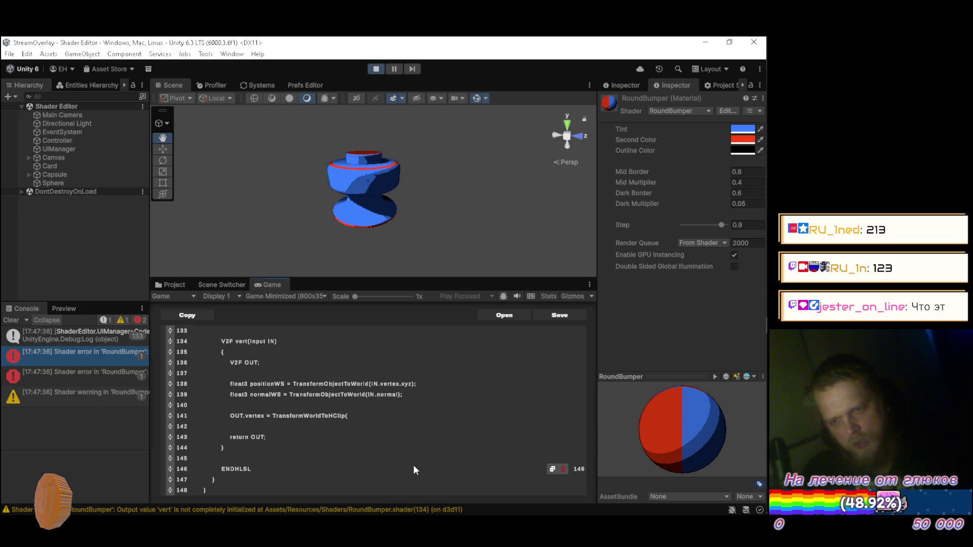
Step: Inside it, type ApplyShadowBias(positionWS, normalWS, _MainLightPosition as the argument
text(Apply)
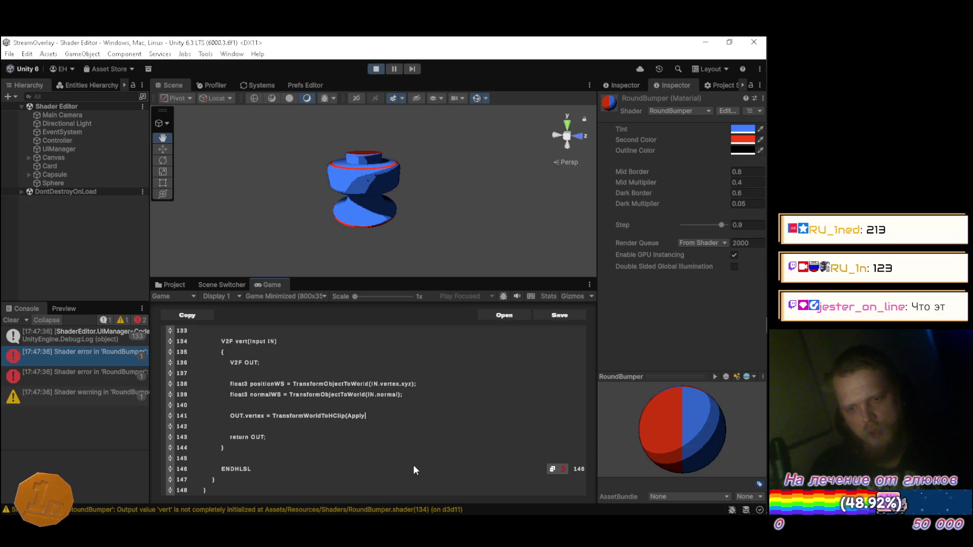
key(alt+Tab)
key(alt+Tab)
text(lyShadfo)
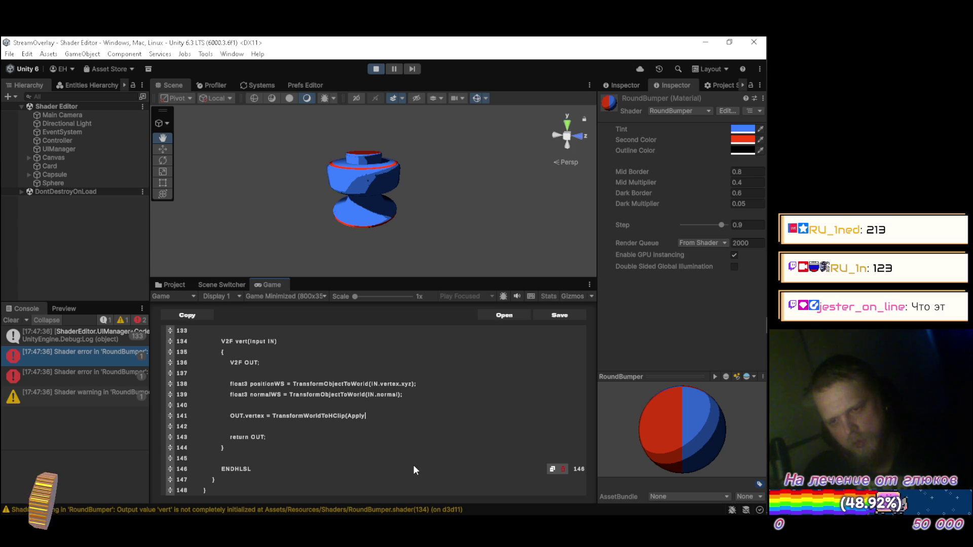
key(BackSpace)
key(BackSpace)
text(owBias()
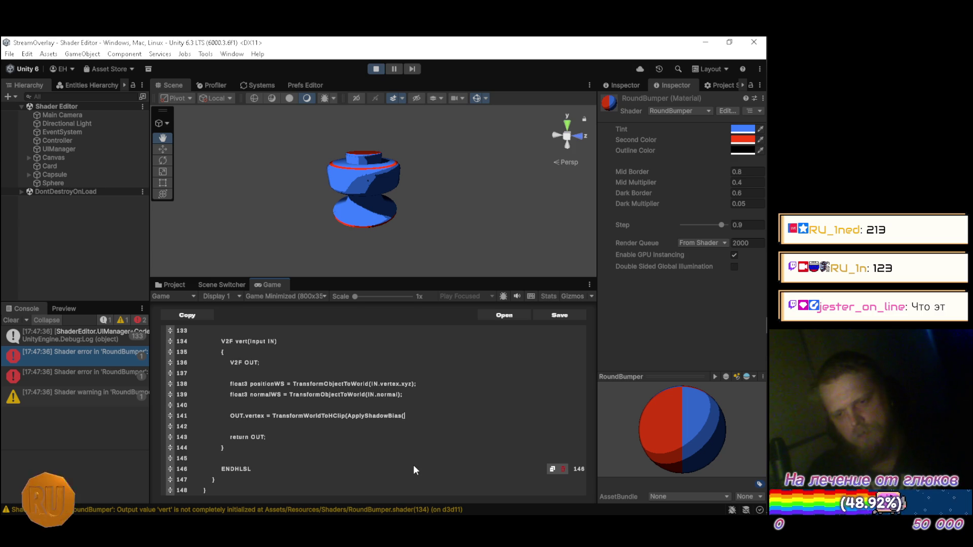
key(alt+Tab)
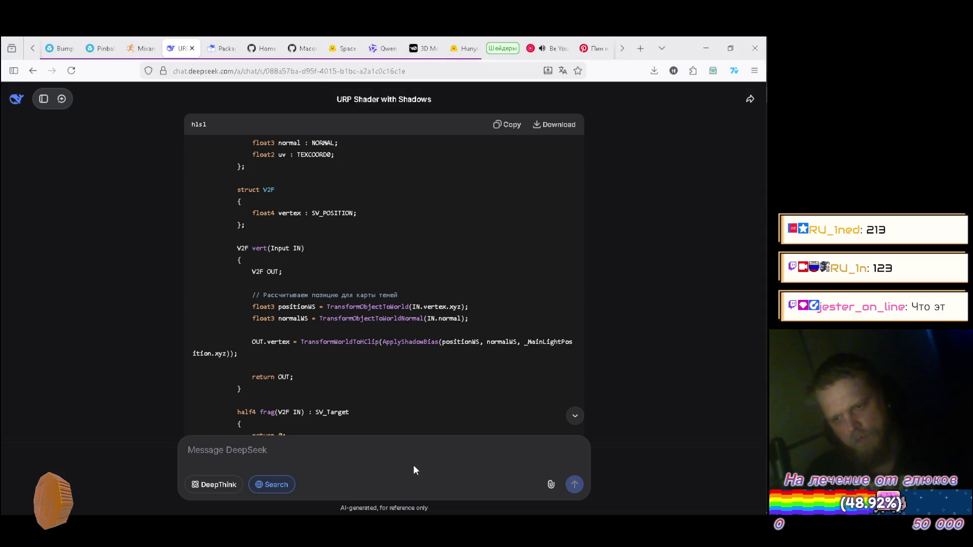
key(alt+Tab)
text(s(positionWS, )
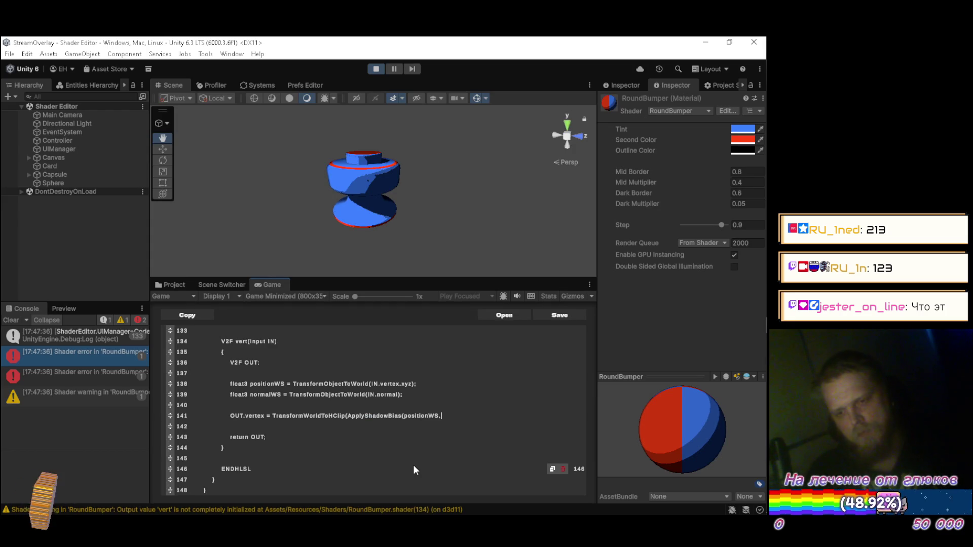
text(norm)
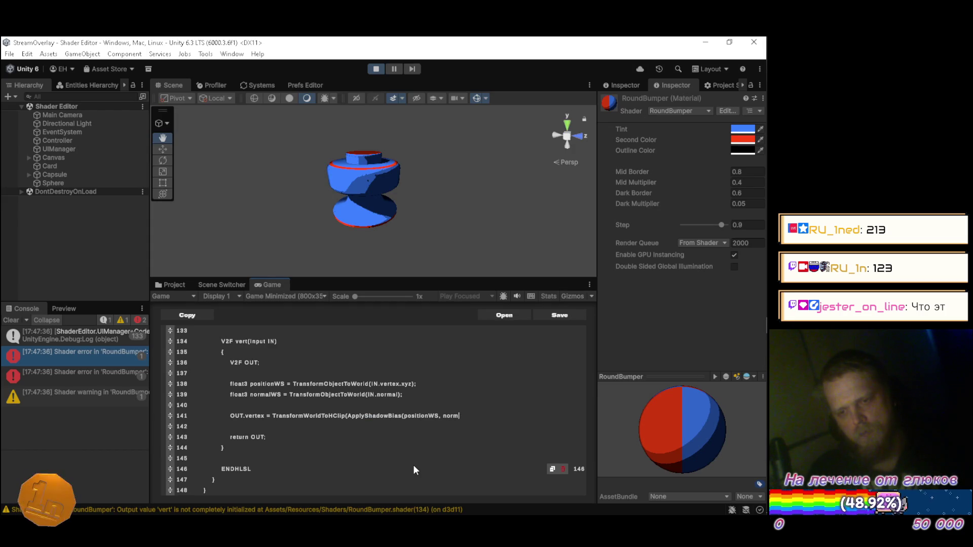
text(alWS,)
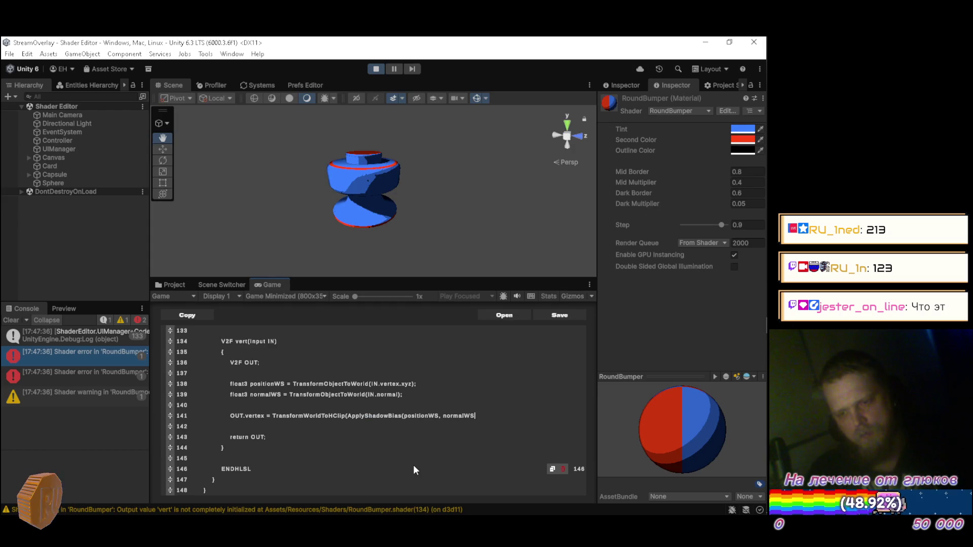
key(alt+Tab)
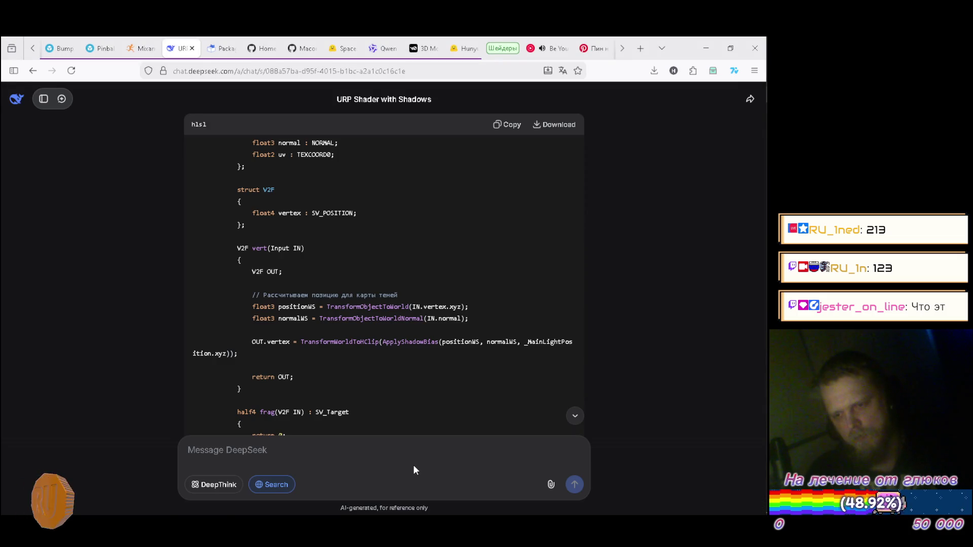
key(alt+Tab)
text(_Ma)
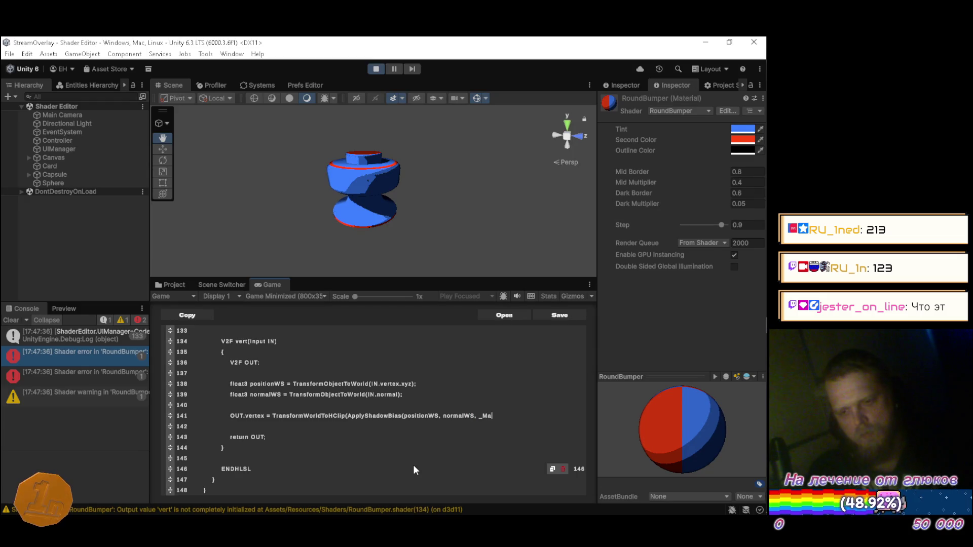
text(inLight)
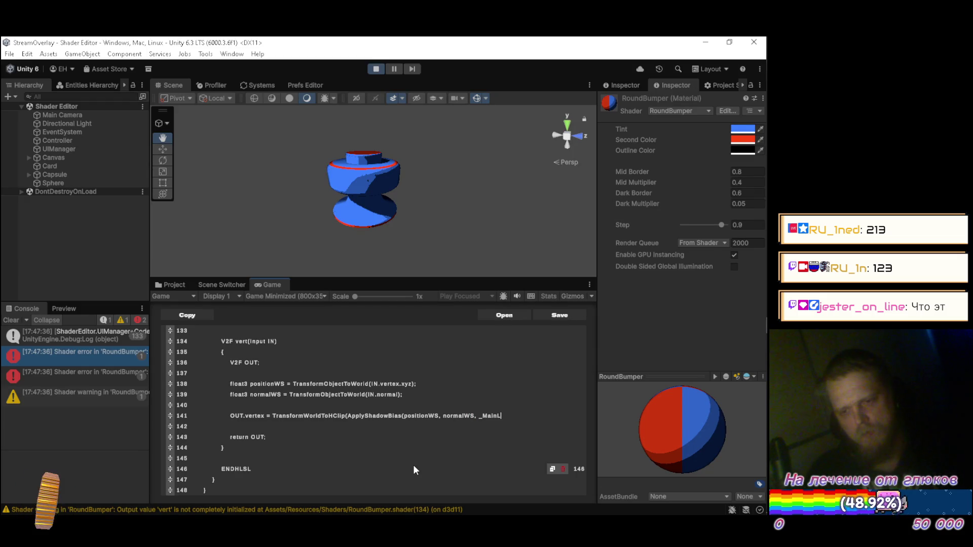
key(alt+Tab)
key(alt+Tab)
text(Positi)
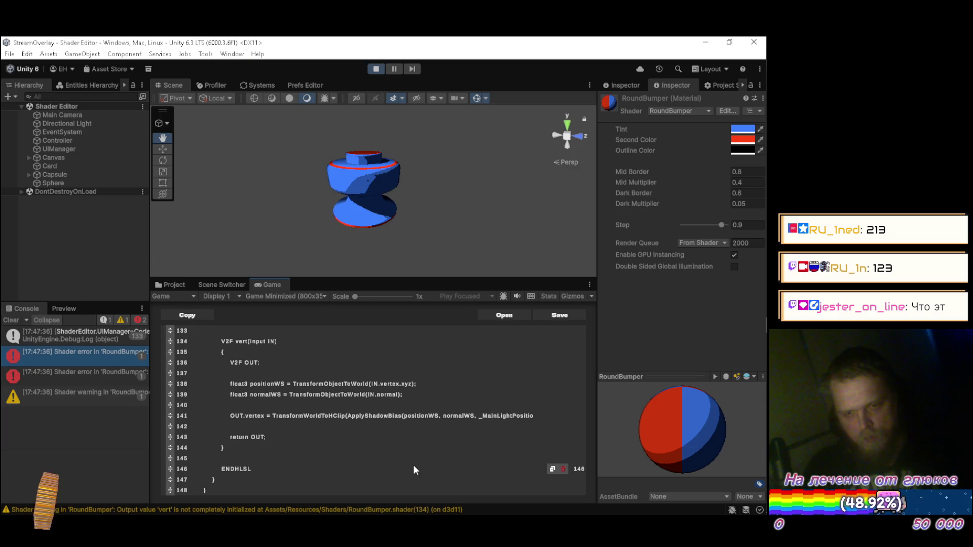
text(nn.)
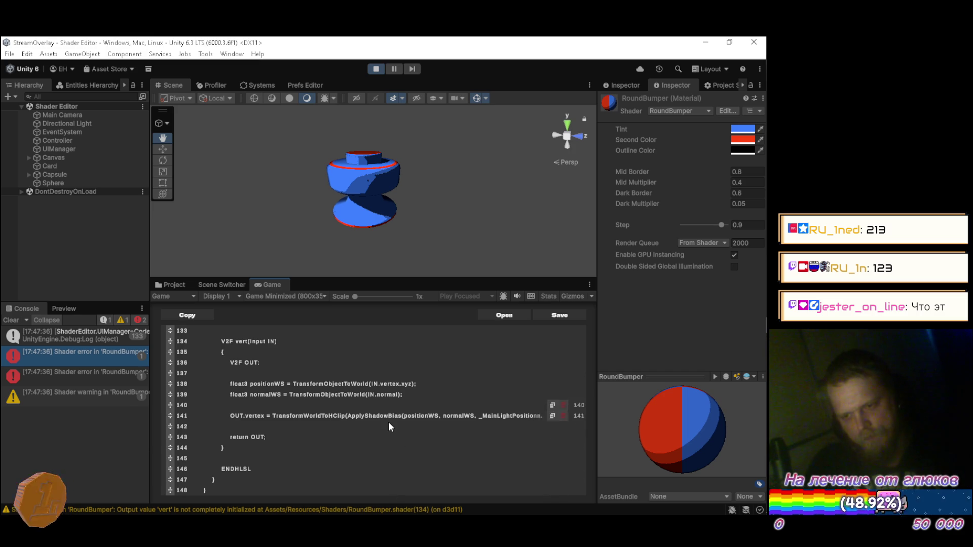
key(BackSpace)
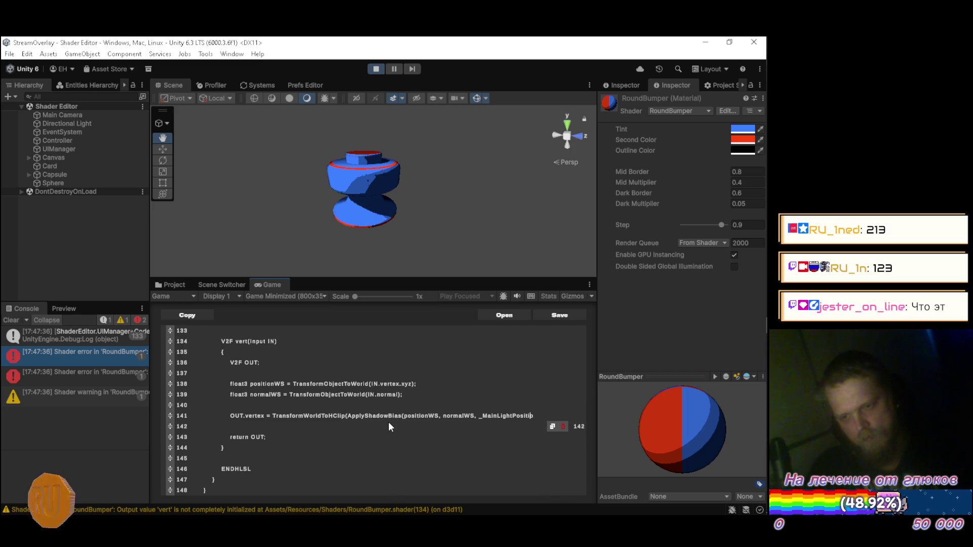
text(,)
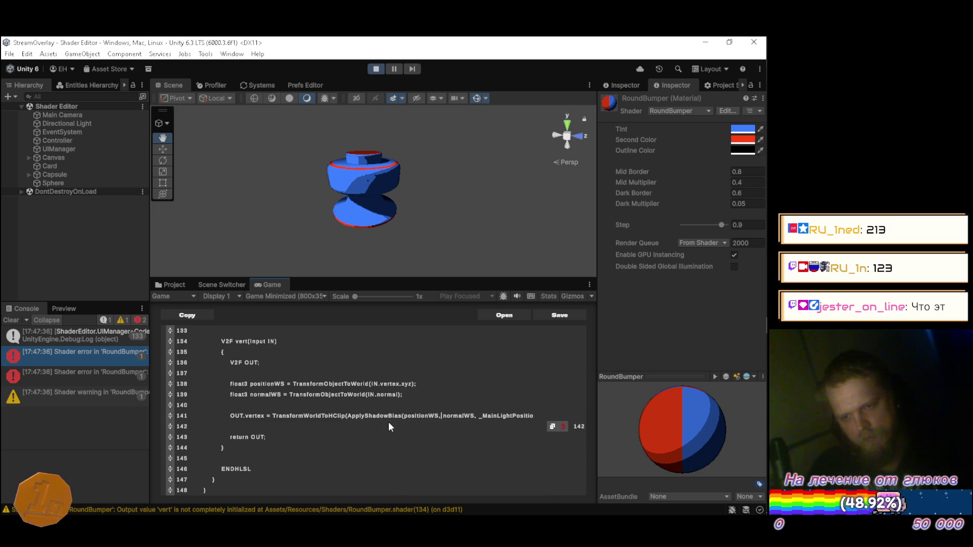
Step: Finish the call with _MainLightPosition.xyz on a wrapped line, then begin half4 frag(V2F below vert
key(Return)
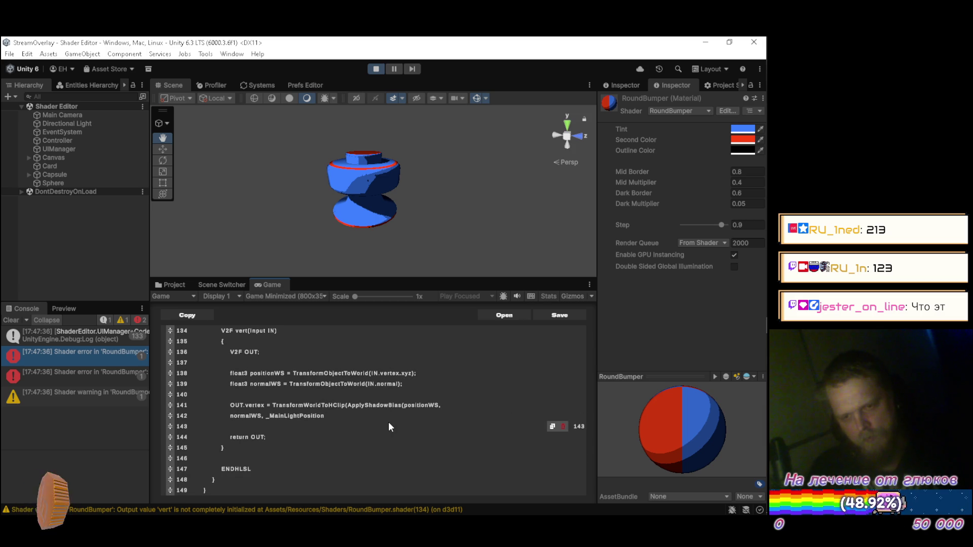
text(.xyz)
key(alt+Tab)
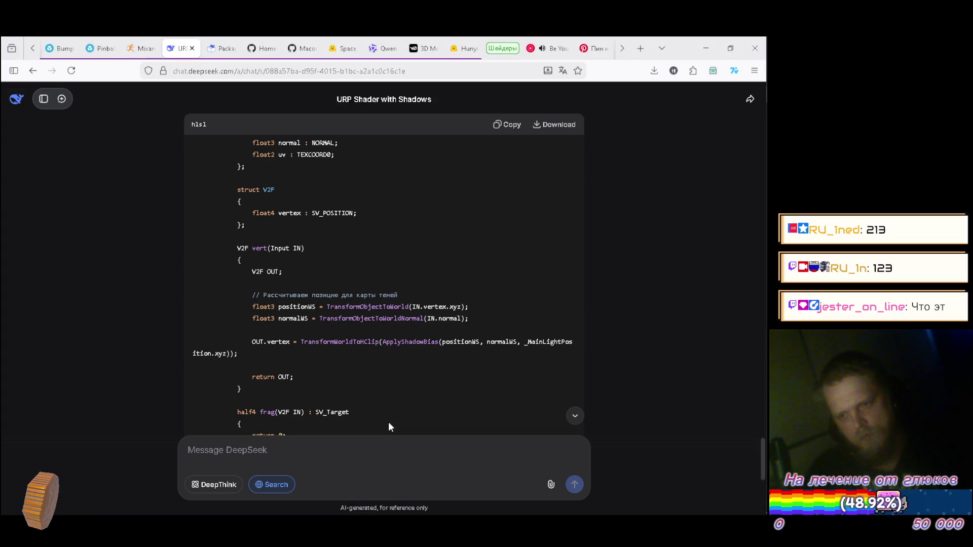
key(alt+Tab)
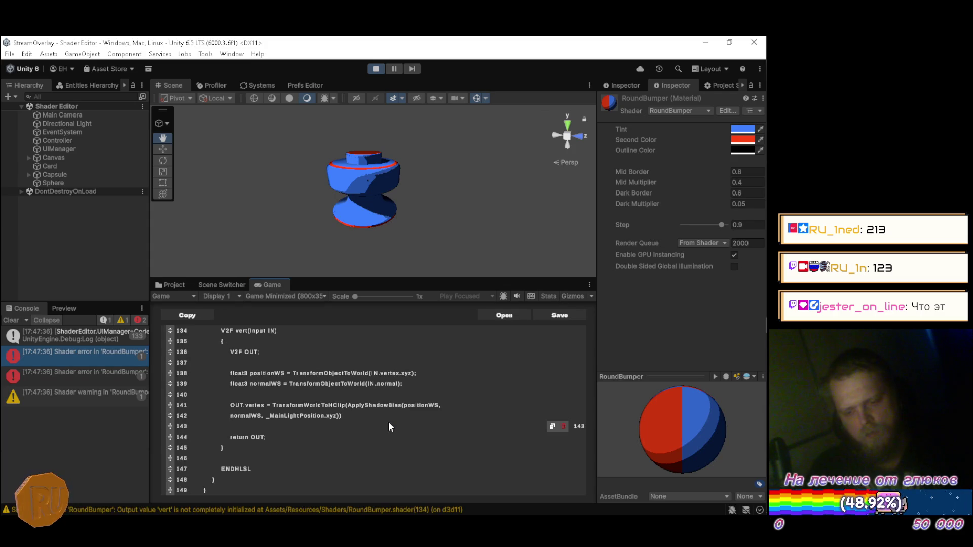
key(alt+Tab)
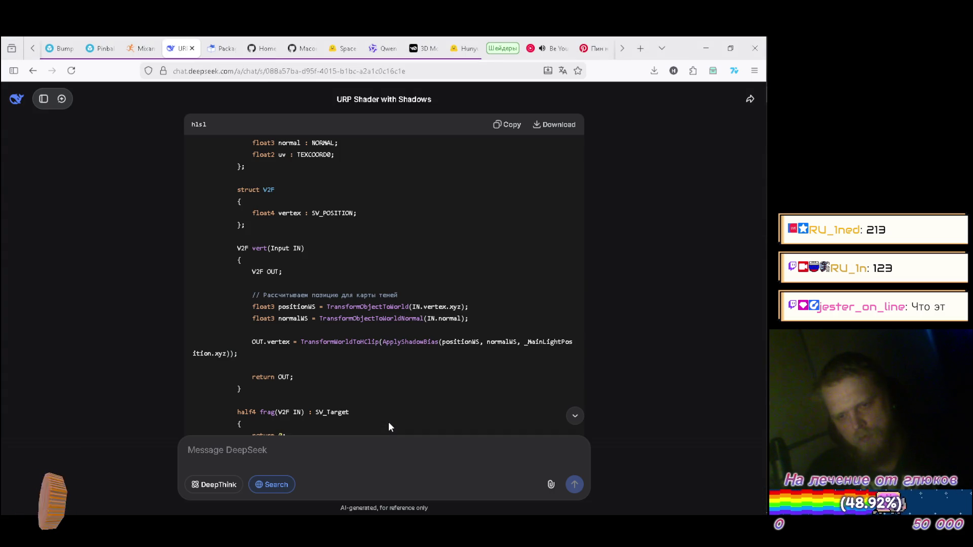
key(alt+Tab)
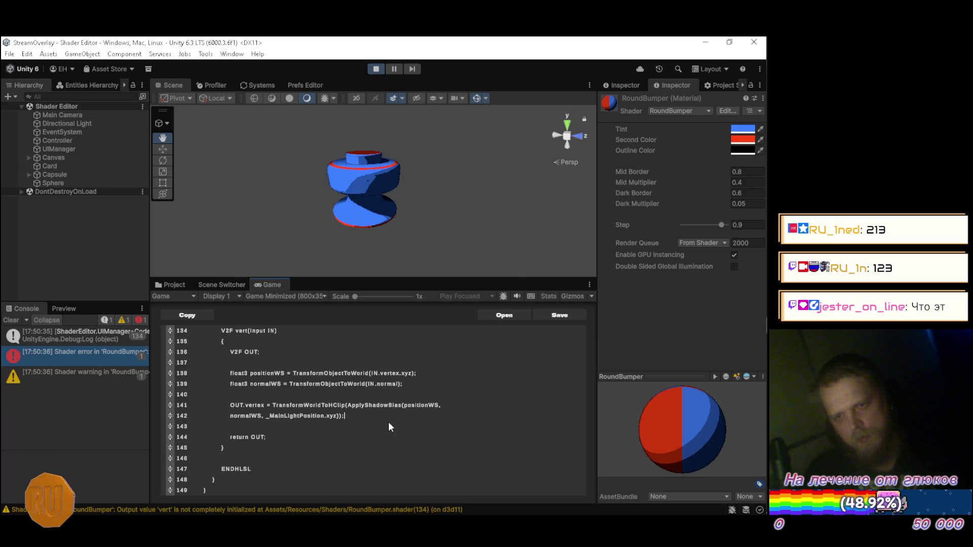
key(Down)
key(Down)
key(Down)
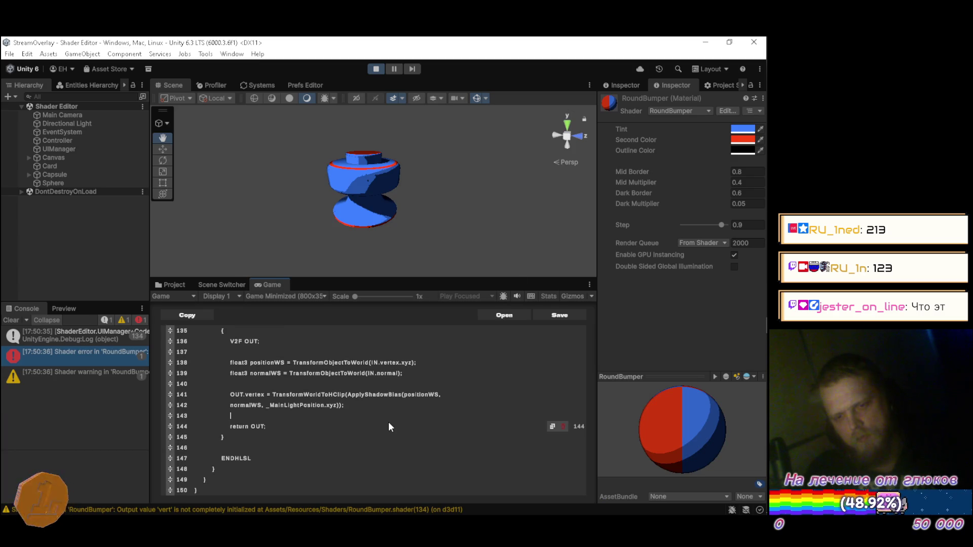
key(Return)
key(Return)
text(hal)
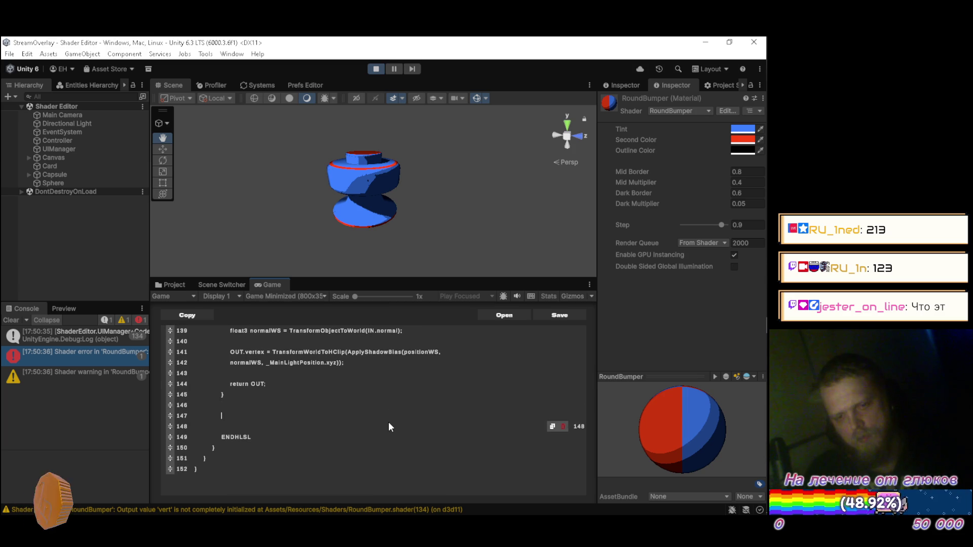
text(f4 frag)
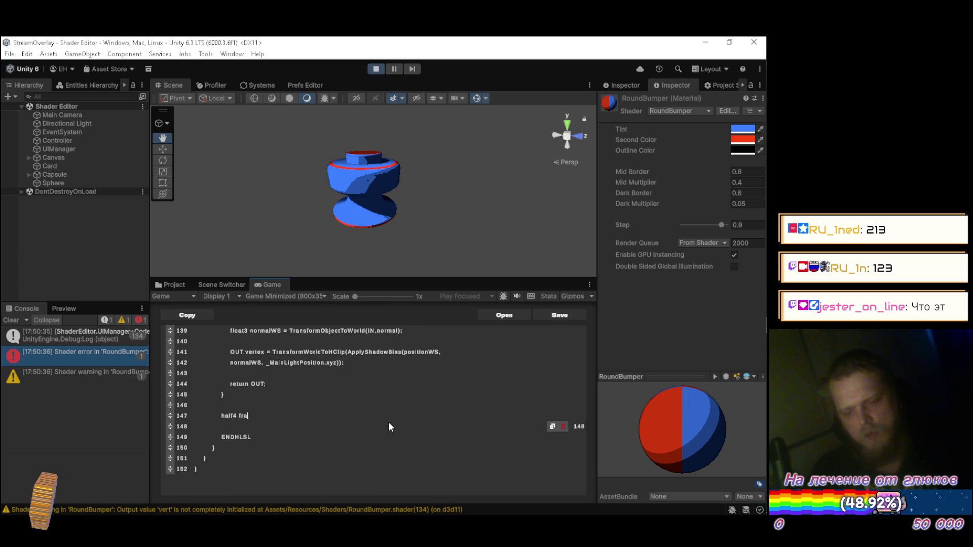
text(()
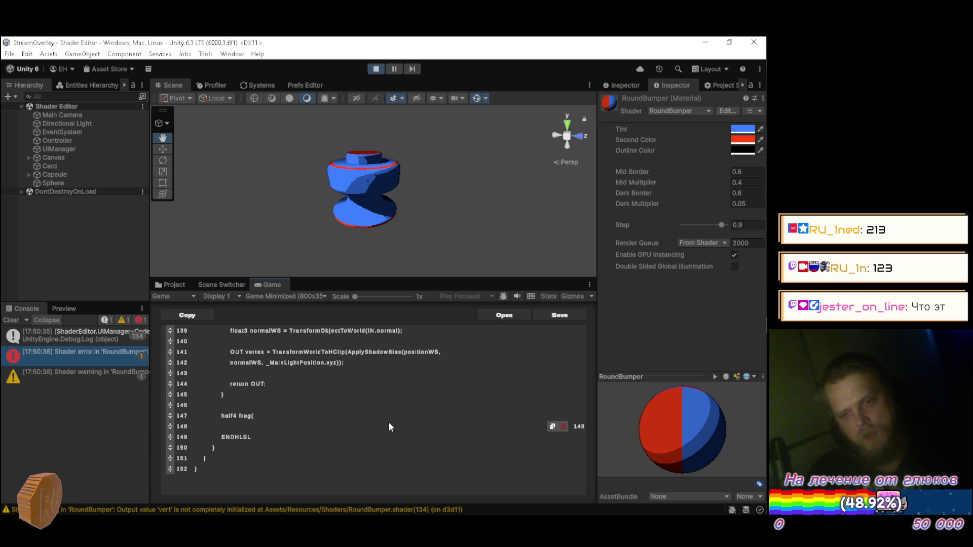
text(V2F)
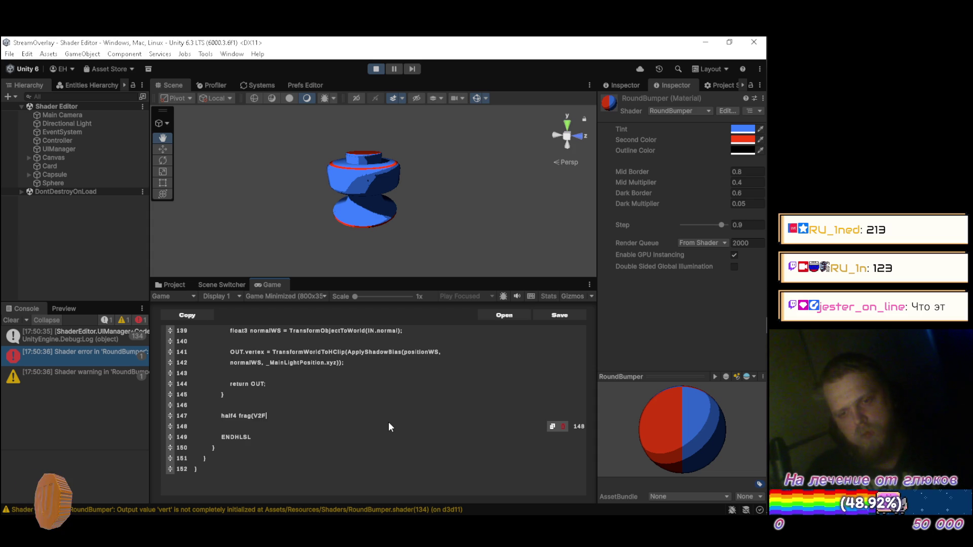
Step: Complete the fragment signature as half4 frag(V2F IN) : SV_Target
key(alt+Tab)
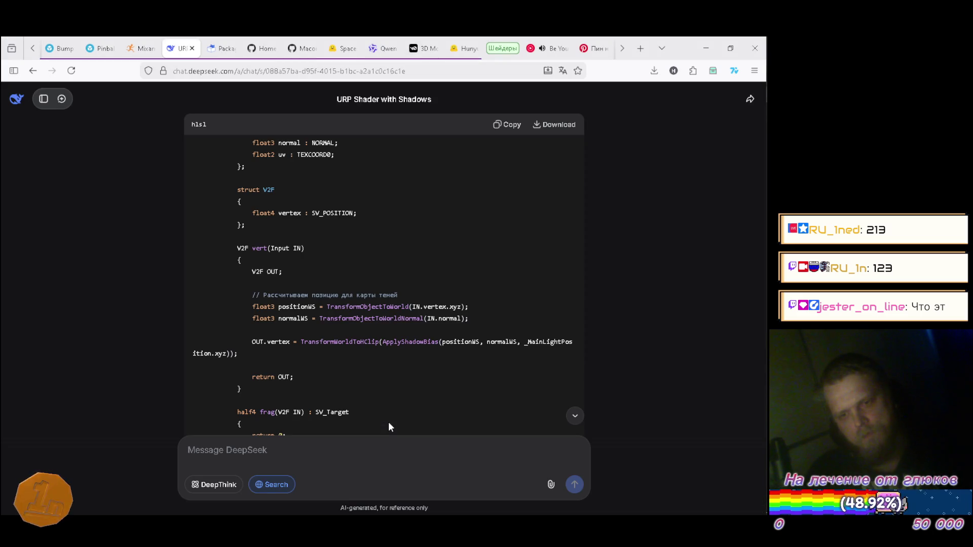
scroll(388, 406, down, 3)
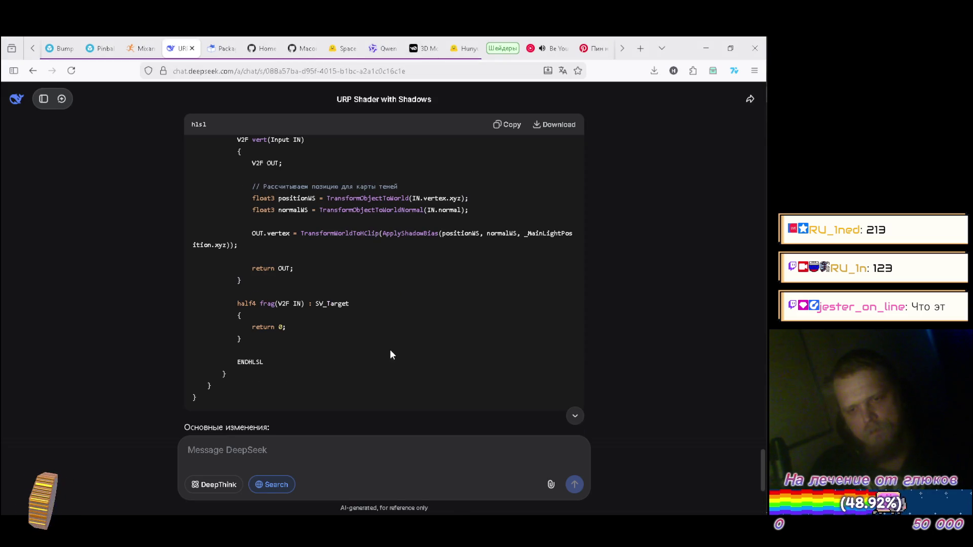
key(alt+Tab)
text(IN)
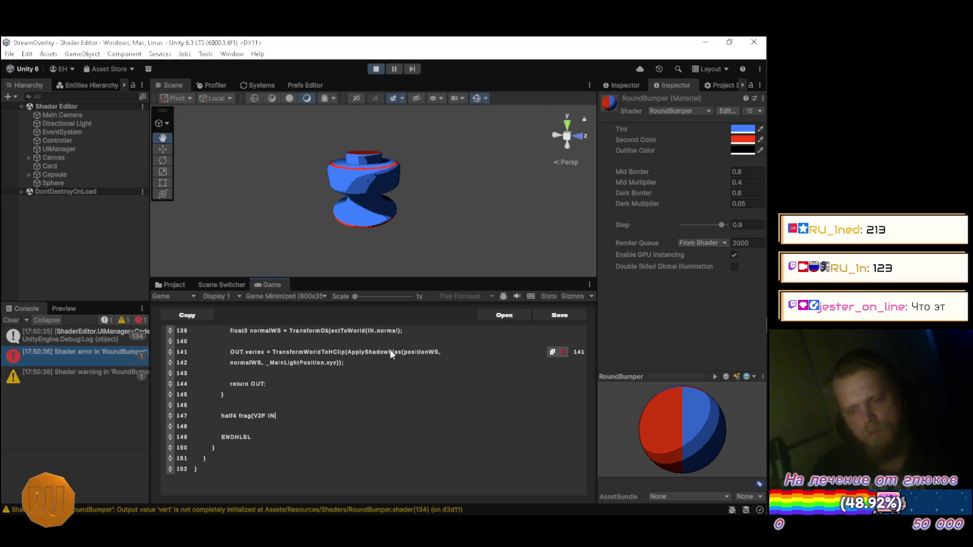
text() :)
key(alt+Tab)
key(alt+Tab)
text( SV)
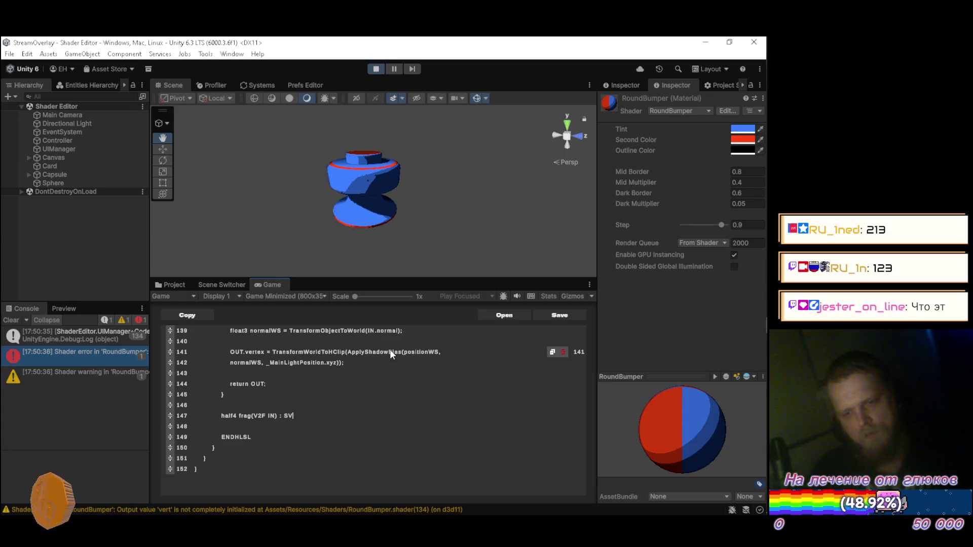
text(_T)
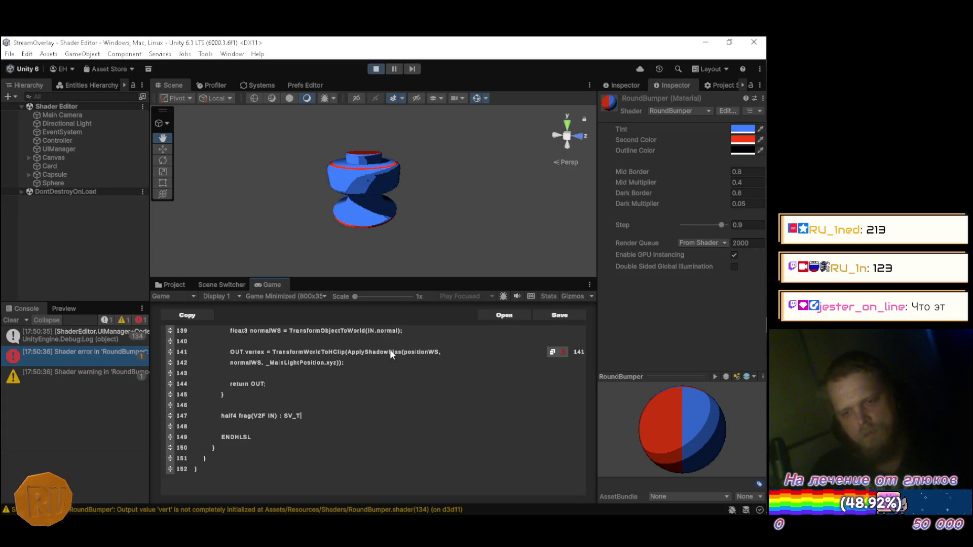
text(arge)
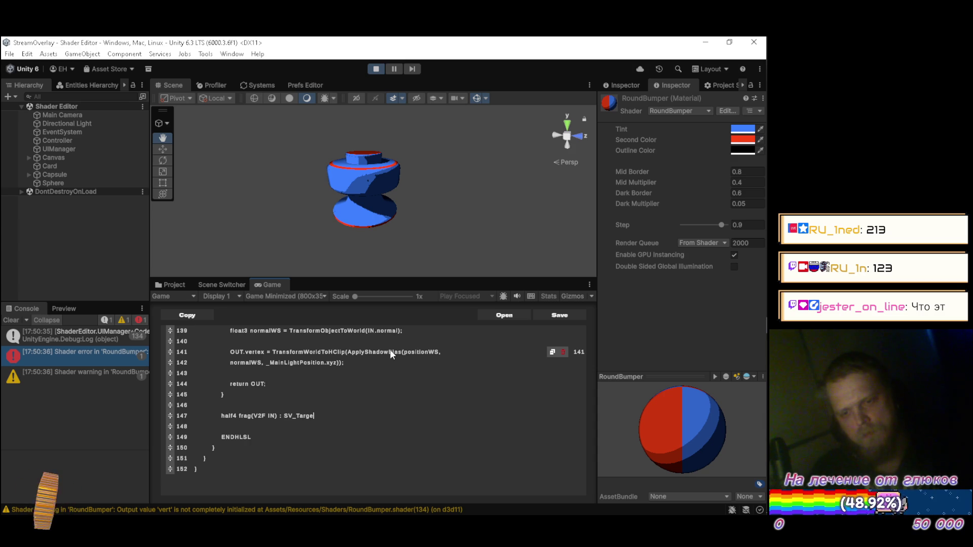
Step: Give frag a braced body that returns 0, then save the RoundBumper shader
key(Return)
text({)
key(Return)
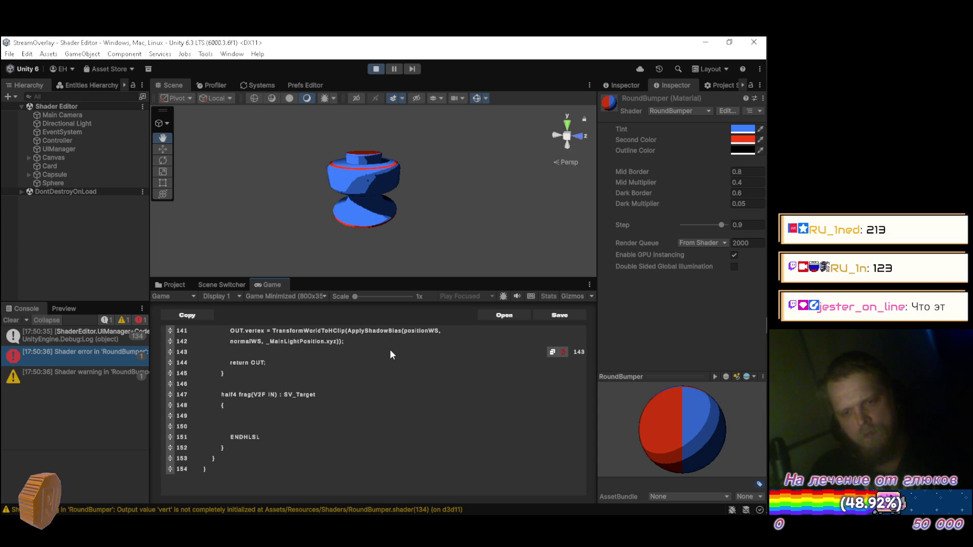
key(Return)
text(})
key(alt+Tab)
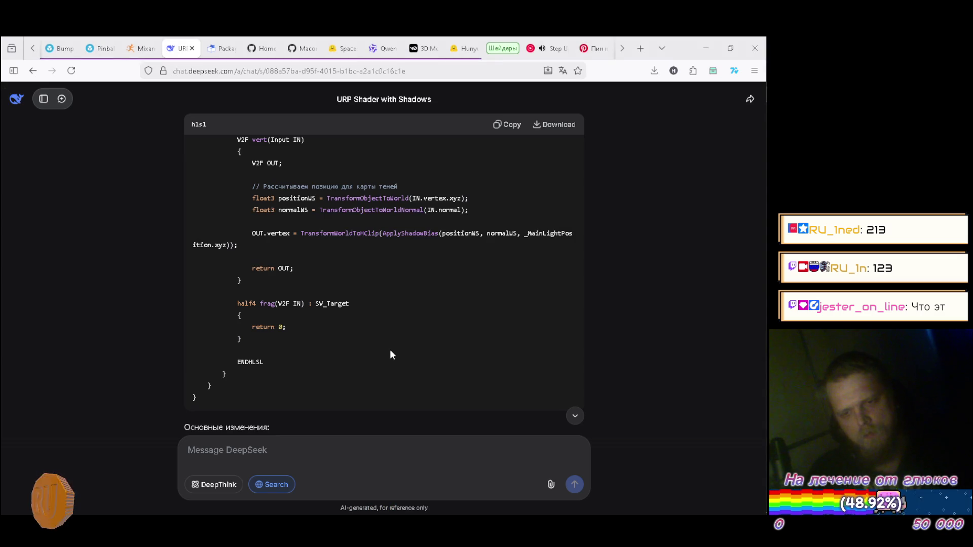
key(alt+Tab)
text(ret)
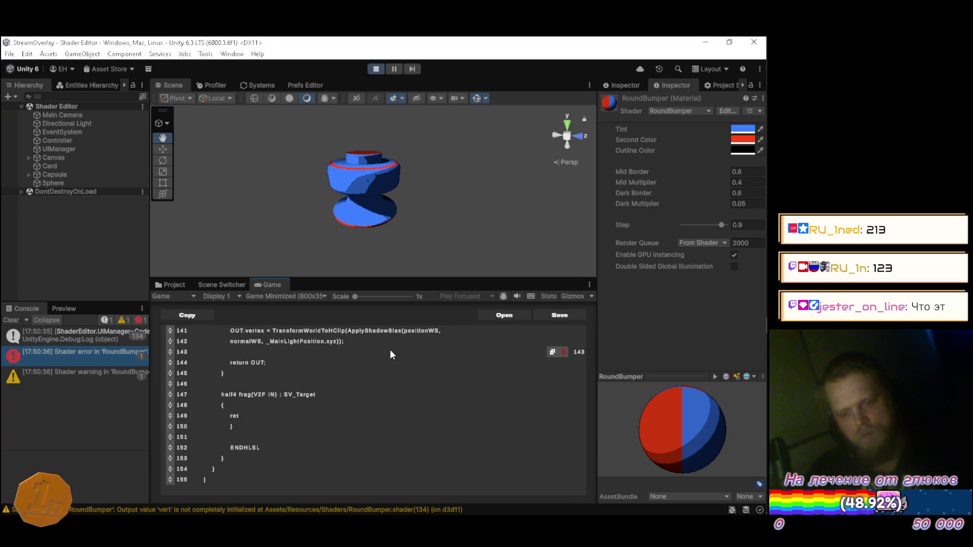
text(urn 0;)
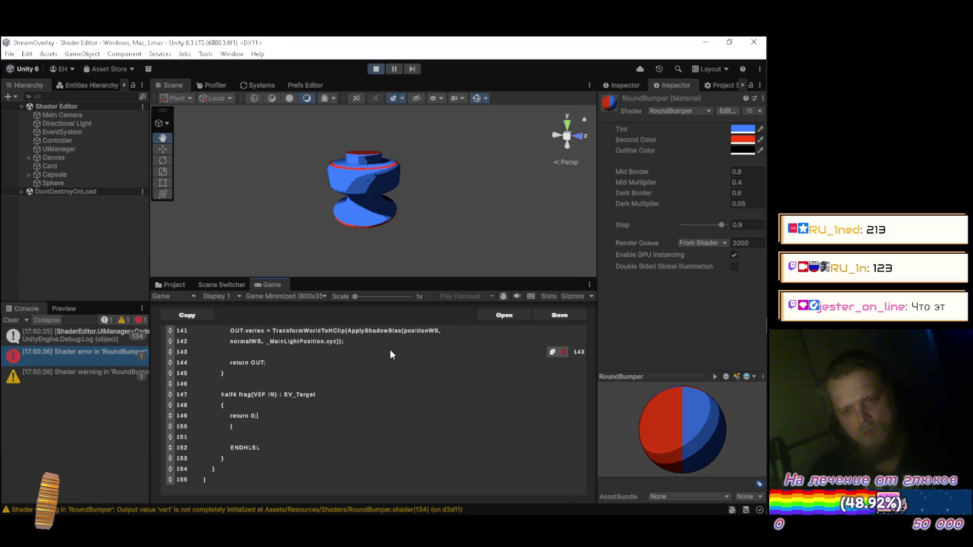
key(ctrl+s)
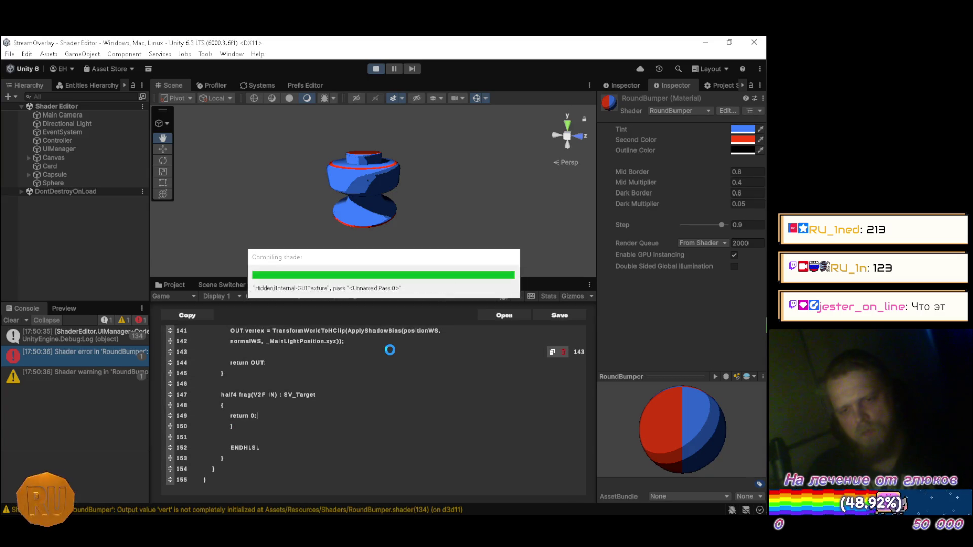
Step: Add a blank line before ENDHLSL, then orbit and zoom in around the RoundBumper's self-shadowing
key(Down)
key(Down)
key(Down)
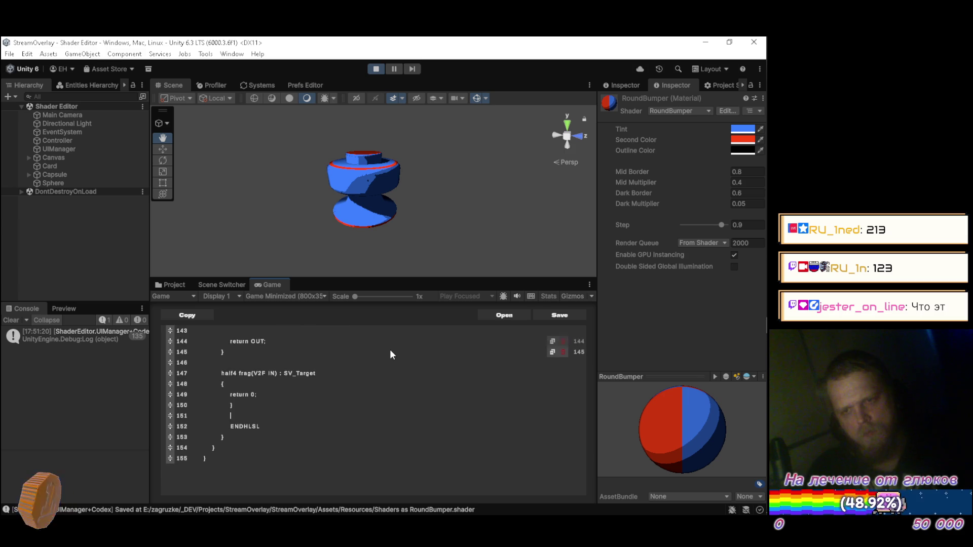
key(Return)
scroll(390, 351, up, 1)
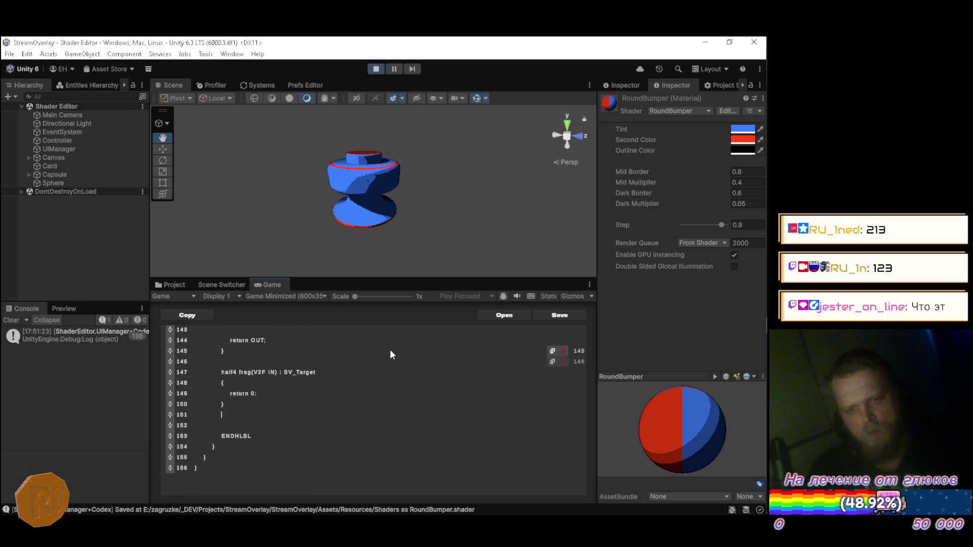
click(564, 427)
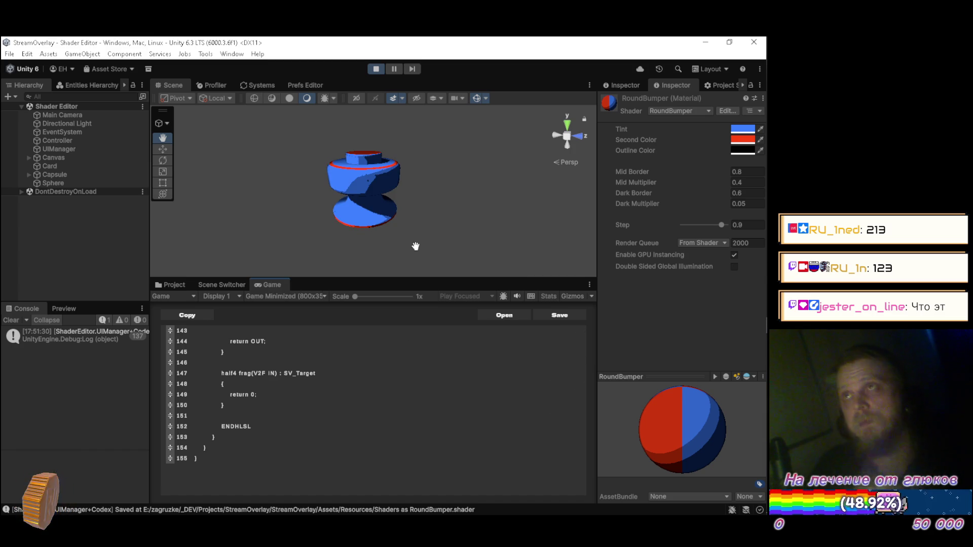
drag(445, 152, 326, 150)
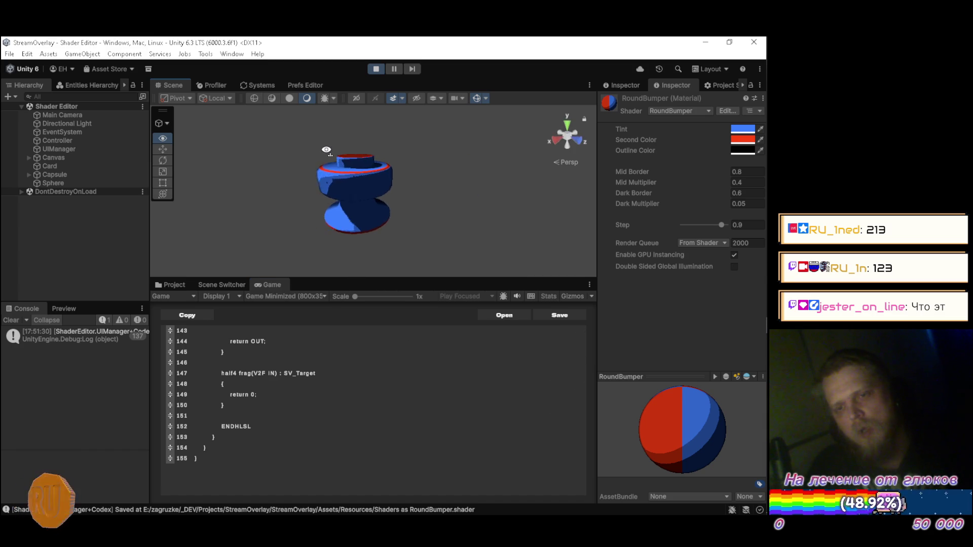
scroll(339, 147, up, 5)
scroll(351, 145, up, 5)
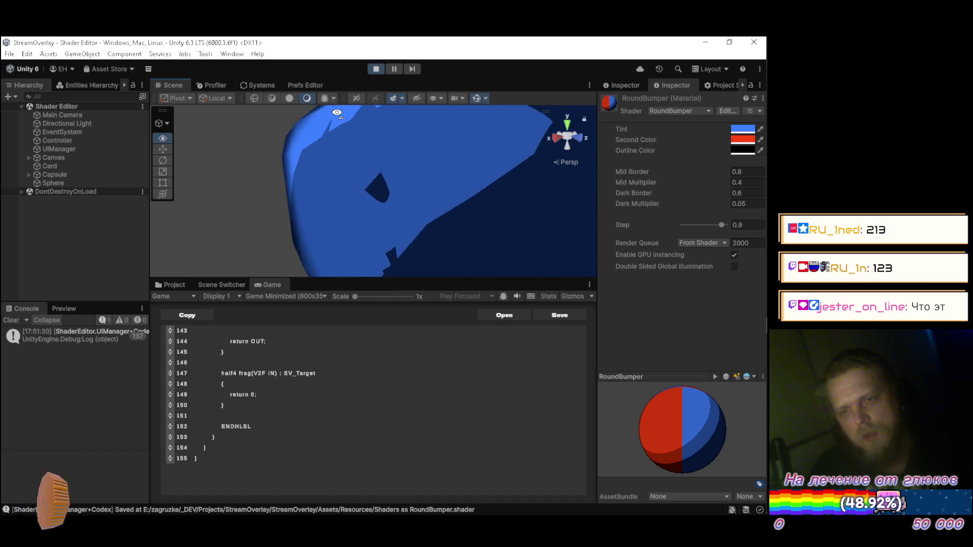
scroll(342, 112, up, 3)
scroll(355, 103, up, 5)
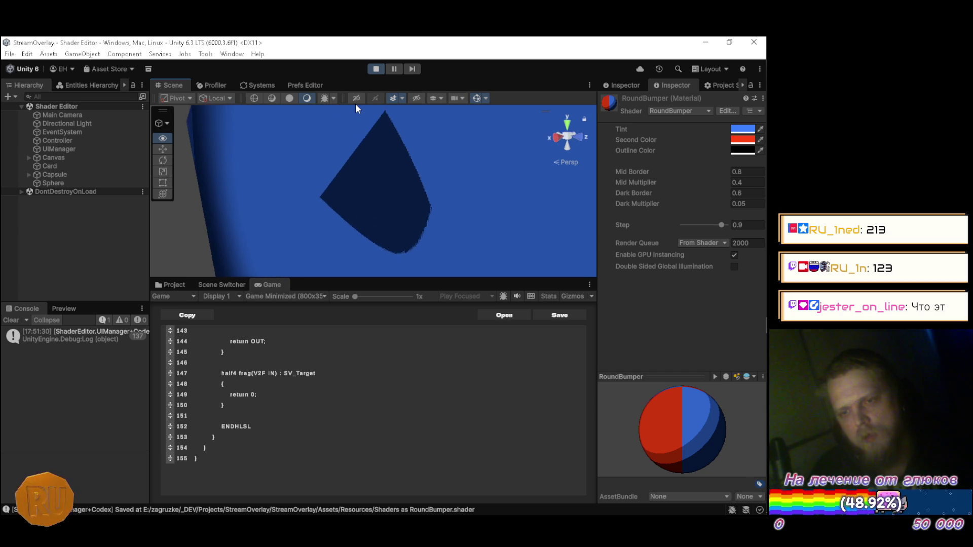
mouse_move(366, 86)
mouse_down()
mouse_move(375, 109)
mouse_move(452, 127)
mouse_move(459, 151)
mouse_move(445, 169)
mouse_up()
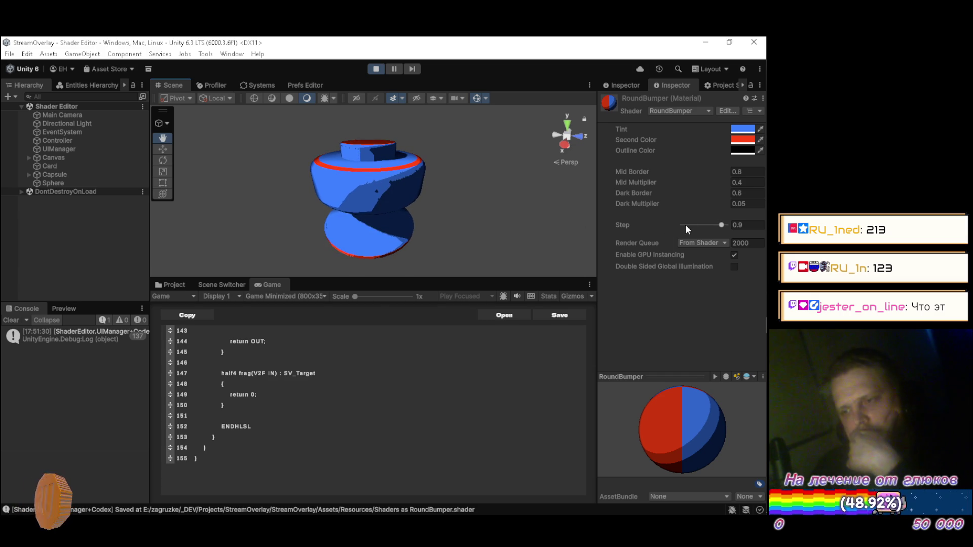
Step: Raise Step above 0.9 and try Mid Border 0.8 and 0.9, settling on 0.8
drag(722, 225, 723, 223)
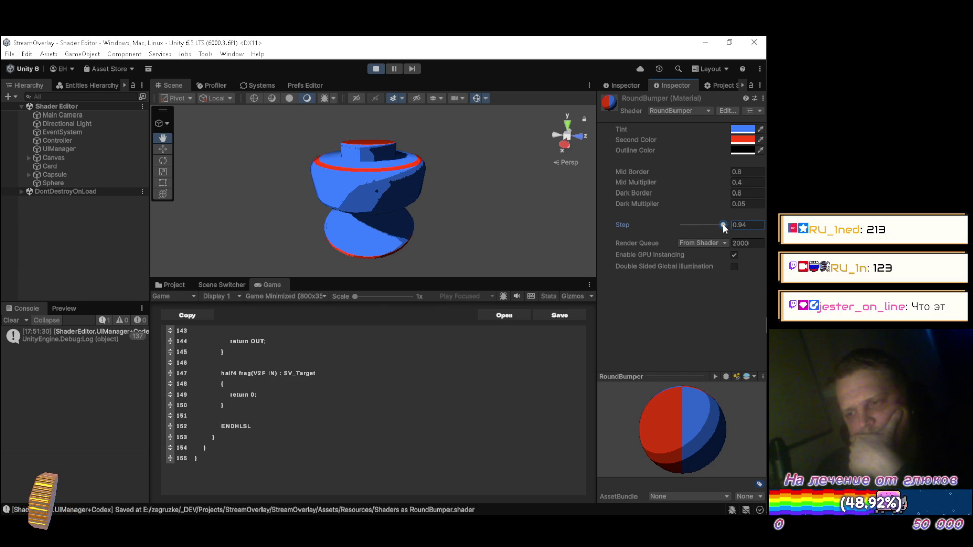
mouse_move(768, 244)
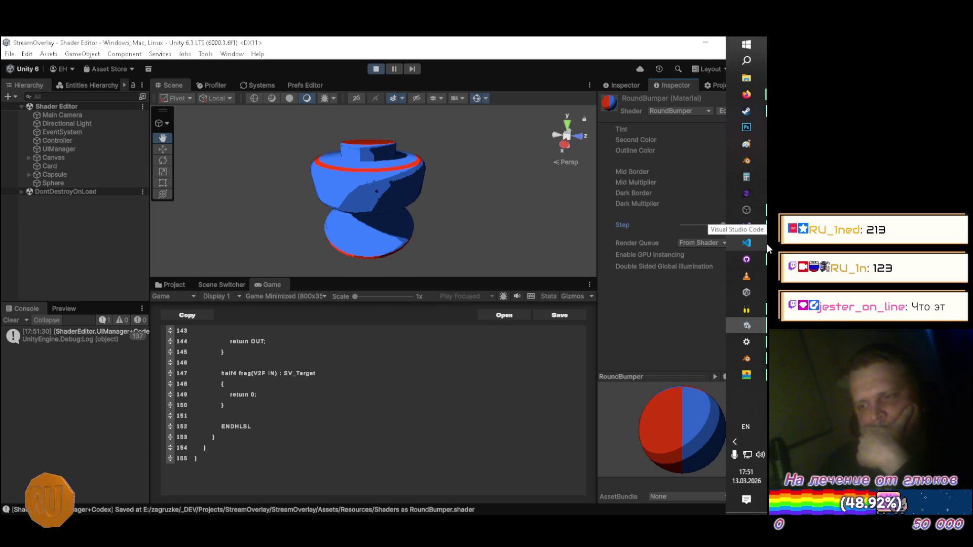
click(752, 172)
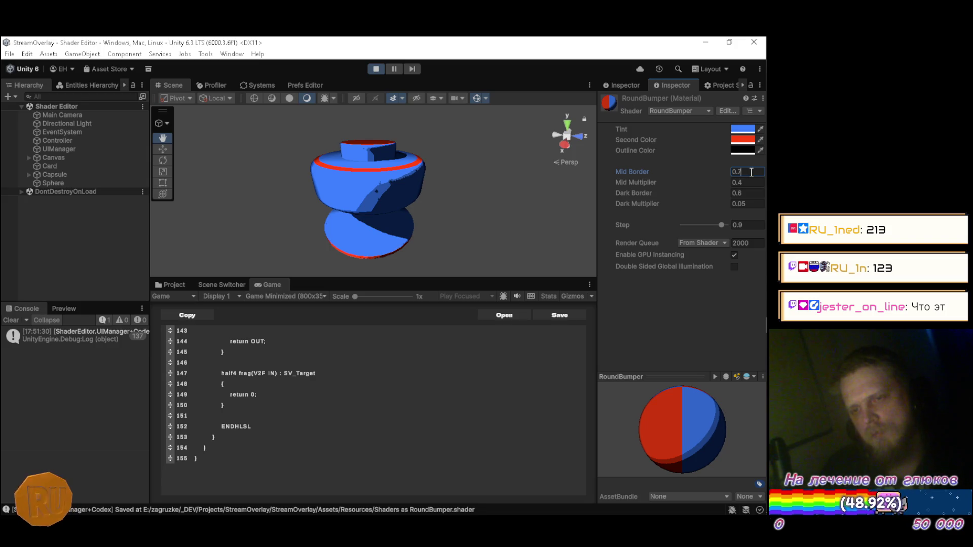
key(BackSpace)
text(8)
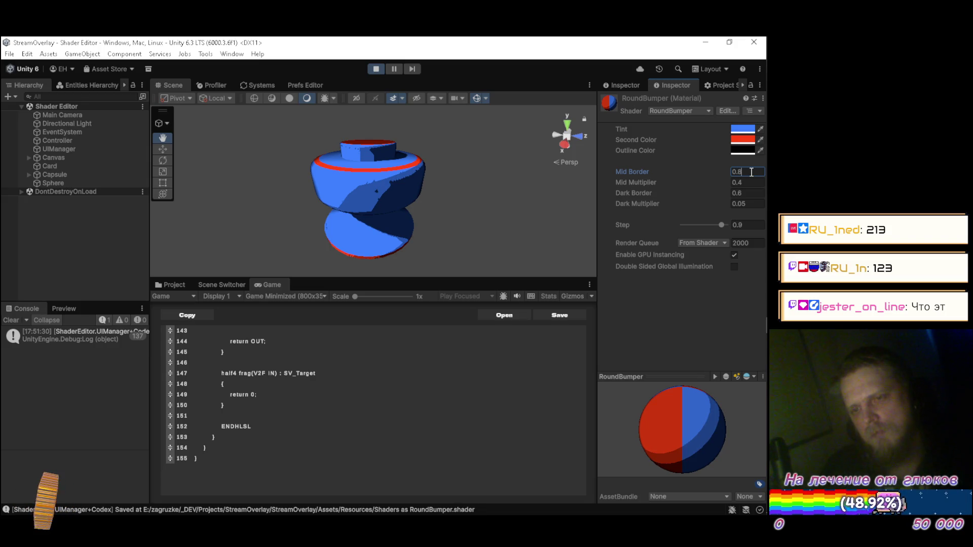
key(BackSpace)
text(9)
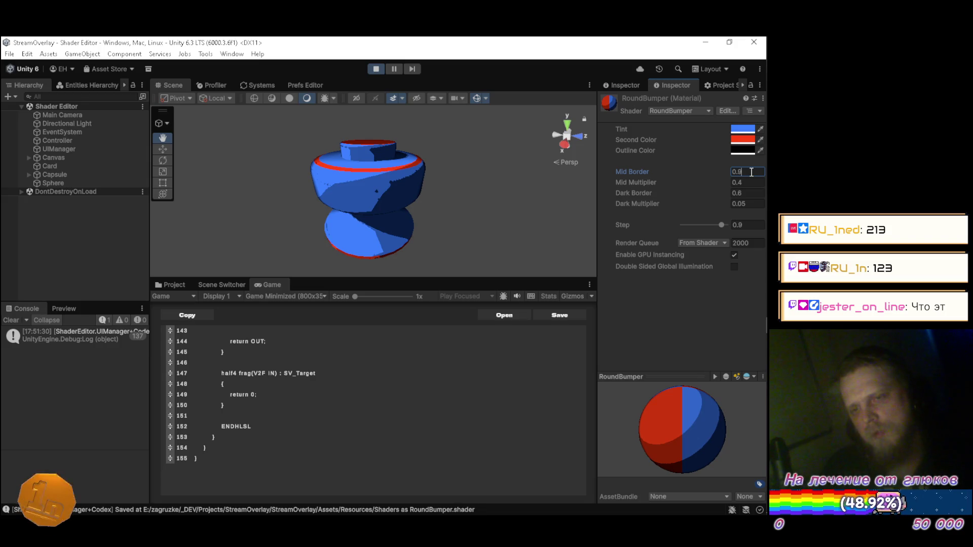
key(BackSpace)
text(8)
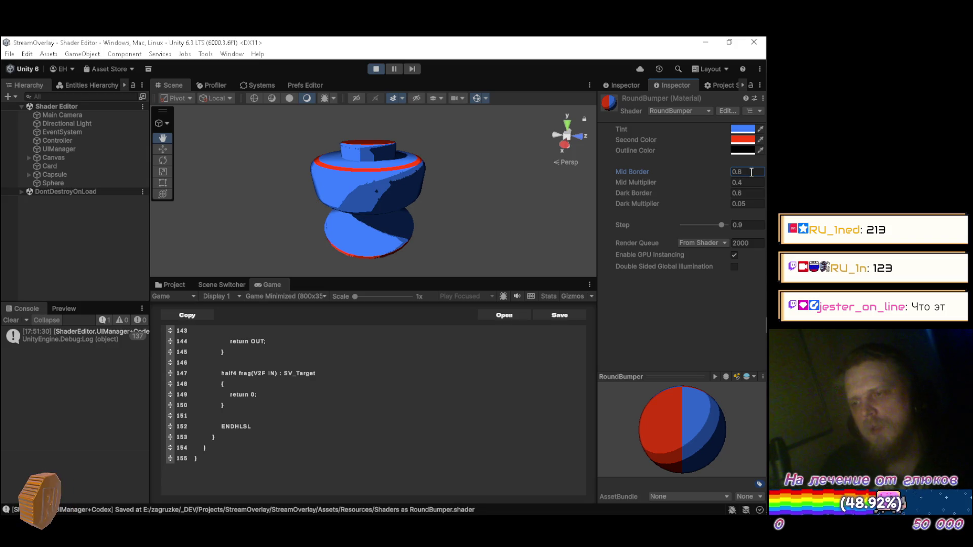
mouse_move(303, 173)
mouse_down()
mouse_move(347, 178)
mouse_move(305, 155)
mouse_move(405, 167)
mouse_move(425, 126)
mouse_move(552, 206)
mouse_move(428, 226)
mouse_move(399, 176)
mouse_move(367, 193)
mouse_move(372, 200)
mouse_move(368, 154)
mouse_move(344, 165)
mouse_up()
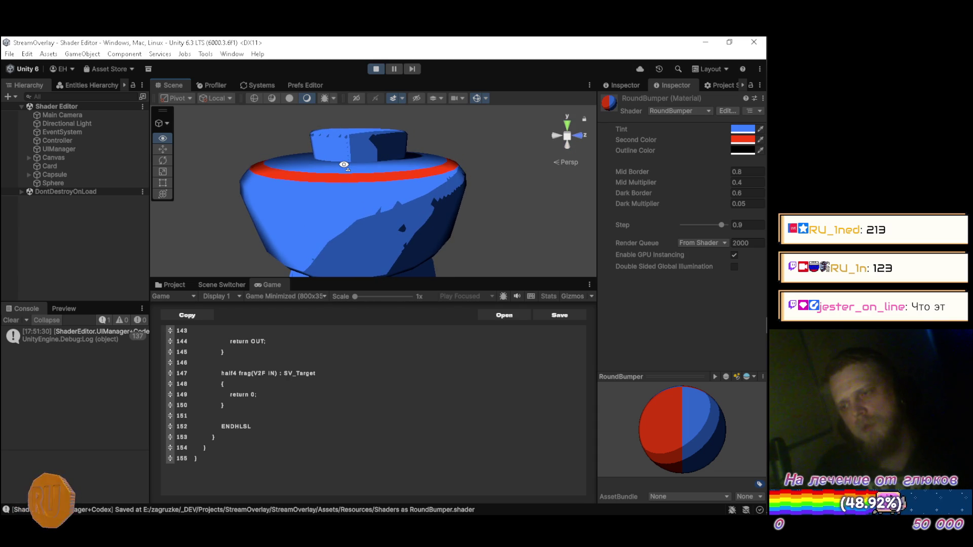
key(alt+Tab)
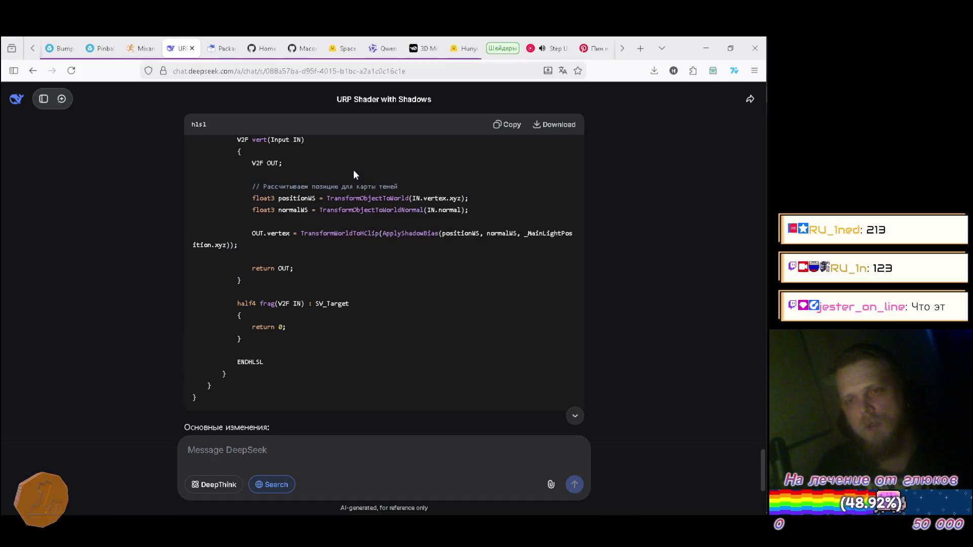
Step: Switch to the view-direction forum thread and follow its Fake Specular looks Blocky link
click(623, 48)
click(623, 49)
click(593, 48)
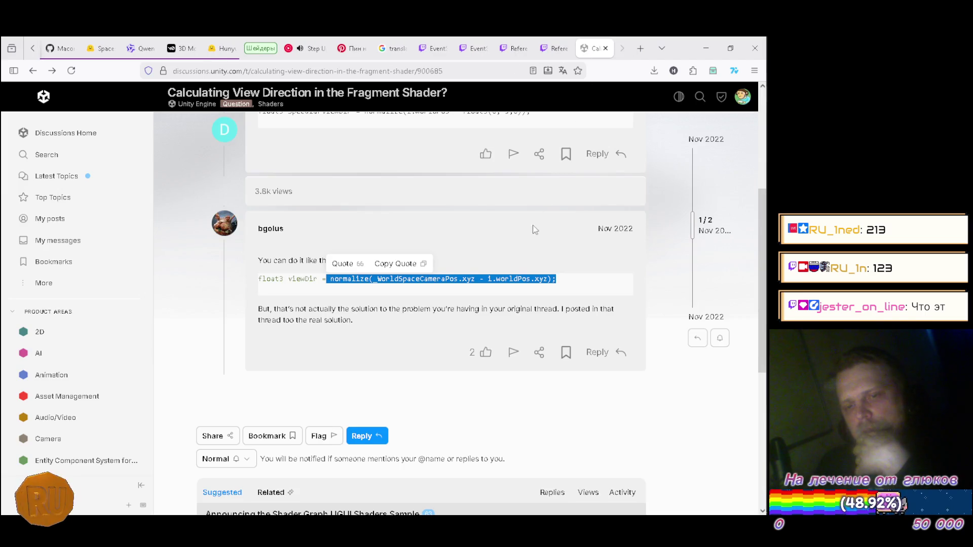
scroll(516, 232, up, 5)
click(395, 257)
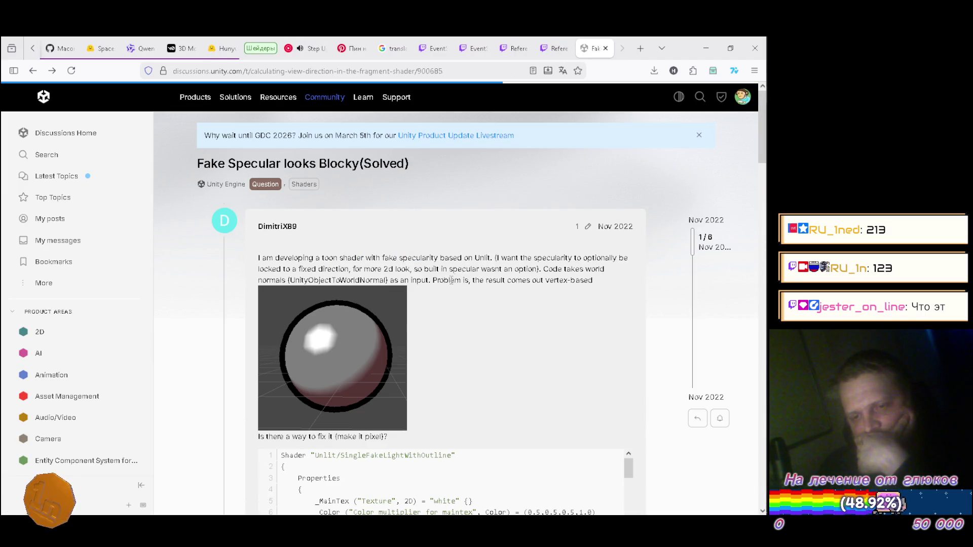
key(alt+Left)
scroll(423, 296, down, 5)
scroll(415, 294, up, 3)
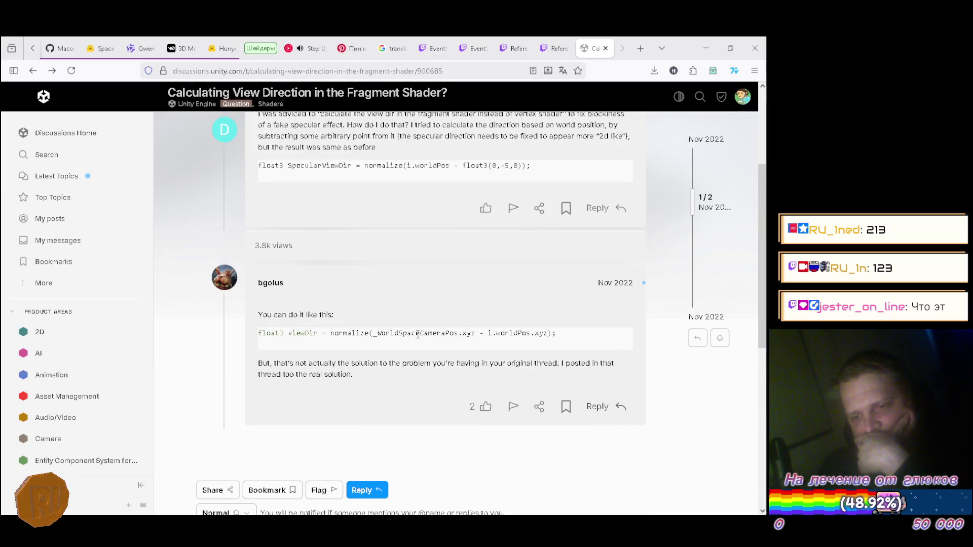
scroll(535, 337, up, 3)
Step: Reopen Fake Specular looks Blocky, scroll to the normalizing reply and select its saturate call
click(414, 264)
scroll(469, 225, down, 5)
scroll(471, 234, down, 15)
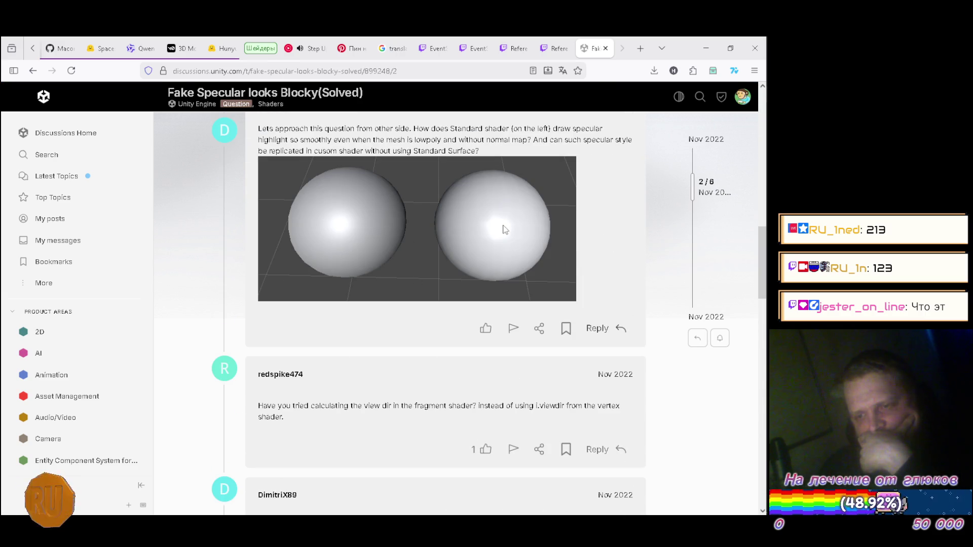
scroll(402, 328, down, 10)
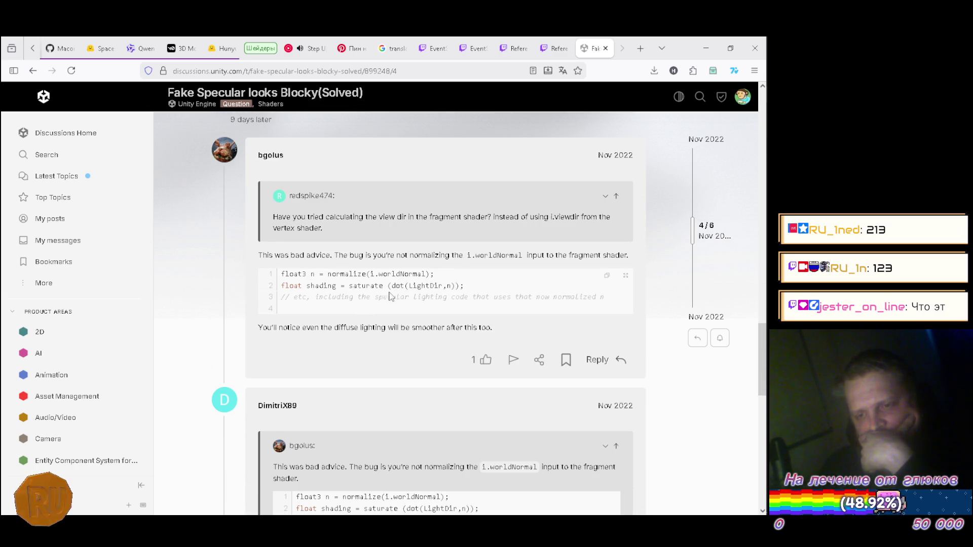
drag(349, 286, 384, 287)
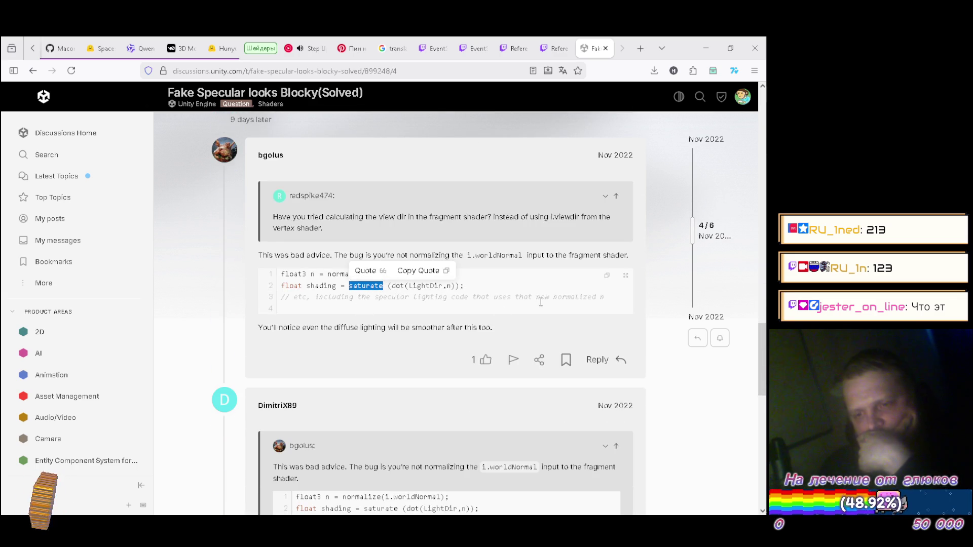
key(alt+Tab)
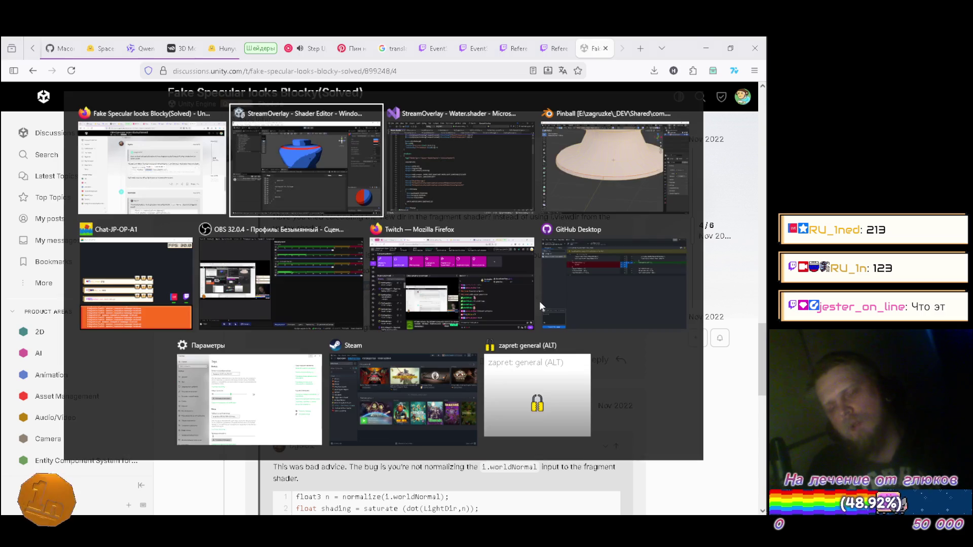
Step: Switch back to Unity and scroll the shader up to the main-light lighting code near line 95
key(Tab)
key(alt+Tab)
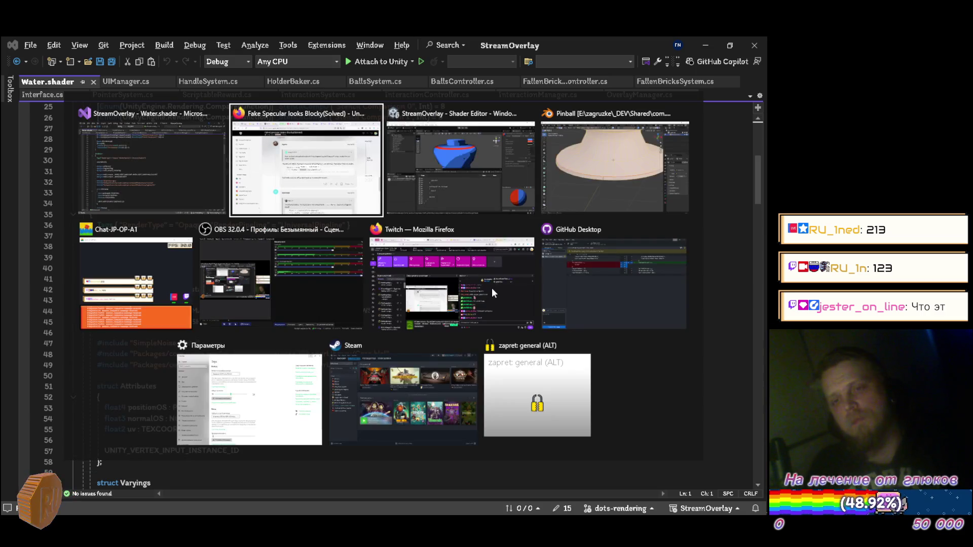
key(Tab)
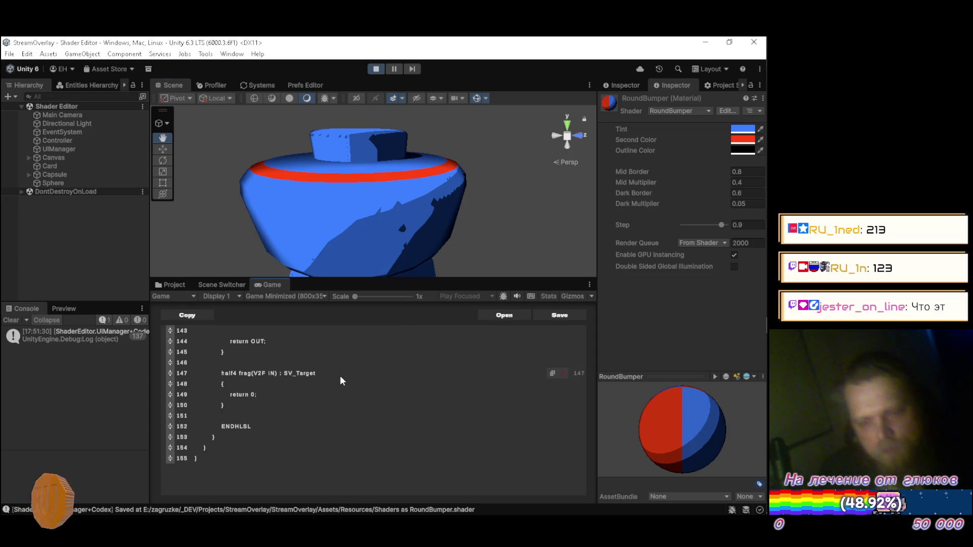
scroll(345, 380, up, 5)
scroll(345, 382, up, 5)
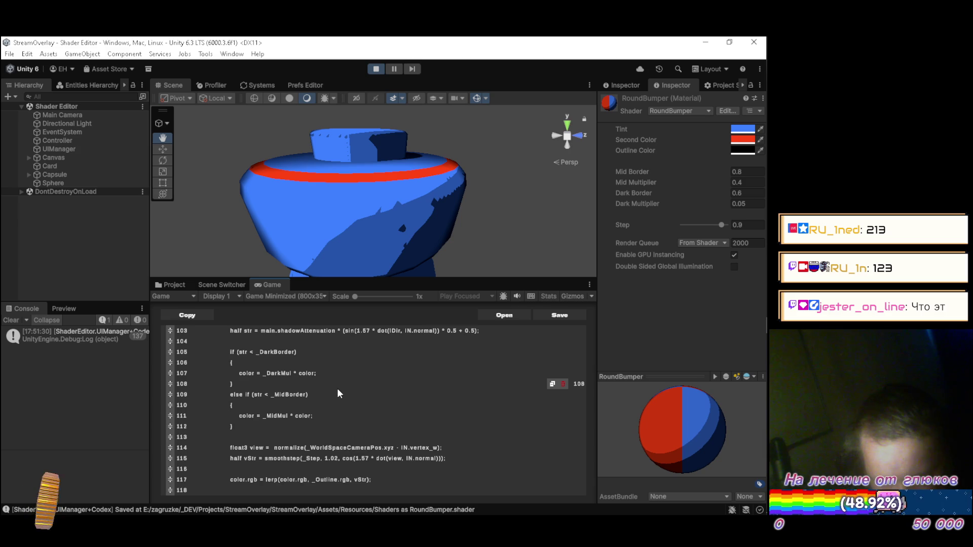
scroll(338, 390, up, 1)
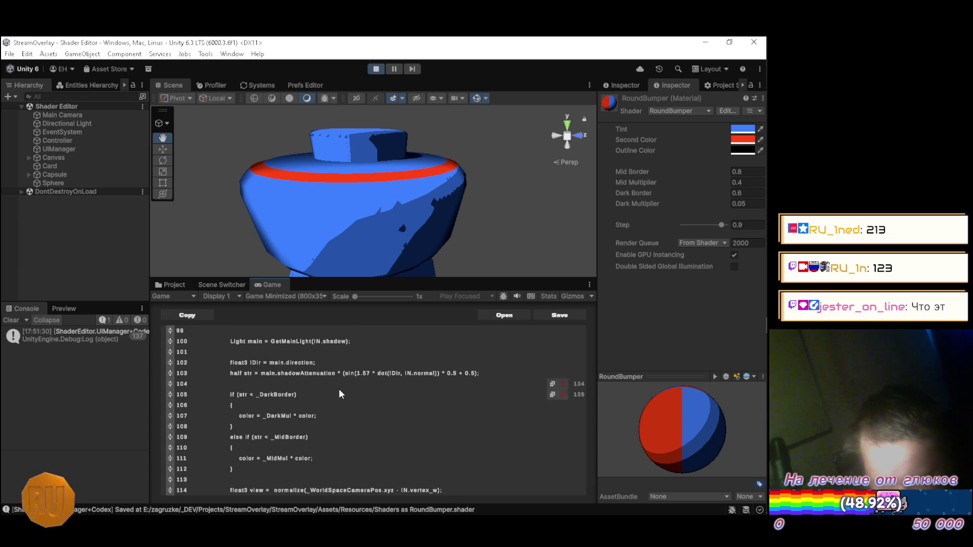
scroll(340, 391, up, 1)
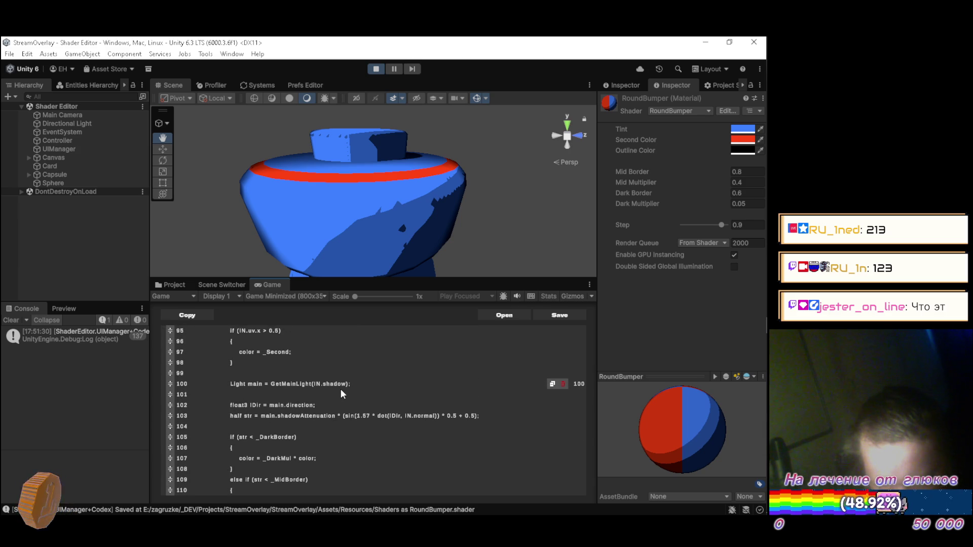
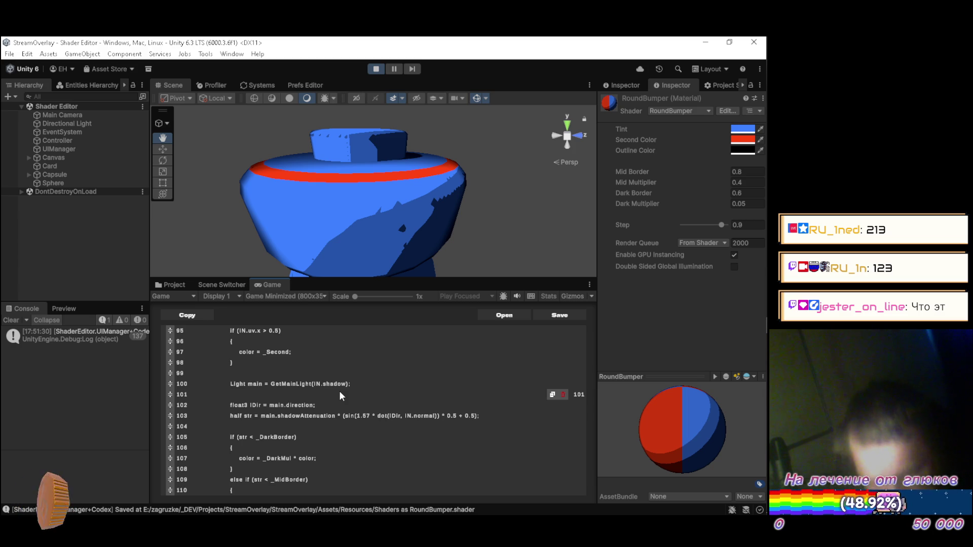
Step: Try wrapping line 103's dot product in saturate, then remove the wrapper again
scroll(340, 391, down, 2)
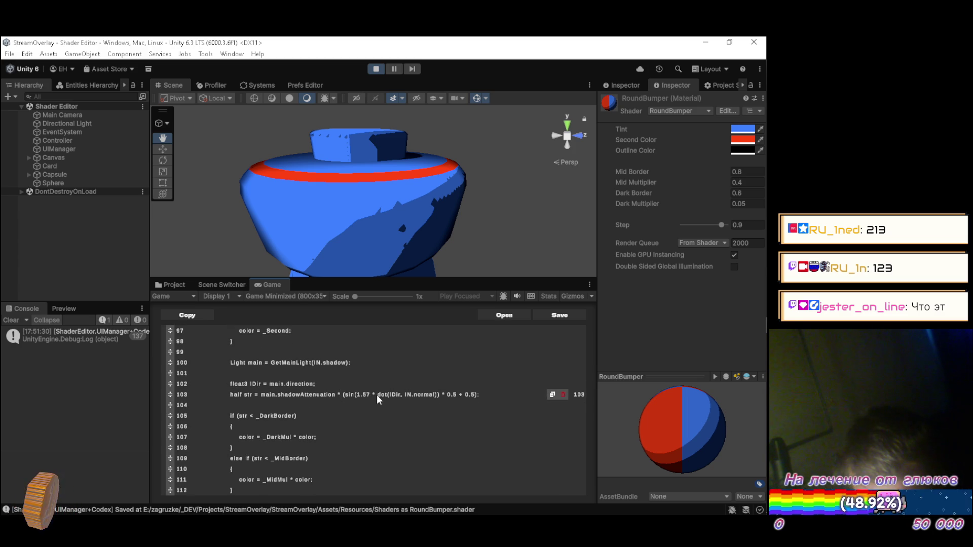
click(492, 398)
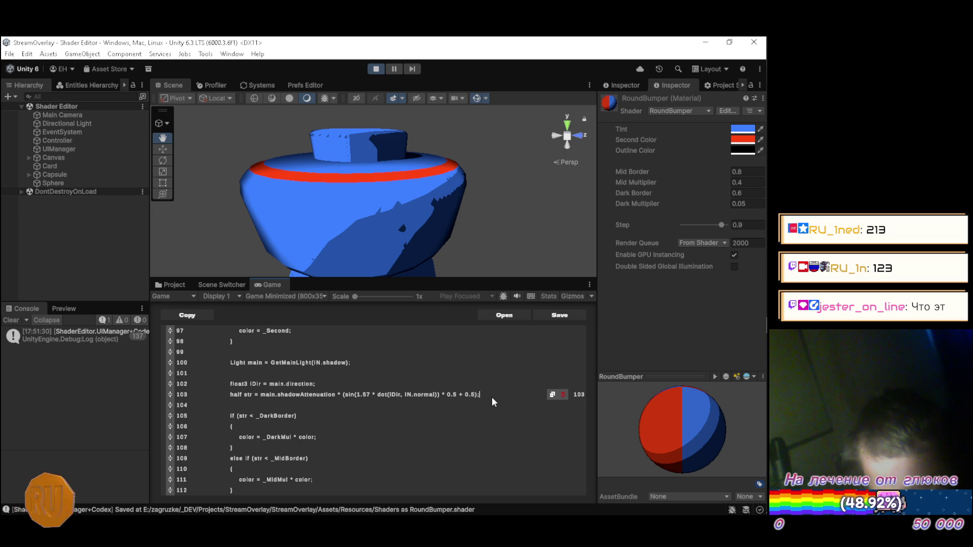
scroll(473, 396, down, 2)
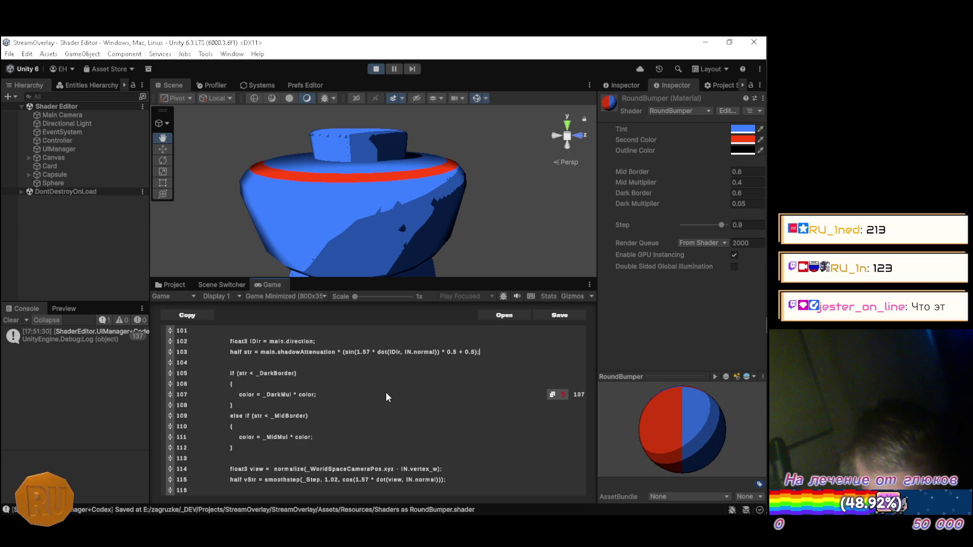
scroll(386, 395, up, 1)
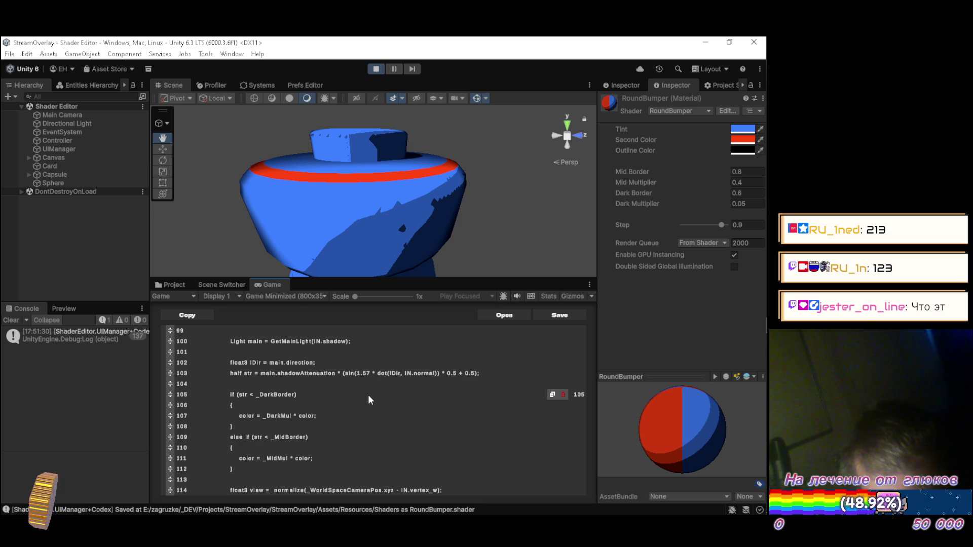
scroll(366, 396, down, 2)
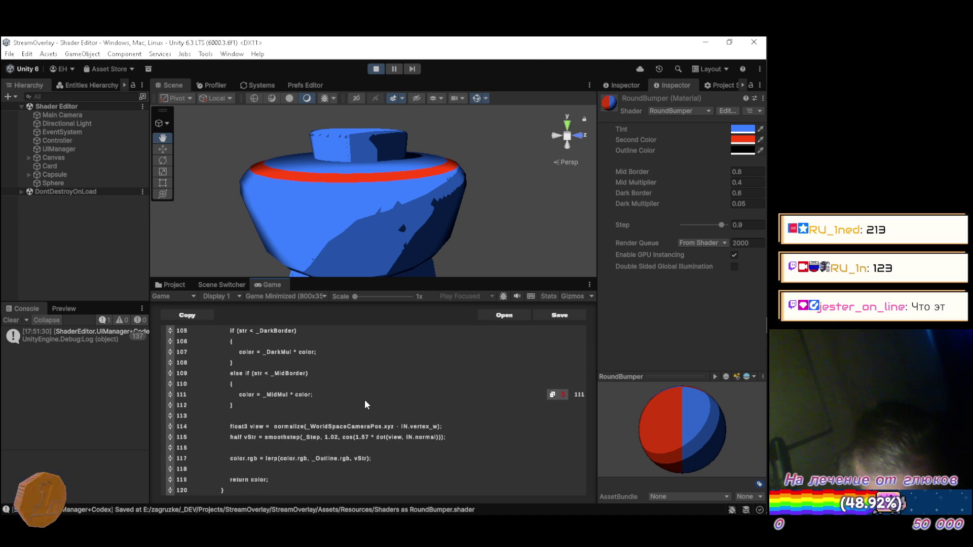
scroll(366, 404, up, 3)
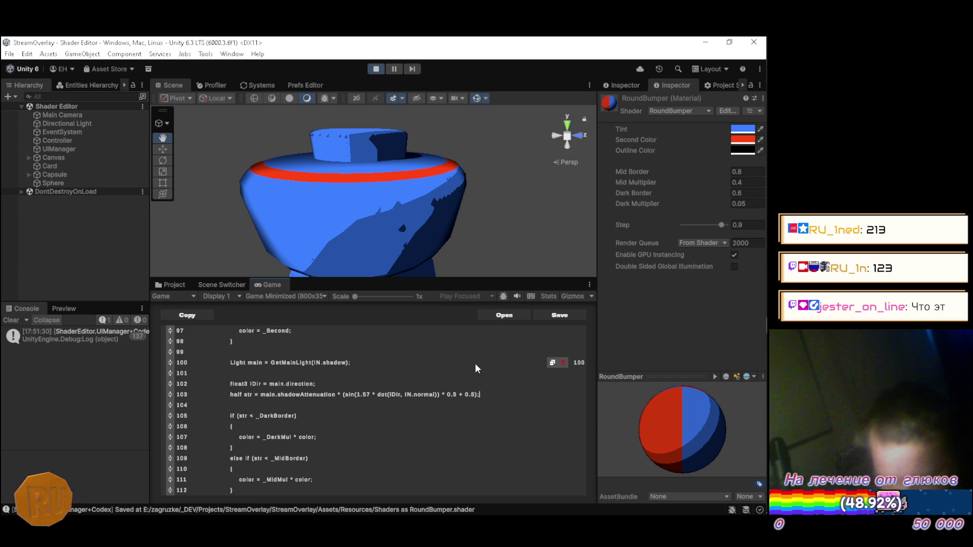
key(Left)
key(Left)
key(Left)
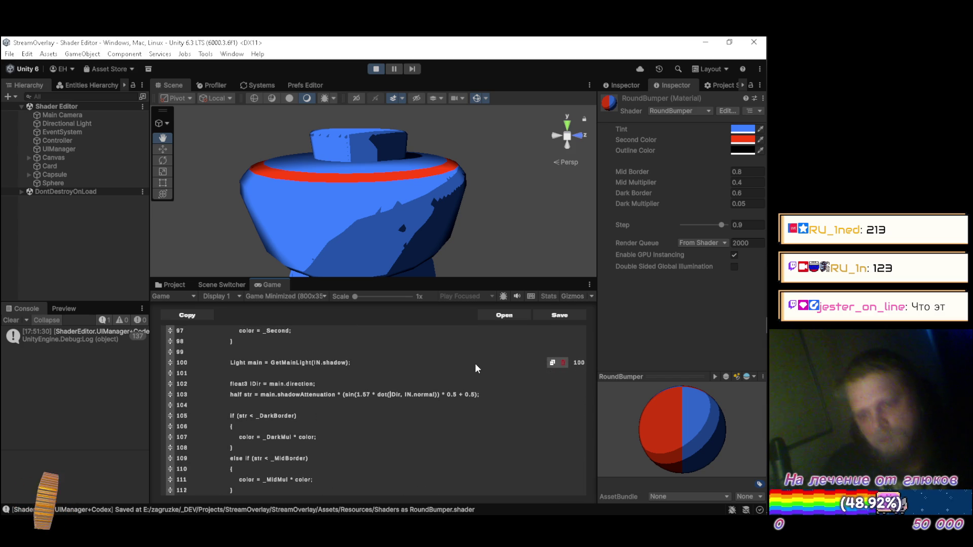
key(Left)
key(Left)
key(Left)
text(()
key(Left)
text(saturate)
key(Right)
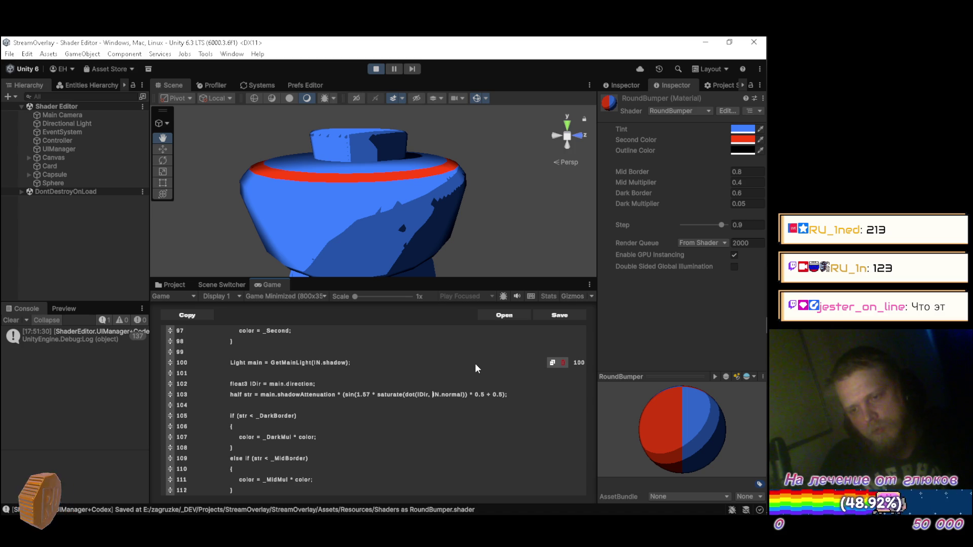
text())
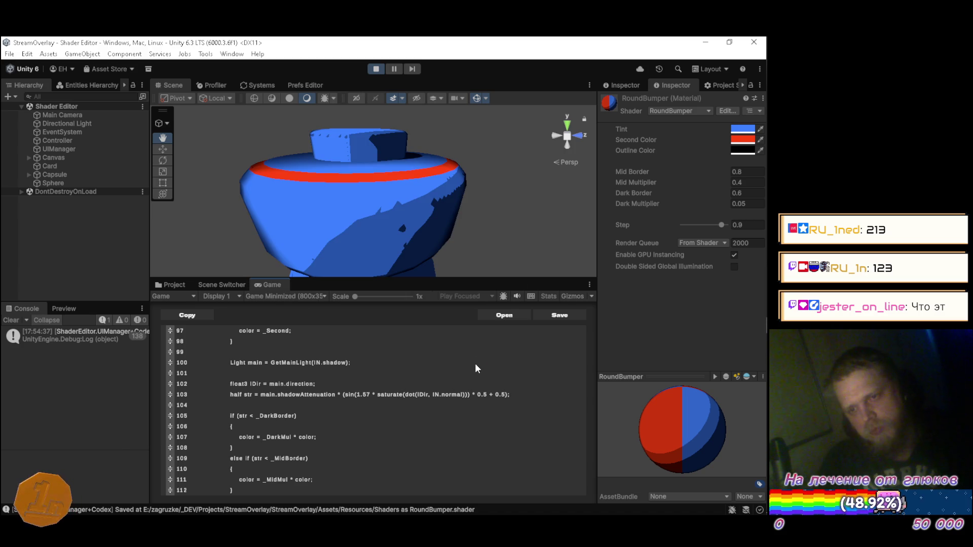
key(BackSpace)
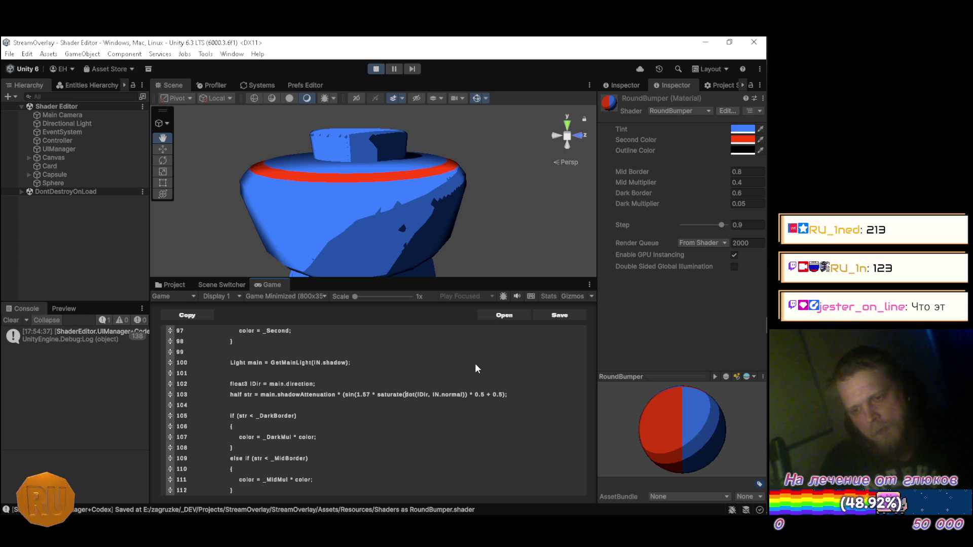
key(BackSpace)
key(BackSpace)
key(BackSpace)
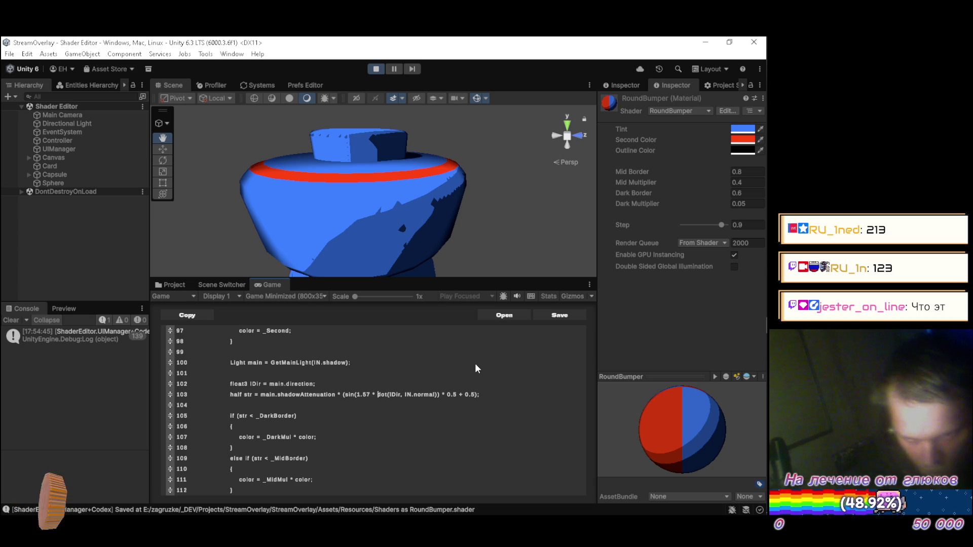
Step: Move main.shadowAttenuation * in front of line 103's sin(...) * 0.5 + 0.5 term and recompile
key(Left)
key(Left)
key(Left)
key(Right)
key(ctrl+shift+Left)
key(ctrl+shift+Left)
key(ctrl+shift+Left)
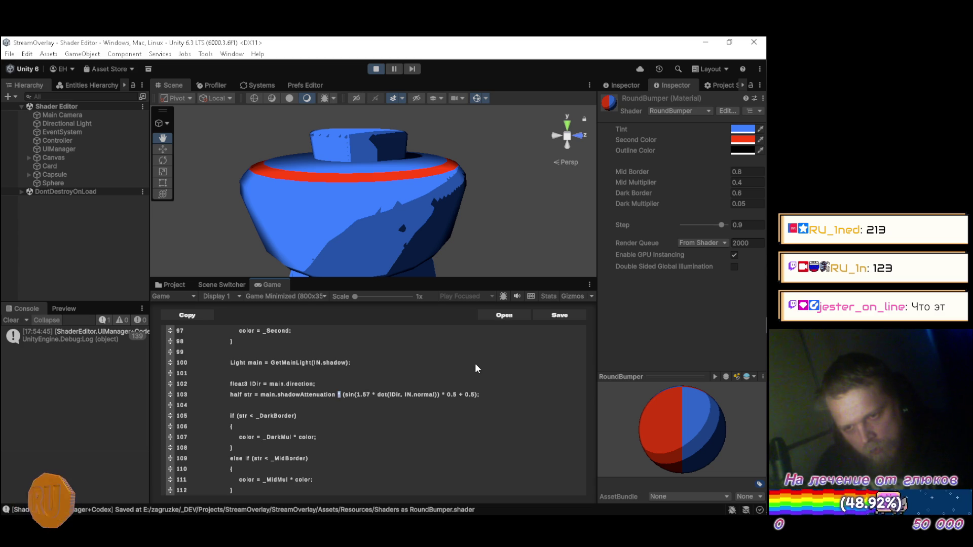
key(BackSpace)
key(ctrl+s)
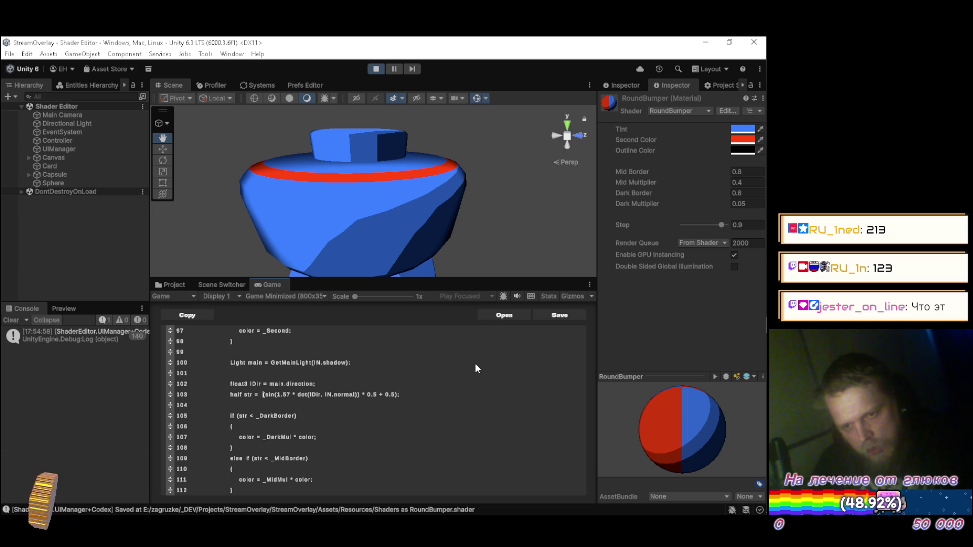
text(main.shadowAttenuation *)
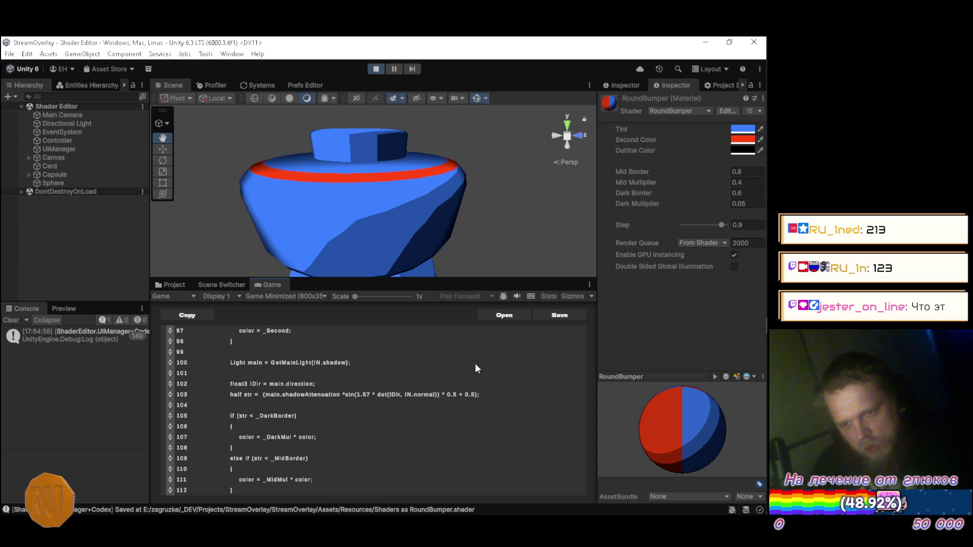
key(ctrl+s)
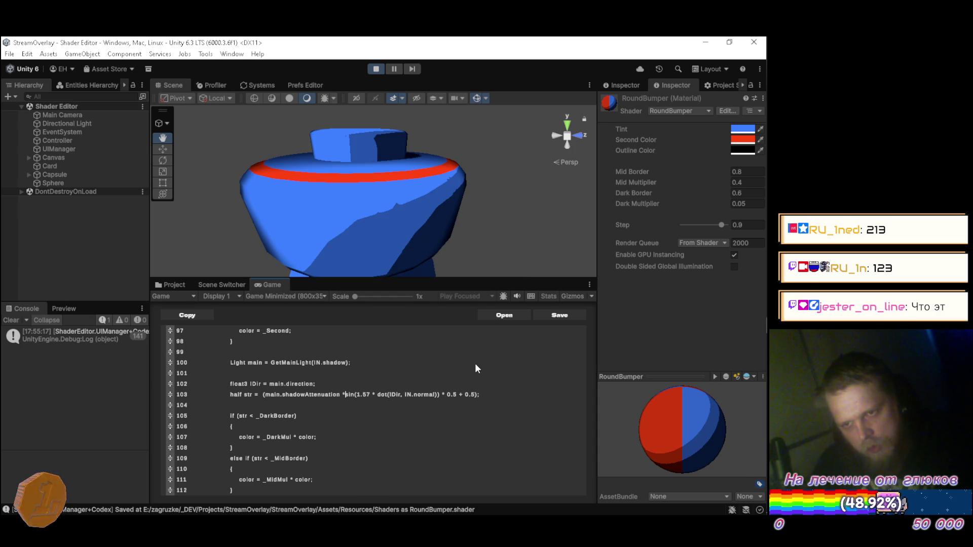
key(ctrl+s)
mouse_move(381, 204)
mouse_down()
mouse_move(408, 238)
mouse_move(393, 227)
mouse_move(180, 219)
mouse_move(190, 195)
mouse_move(191, 224)
mouse_move(224, 247)
mouse_move(242, 184)
mouse_move(261, 157)
mouse_move(284, 152)
mouse_move(393, 183)
mouse_move(424, 205)
mouse_move(428, 232)
mouse_up()
Step: Scroll to the outline code on lines 114–117, where color lerps toward _Outline by vStr
scroll(429, 231, down, 3)
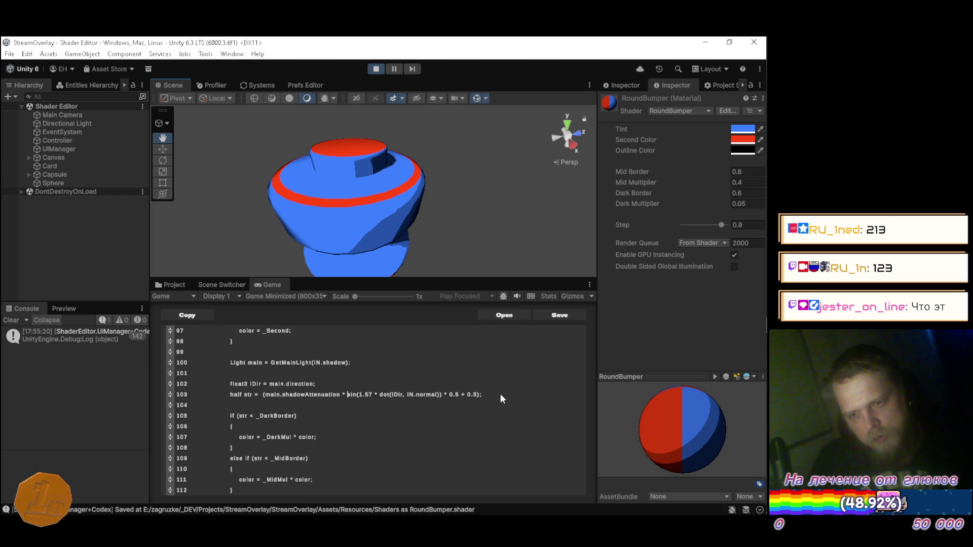
scroll(497, 393, down, 3)
scroll(473, 393, down, 2)
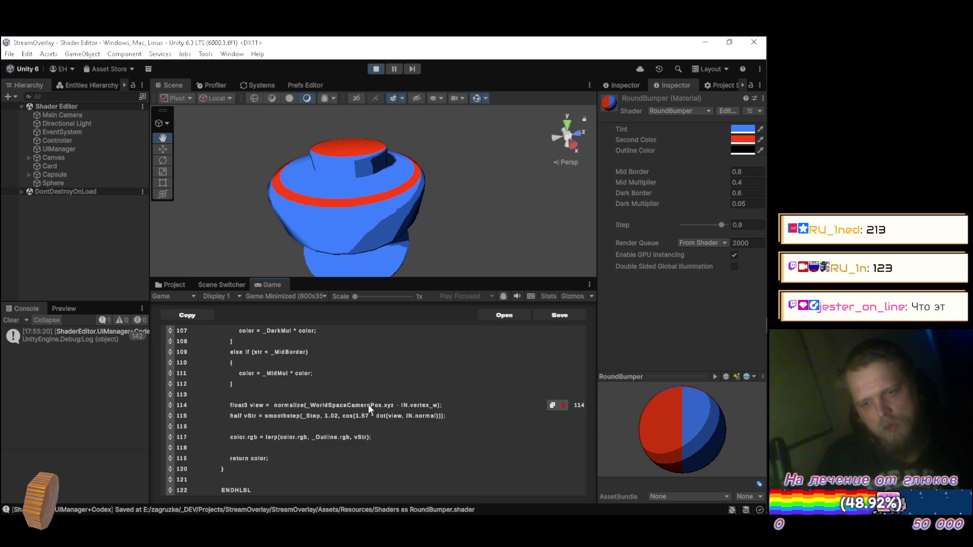
click(370, 378)
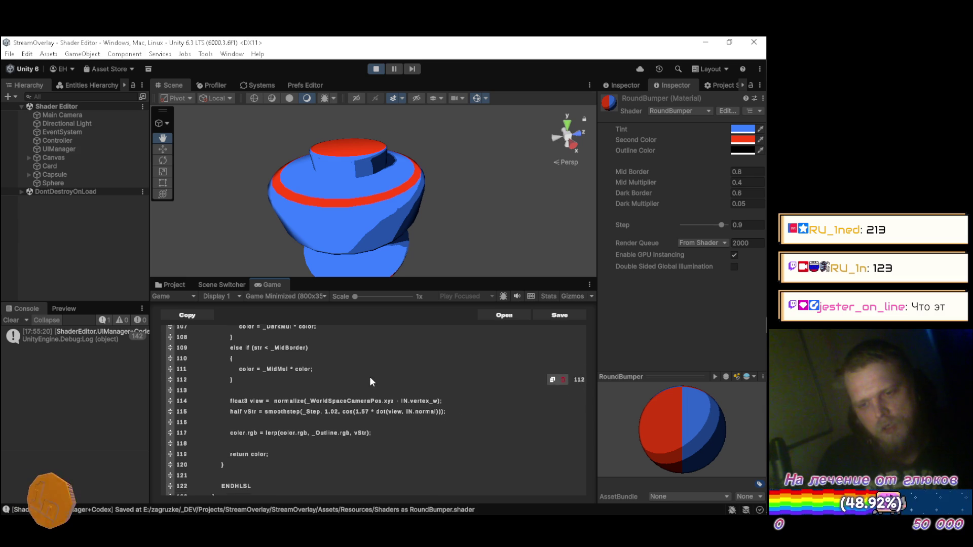
Step: Try adjusting the 1.02 smoothstep upper edge on line 115 and recompile
key(Down)
key(Down)
key(Down)
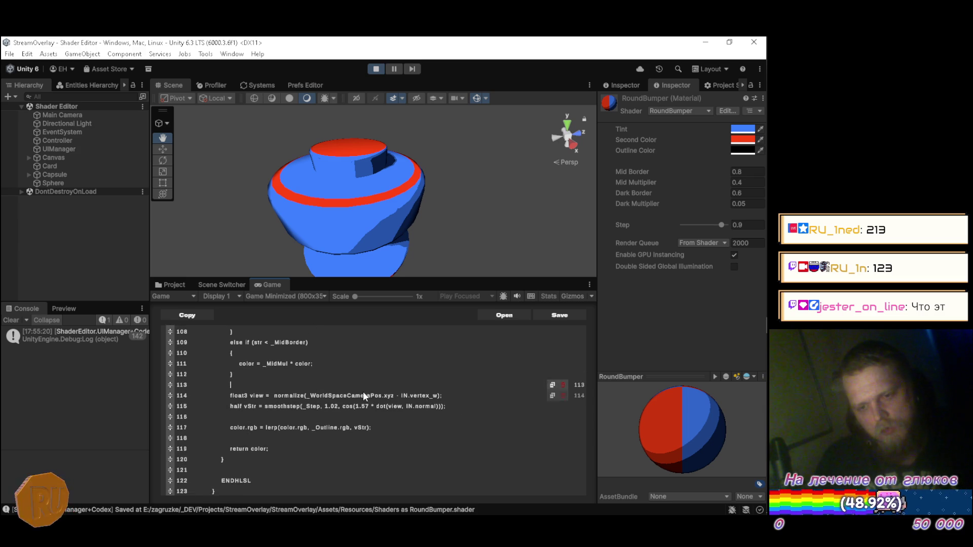
key(End)
key(BackSpace)
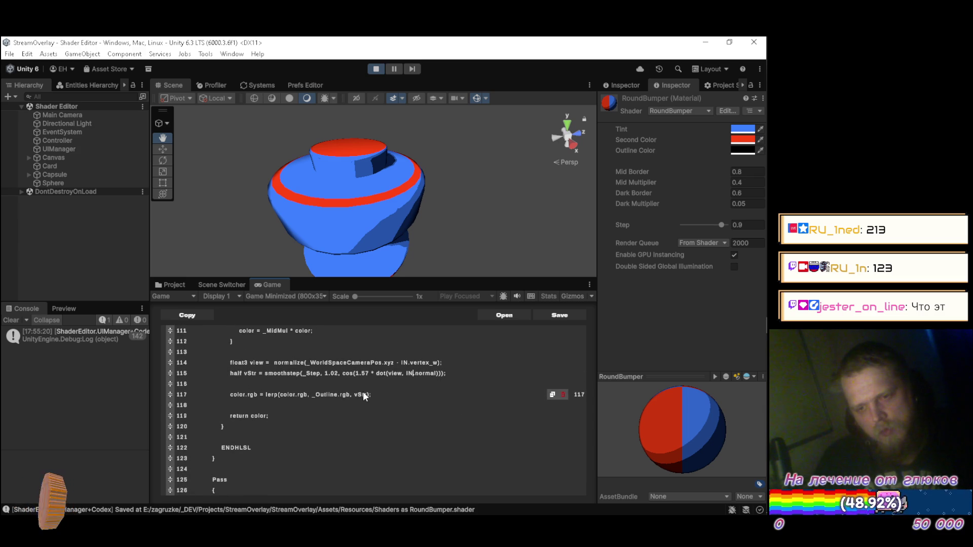
key(Left)
key(Left)
key(Left)
key(BackSpace)
key(BackSpace)
key(BackSpace)
text(.0)
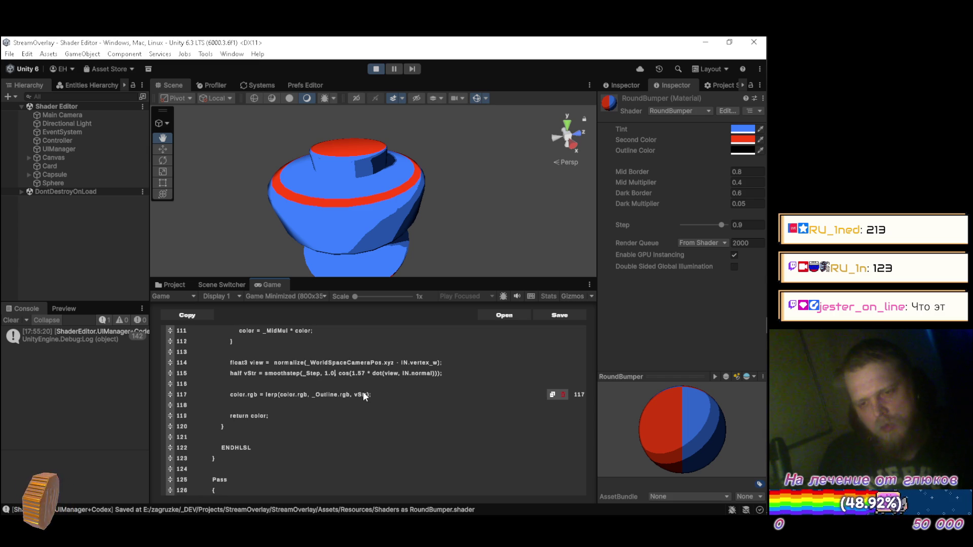
key(ctrl+s)
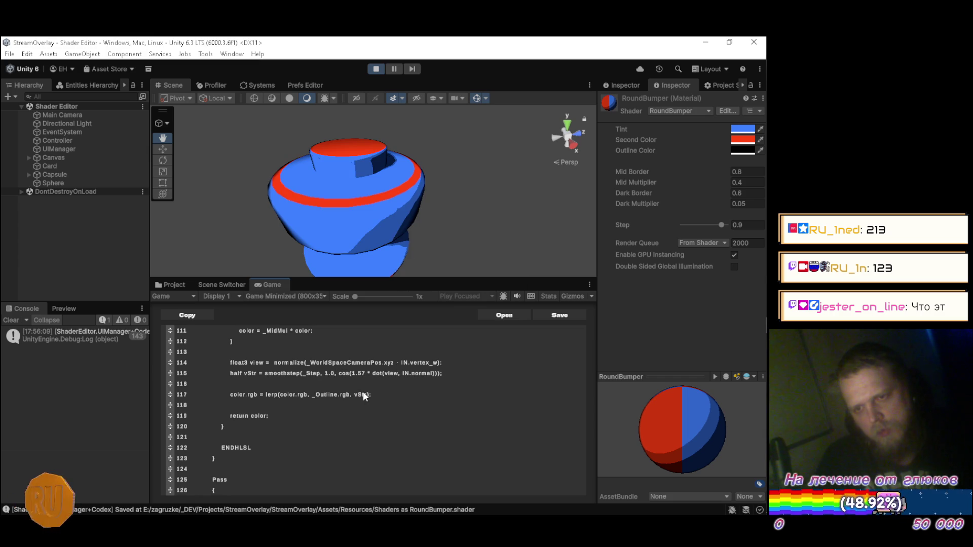
Step: Turn line 115's smoothstep into a hard step(_Step, …) and recompile
key(BackSpace)
key(BackSpace)
key(BackSpace)
key(Left)
key(Left)
key(Left)
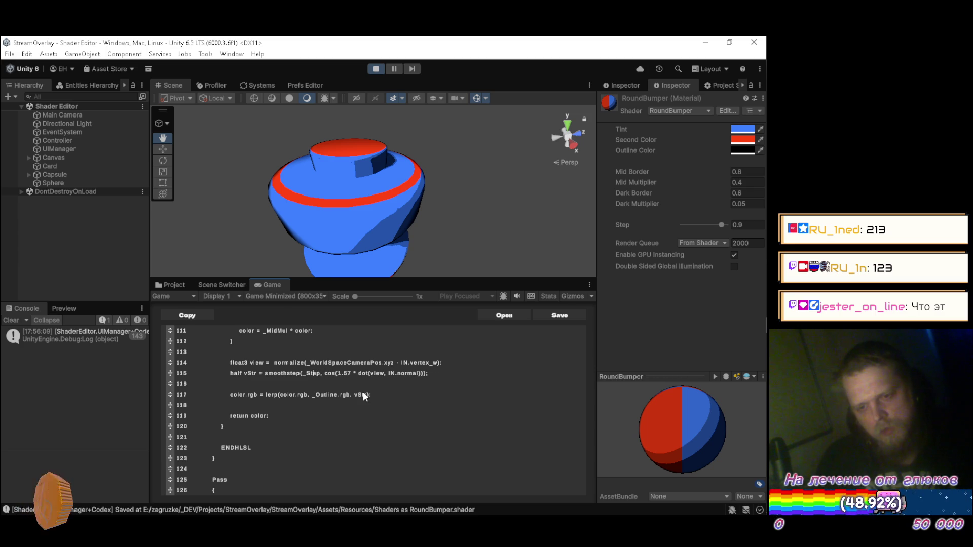
key(BackSpace)
key(BackSpace)
key(BackSpace)
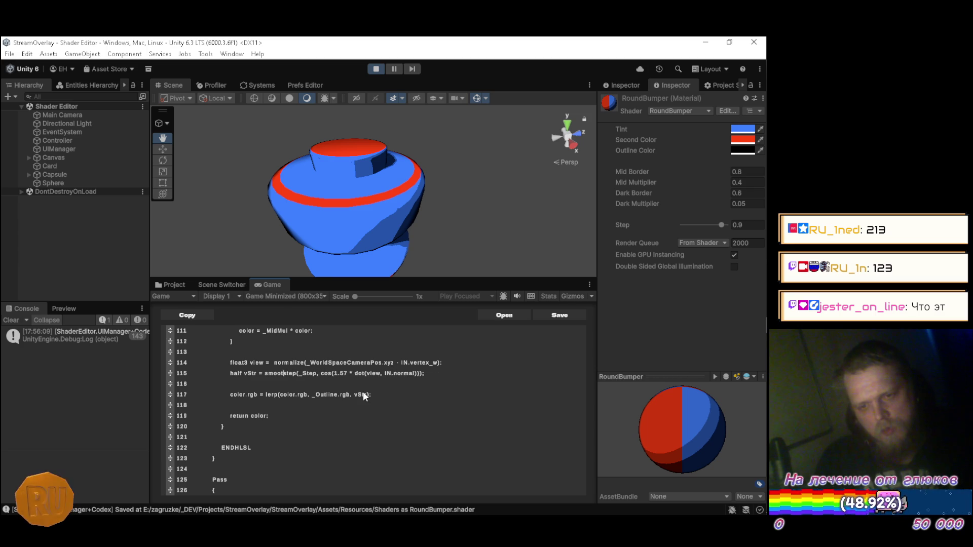
key(ctrl+s)
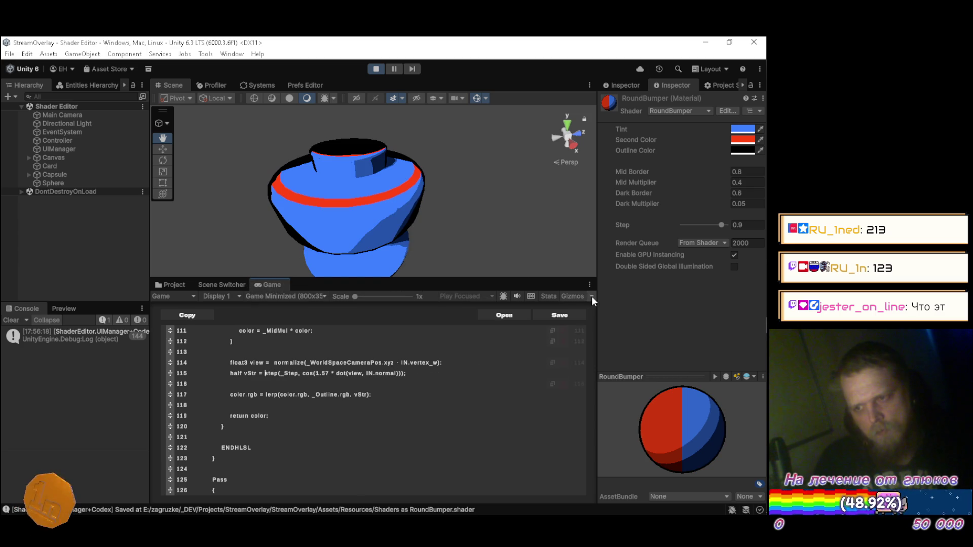
click(757, 225)
Step: Set the RoundBumper material's Step to 0.98 and orbit to check the outline rings
text(0.95)
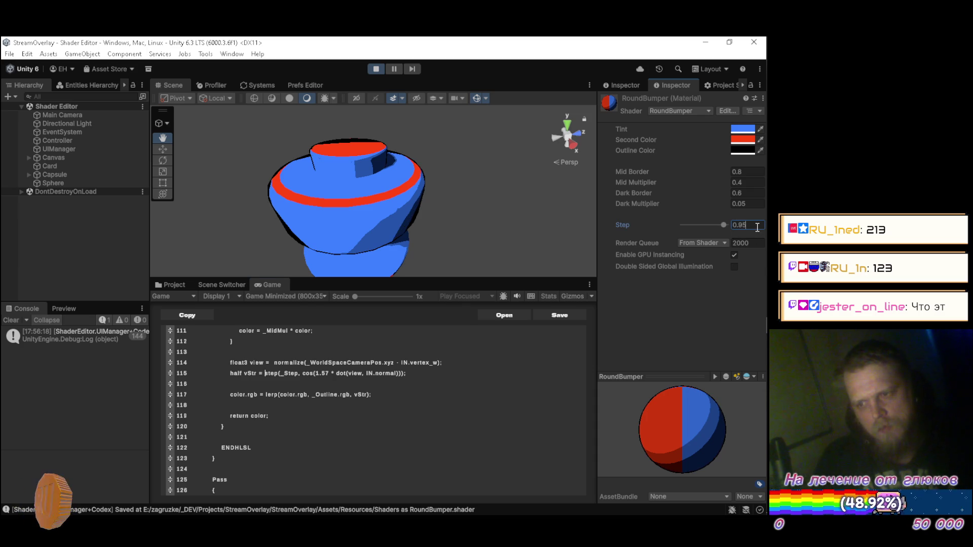
key(BackSpace)
text(8)
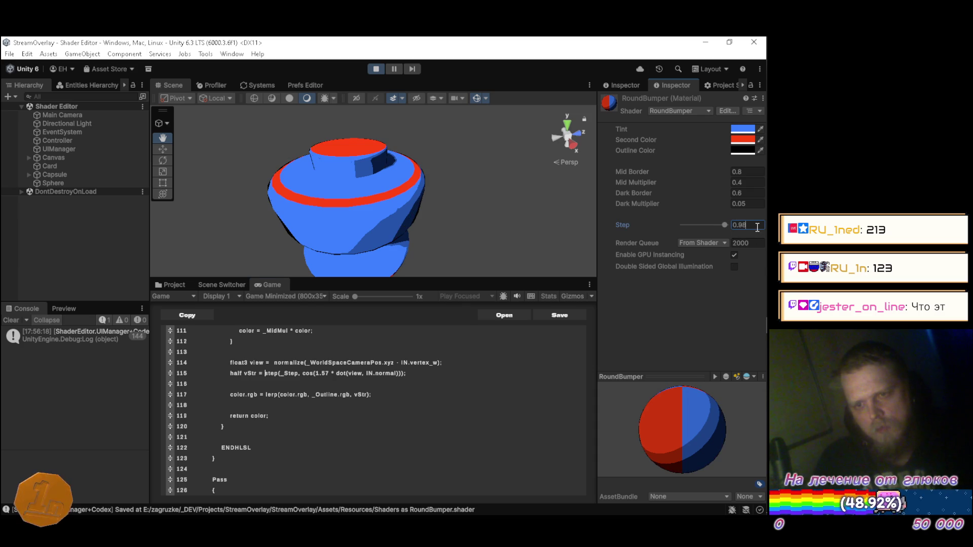
mouse_move(405, 170)
mouse_down()
mouse_move(357, 151)
mouse_move(349, 169)
mouse_move(358, 218)
mouse_move(436, 208)
mouse_move(456, 191)
mouse_move(449, 144)
mouse_move(403, 133)
mouse_move(324, 165)
mouse_up()
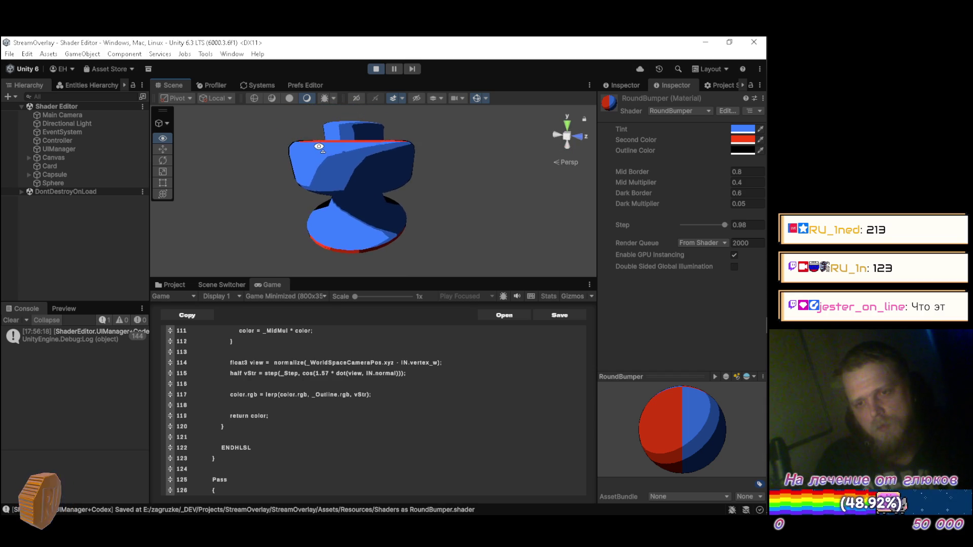
mouse_move(331, 152)
mouse_down()
mouse_move(369, 187)
mouse_move(383, 190)
mouse_move(382, 171)
mouse_up()
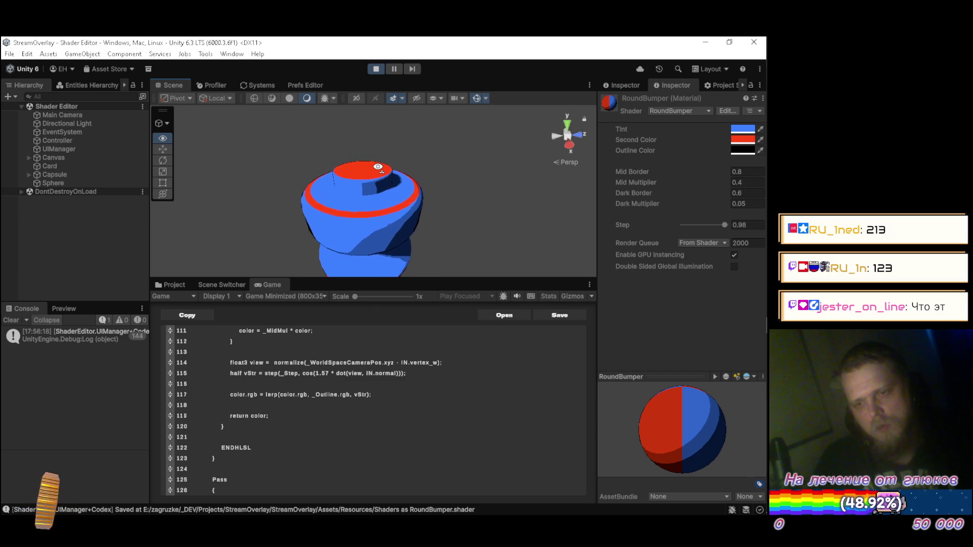
Step: Prefix outline lines 114, 115 and 117 with // and recompile the shader
click(426, 375)
scroll(416, 387, up, 2)
scroll(310, 386, down, 1)
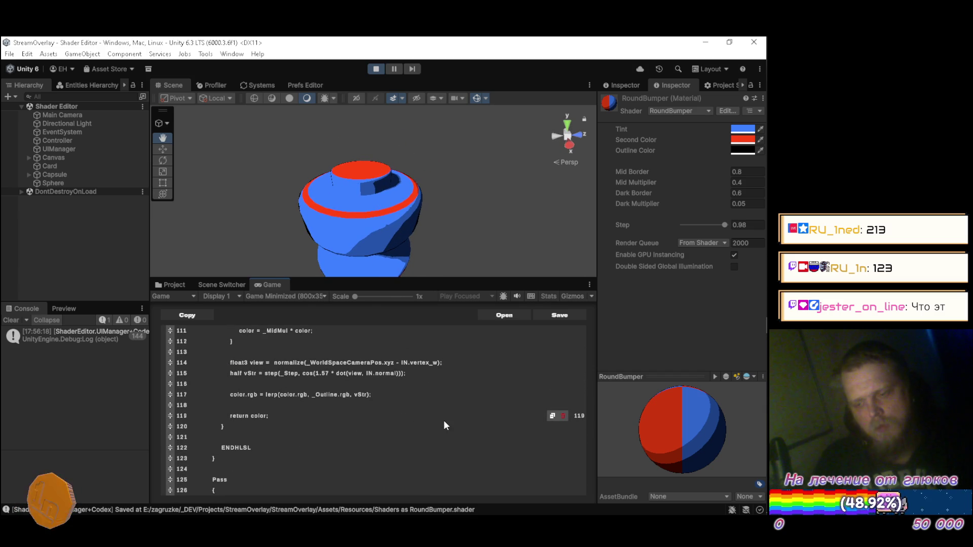
text(//)
key(Down)
key(End)
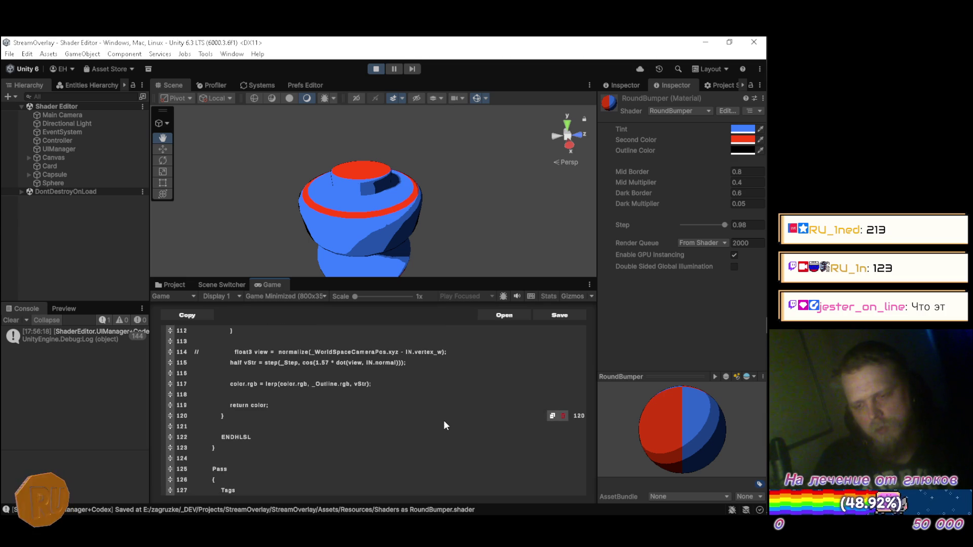
text(//)
key(Down)
key(Down)
key(End)
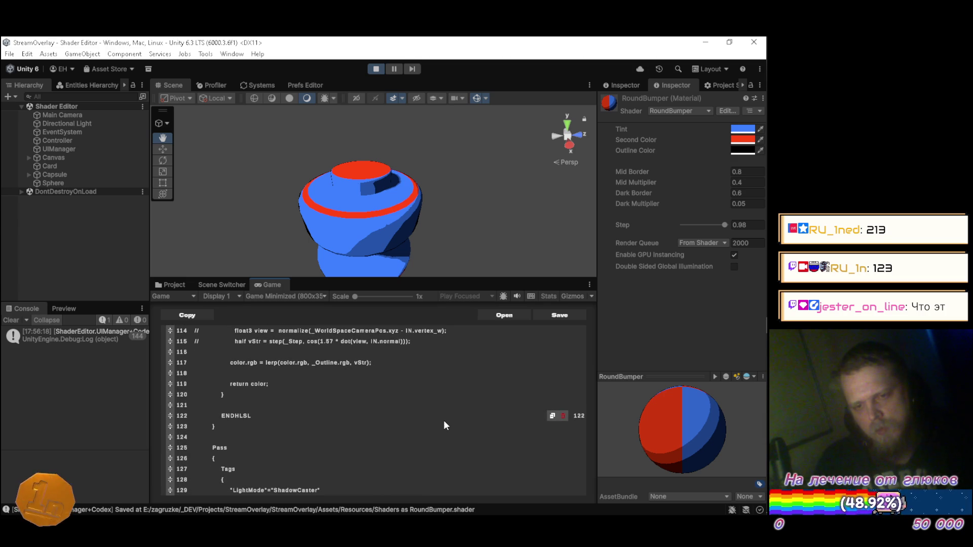
text(//)
key(ctrl+s)
mouse_move(364, 200)
mouse_down()
mouse_move(440, 182)
mouse_move(420, 172)
mouse_move(282, 182)
mouse_move(278, 221)
mouse_move(284, 176)
mouse_move(300, 156)
mouse_move(325, 154)
mouse_move(385, 187)
mouse_move(505, 211)
mouse_move(382, 211)
mouse_up()
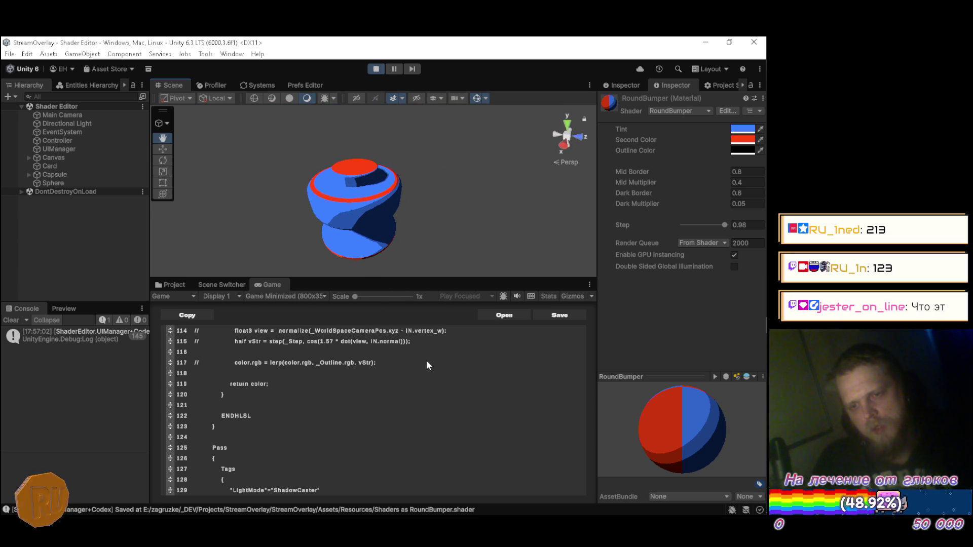
Step: Wrap line 103's light-strength expression in clamp(…, 0.0, 1.0) and recompile
scroll(423, 347, up, 3)
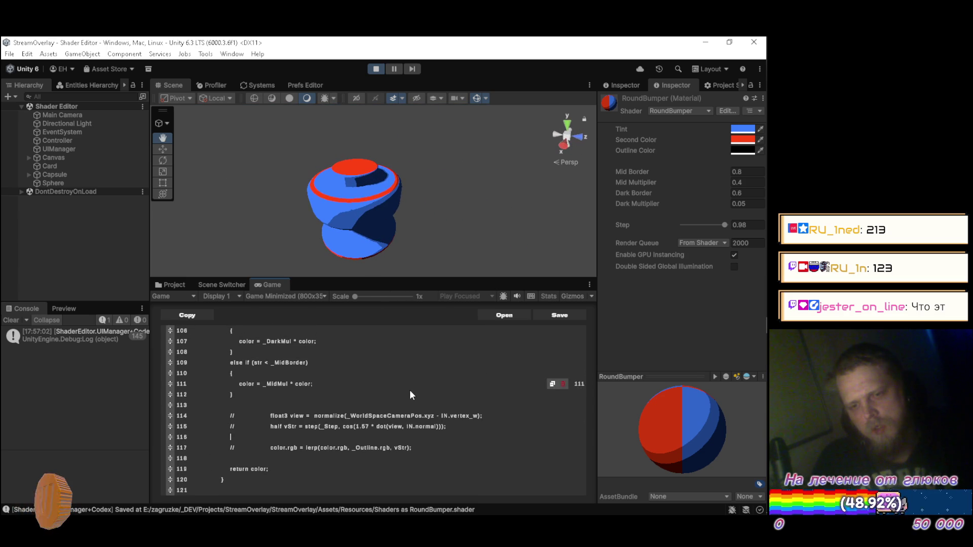
scroll(399, 400, up, 2)
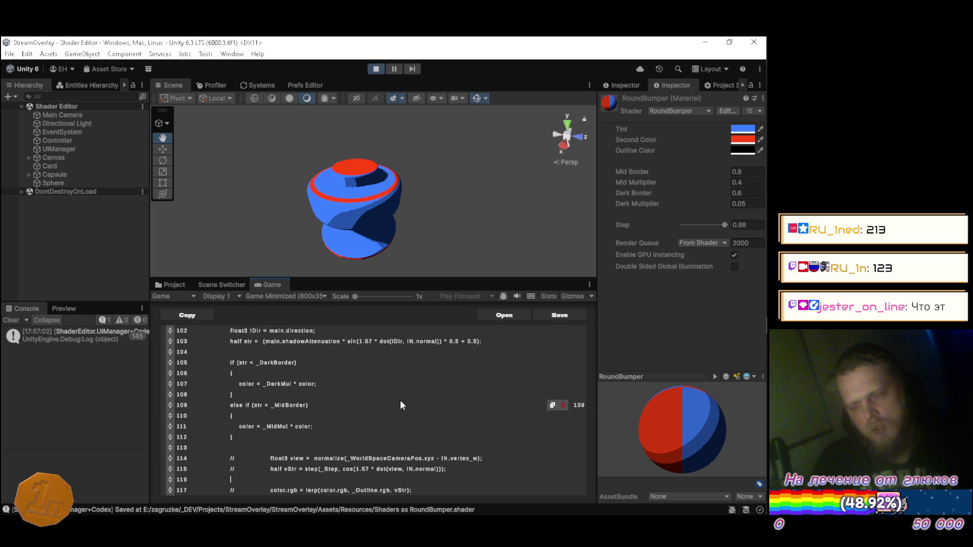
scroll(385, 400, up, 3)
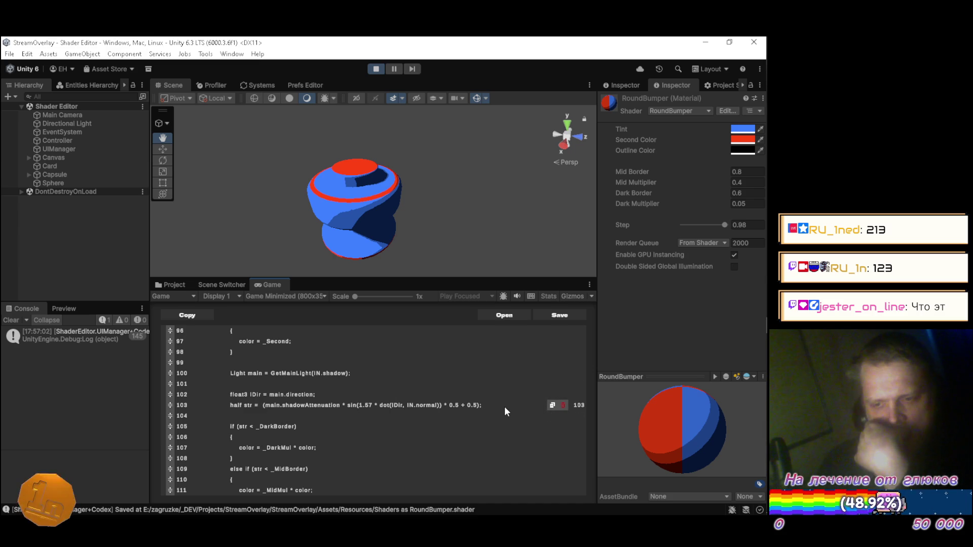
text(;, 0)
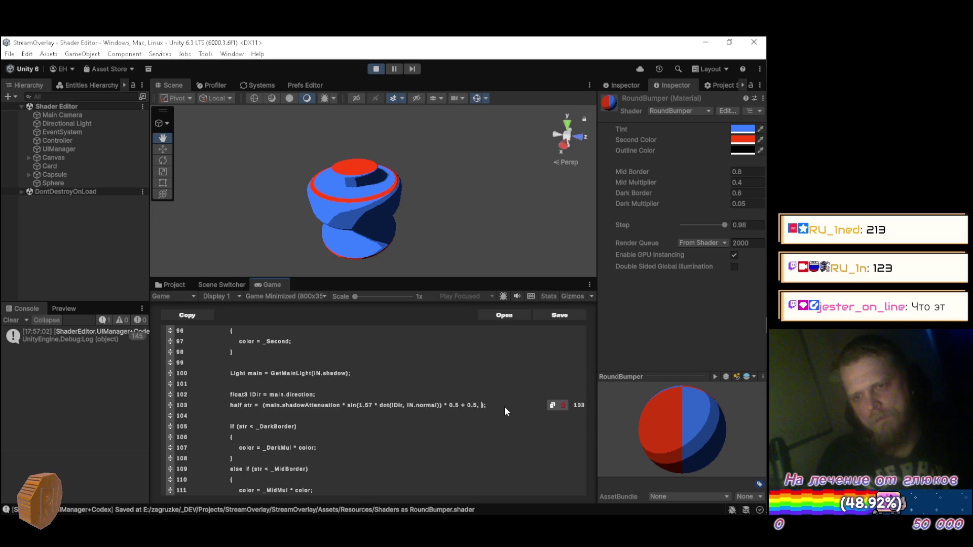
text(.0)
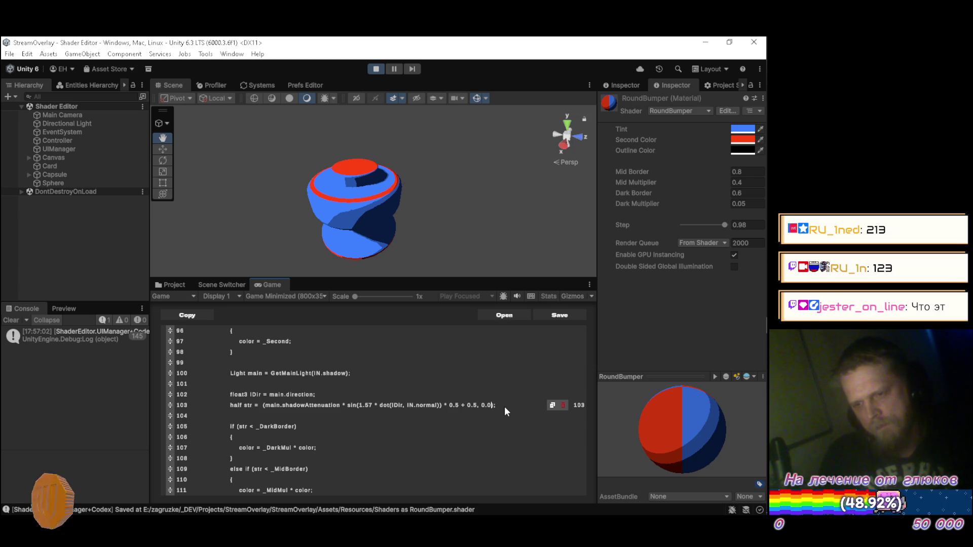
text(,1.)
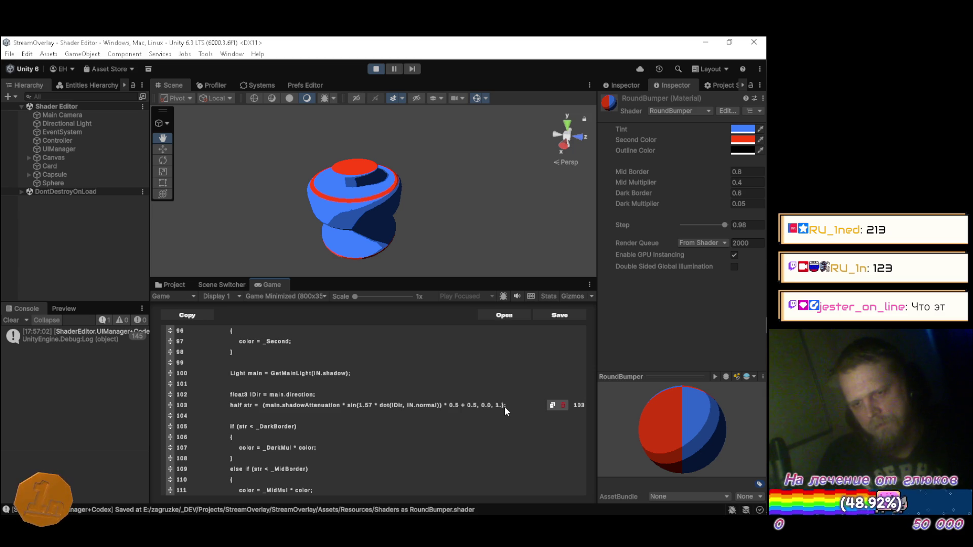
key(Left)
key(Left)
key(Left)
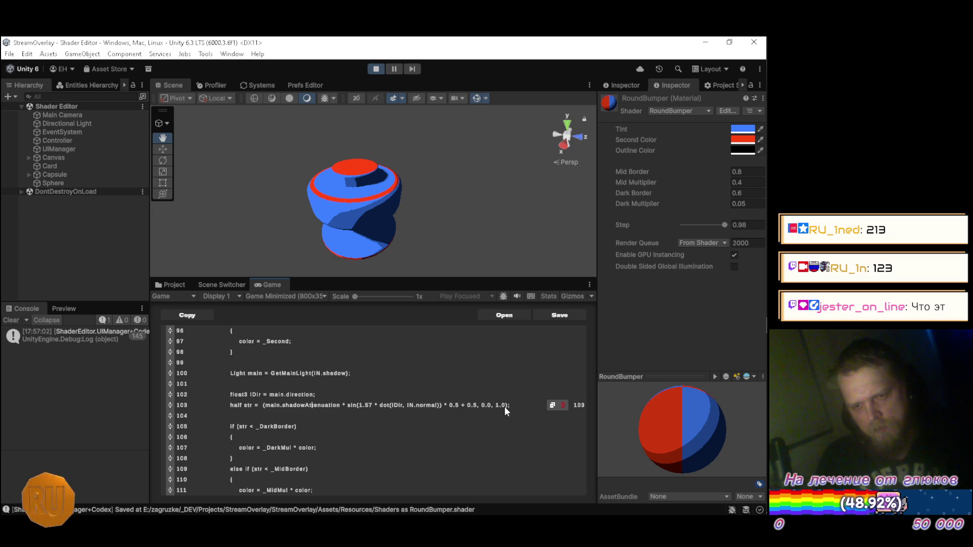
text(clam)
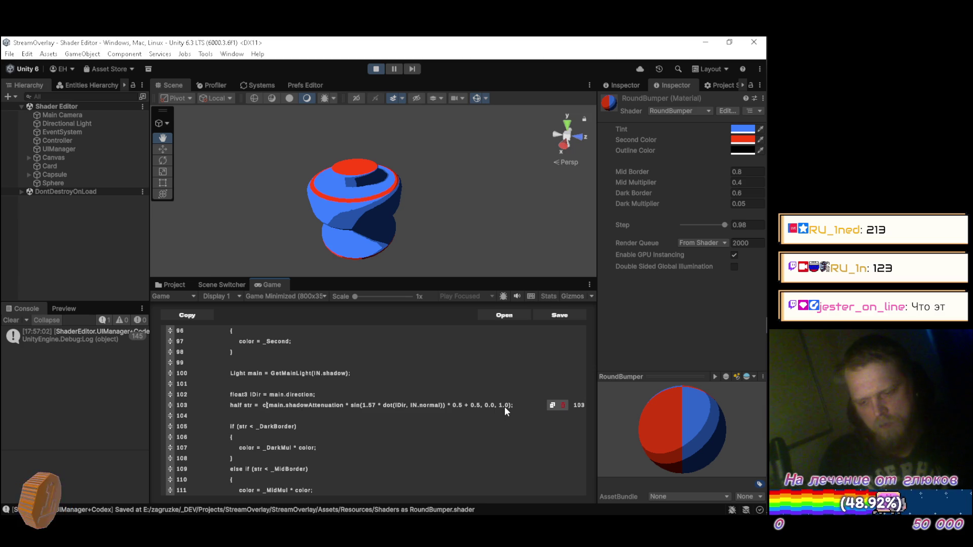
text(p)
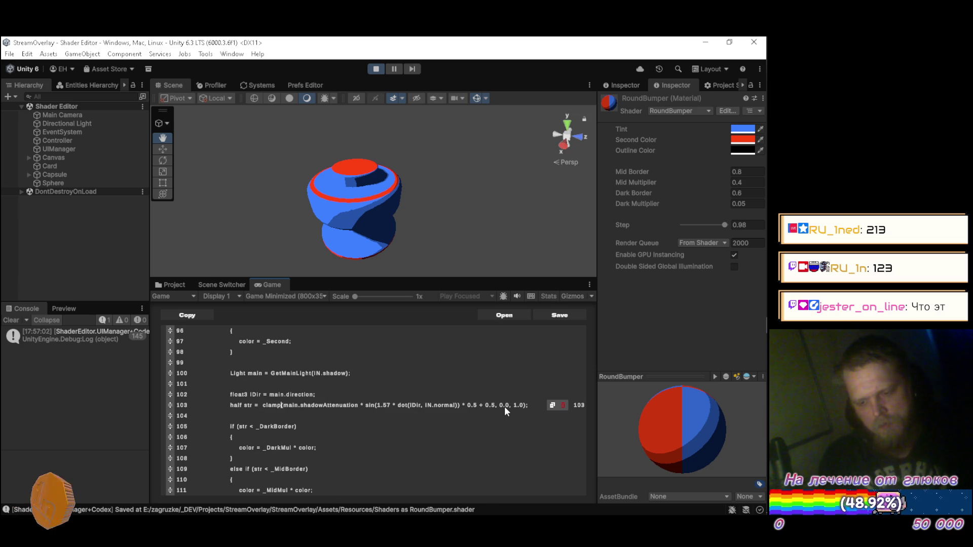
key(Return)
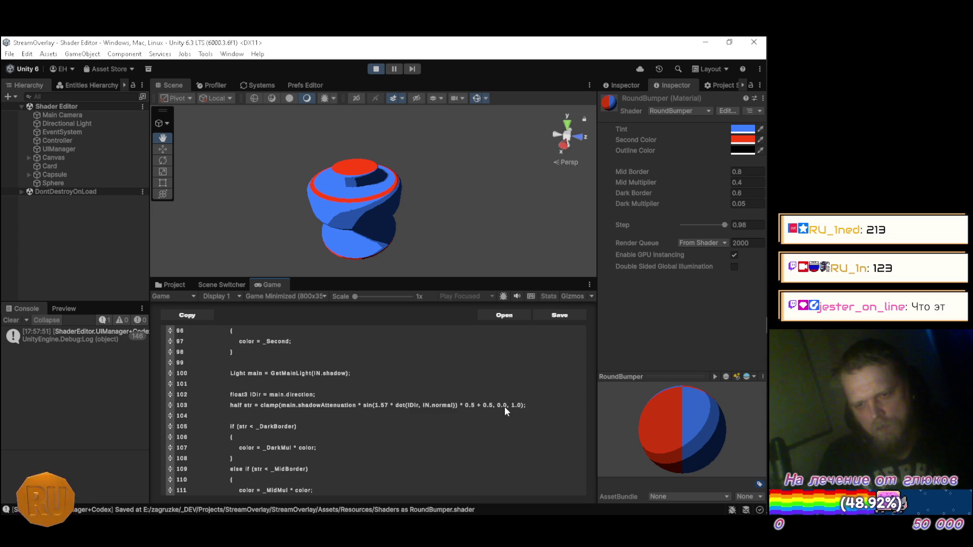
Step: Strip the clamp and main.shadowAttenuation * from line 103, then recompile
key(Delete)
key(Delete)
key(Delete)
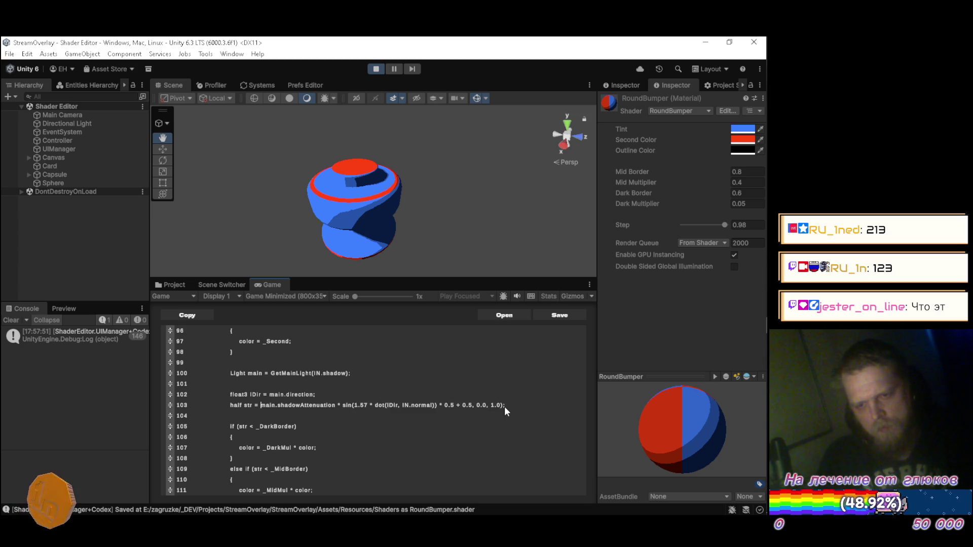
key(shift+Right)
key(shift+Right)
key(shift+Right)
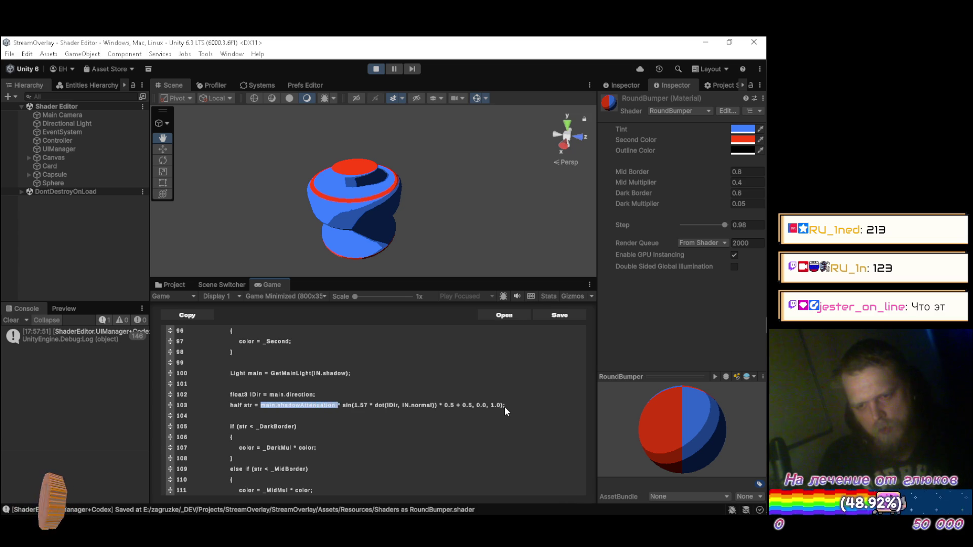
key(Delete)
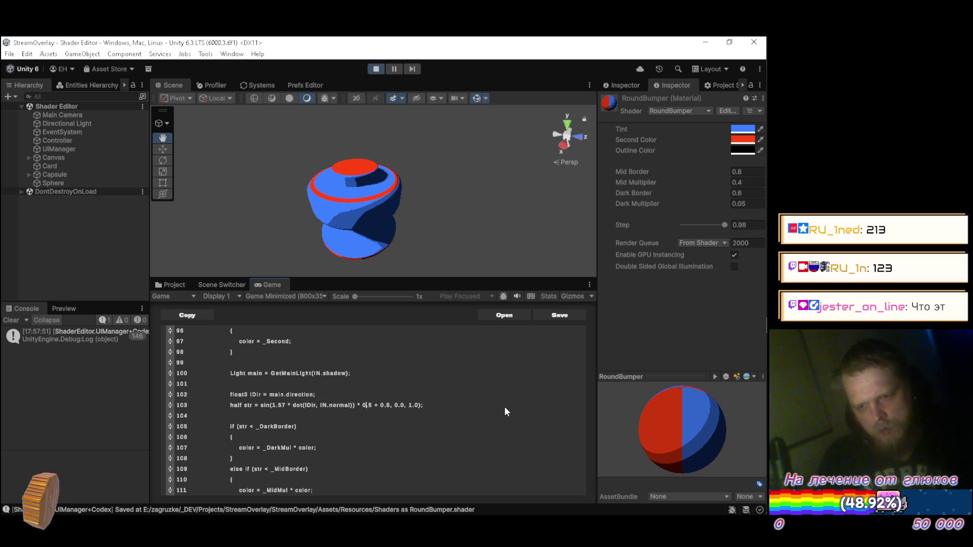
key(BackSpace)
key(Delete)
key(Delete)
key(Delete)
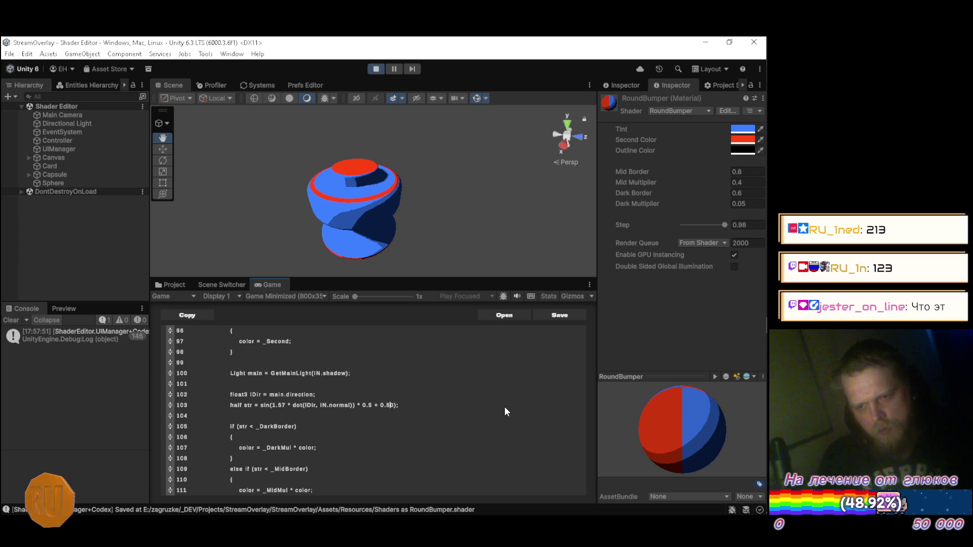
key(ctrl+s)
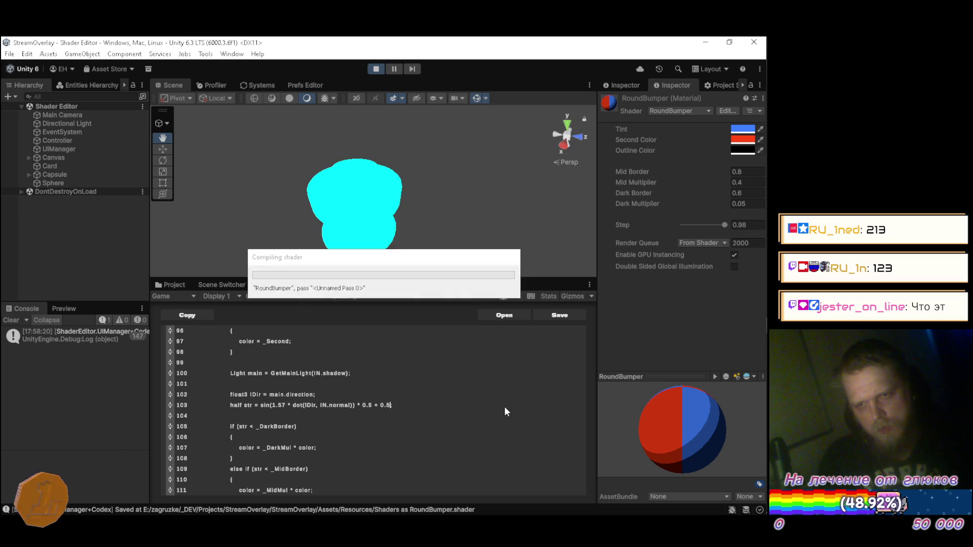
scroll(477, 380, down, 1)
Step: Add 'color = main.shadowAttenuation * color;' as line 114 after the if/else block and recompile
scroll(466, 375, down, 3)
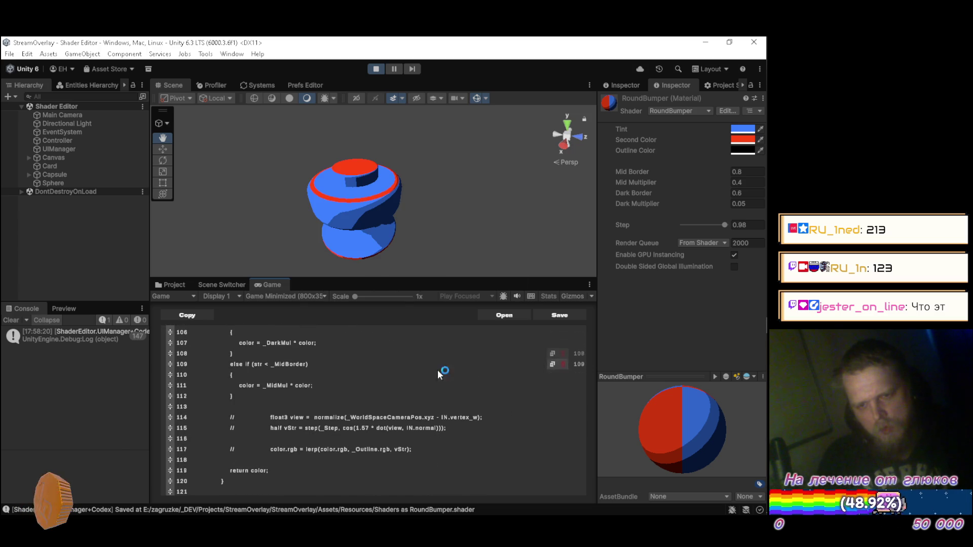
scroll(328, 397, up, 3)
scroll(327, 398, down, 3)
scroll(328, 397, up, 3)
scroll(328, 402, down, 1)
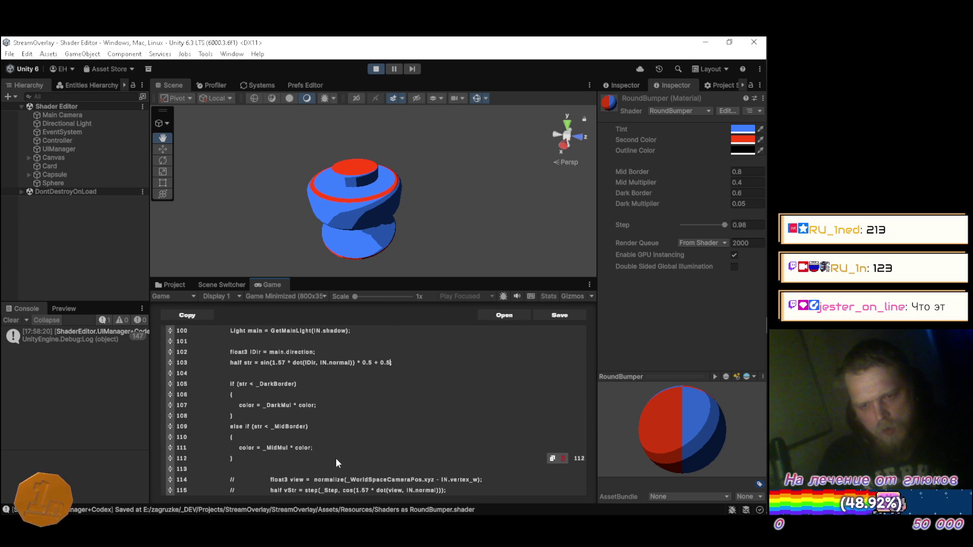
text(;)
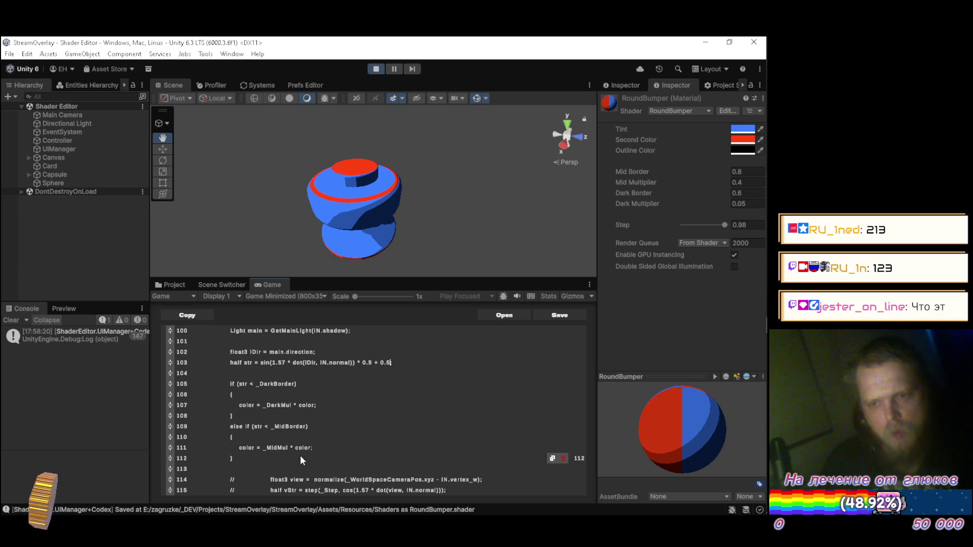
key(BackSpace)
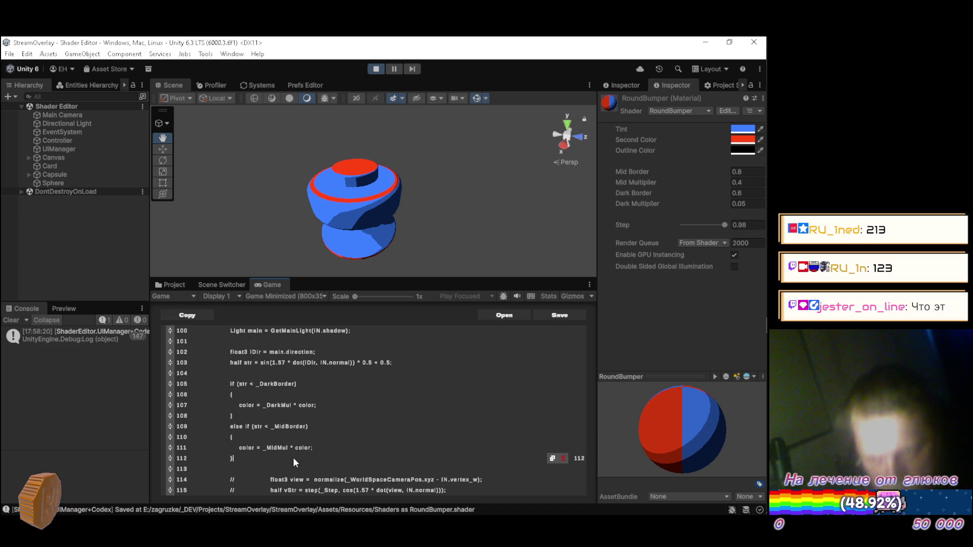
key(Return)
key(Return)
text(color = )
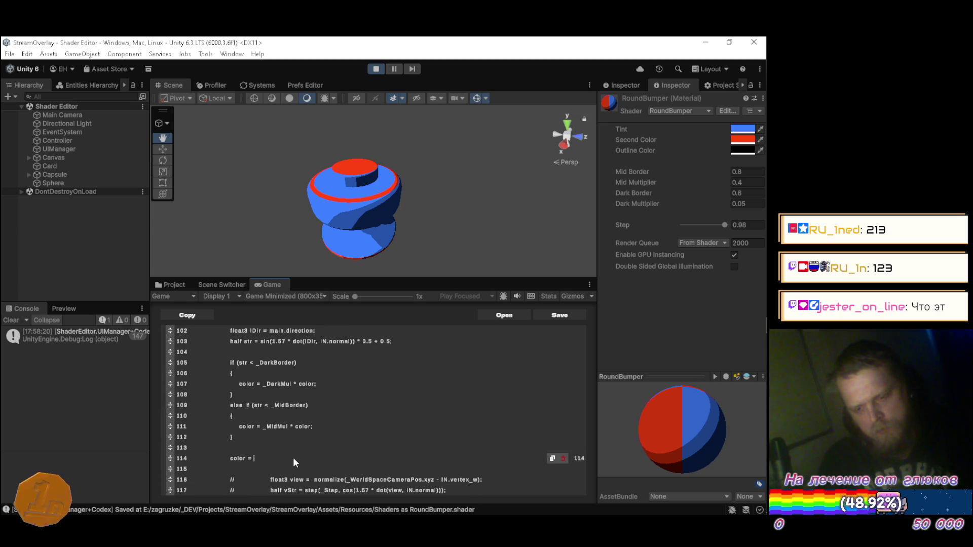
text(main.shadowAttenuation * )
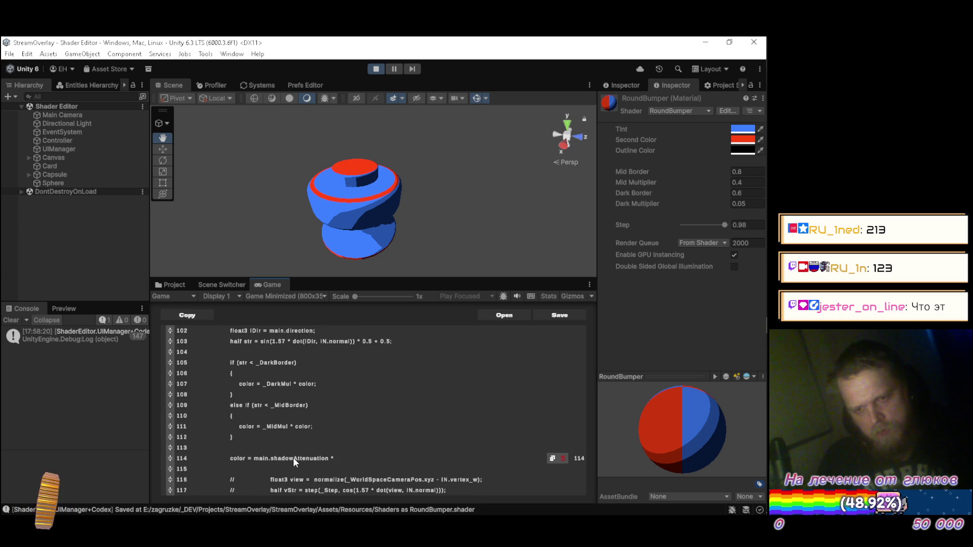
text(color;)
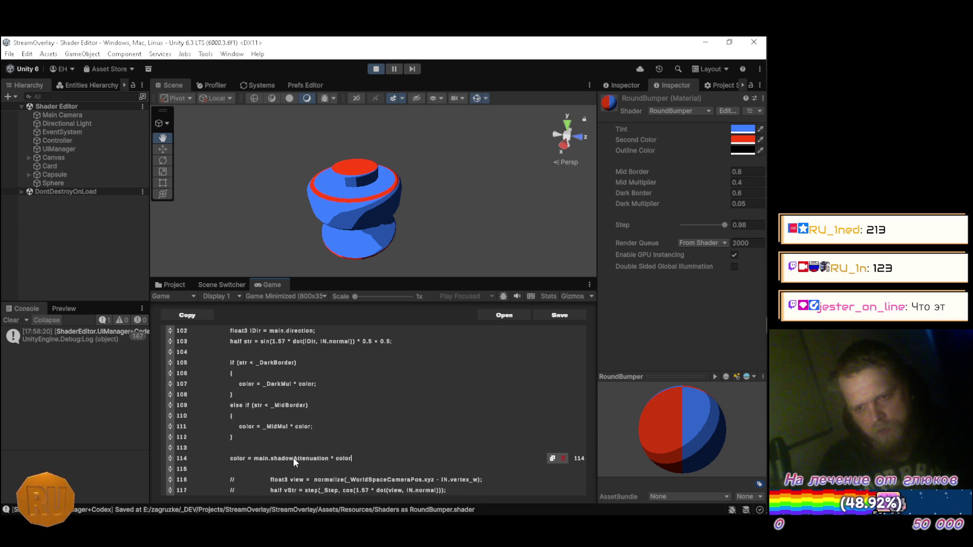
key(ctrl+s)
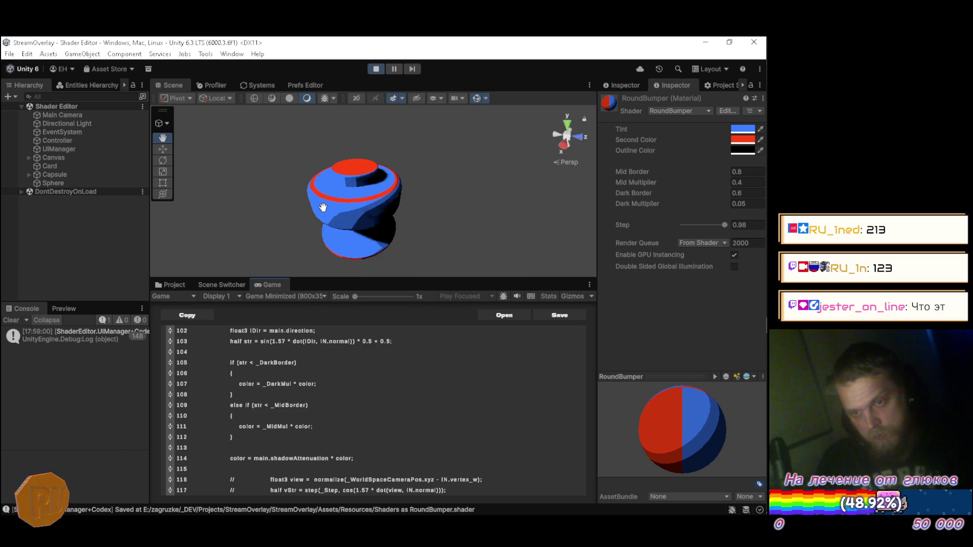
Step: Zoom in and orbit to a low side view showing the bumper's black cast shadow
scroll(323, 207, up, 5)
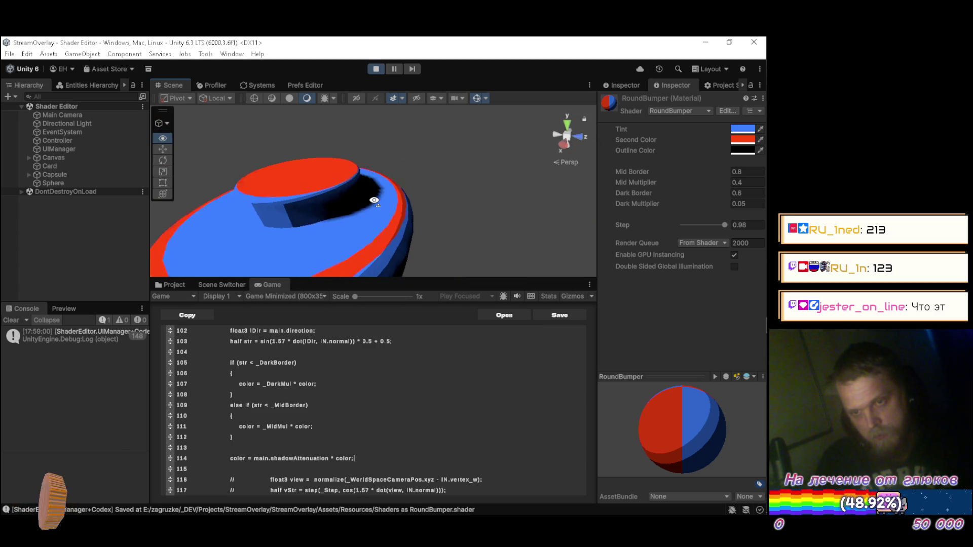
mouse_move(374, 201)
mouse_down()
mouse_move(374, 169)
mouse_move(285, 146)
mouse_move(336, 227)
mouse_move(315, 198)
mouse_move(330, 267)
mouse_move(332, 252)
mouse_move(276, 209)
mouse_move(449, 202)
mouse_move(474, 193)
mouse_move(476, 148)
mouse_up()
scroll(315, 202, up, 6)
scroll(331, 256, down, 5)
scroll(276, 208, down, 3)
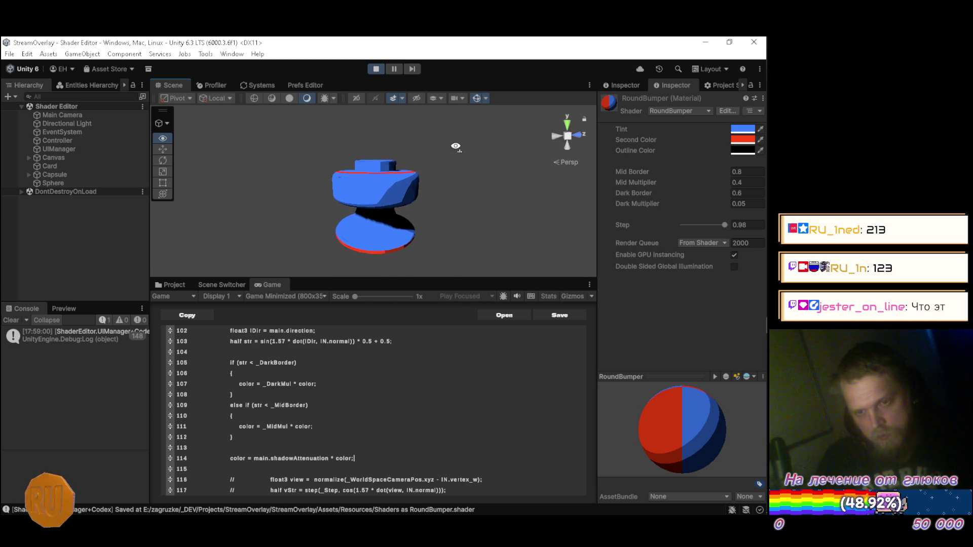
click(408, 342)
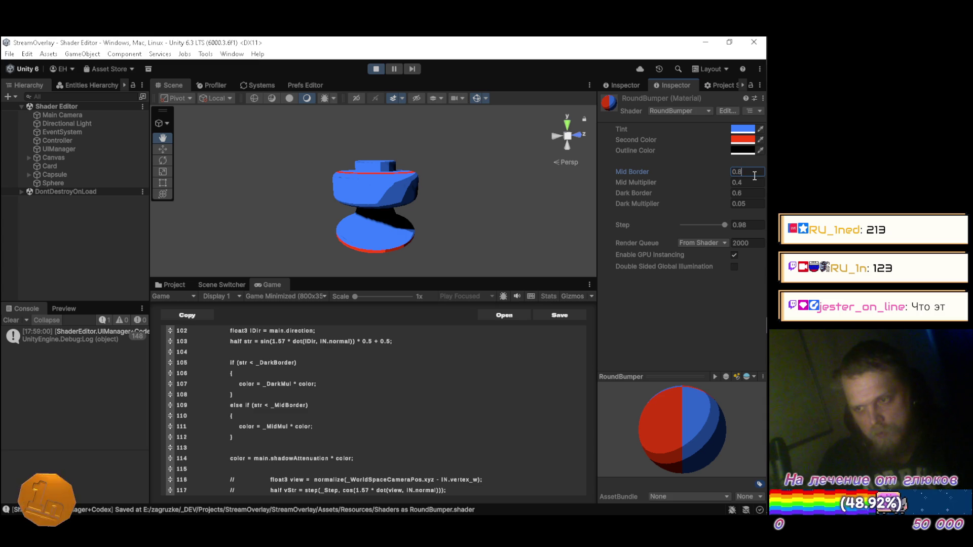
Step: Re-enter the material's Mid Border value, finishing it with .7
key(BackSpace)
text(7)
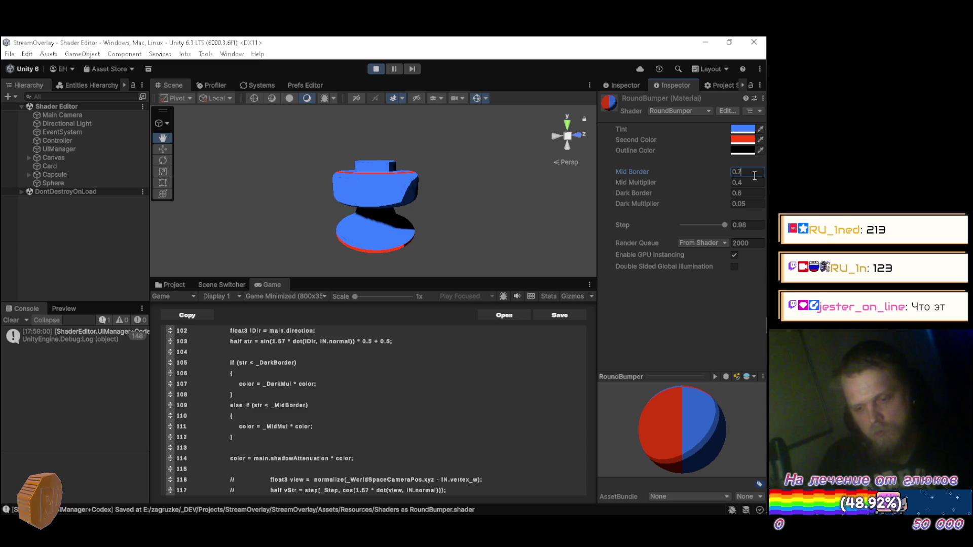
key(BackSpace)
key(BackSpace)
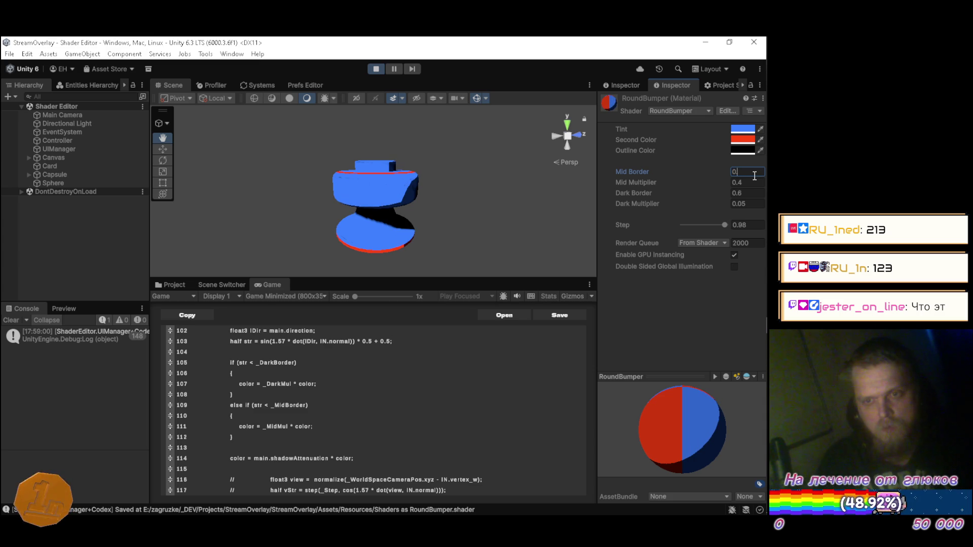
text(1)
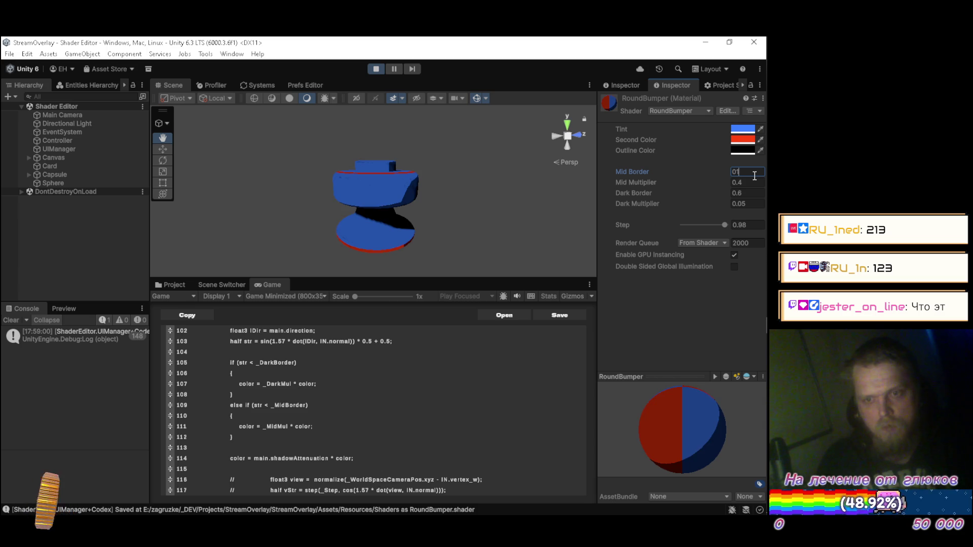
key(BackSpace)
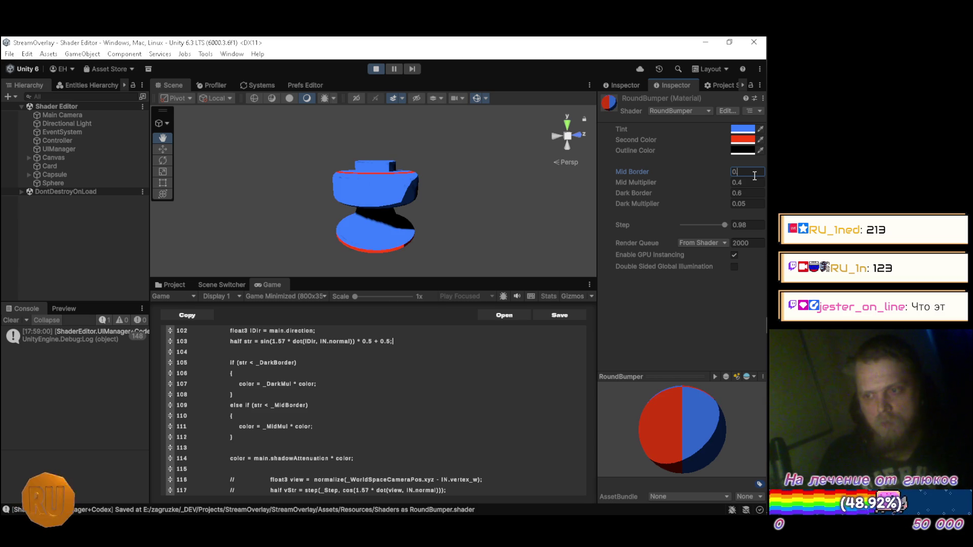
text(.7)
Step: Orbit the bumper and drag the material's Step slider to 1
mouse_move(385, 172)
mouse_down()
mouse_move(362, 164)
mouse_move(407, 158)
mouse_move(402, 144)
mouse_up()
scroll(372, 162, down, 5)
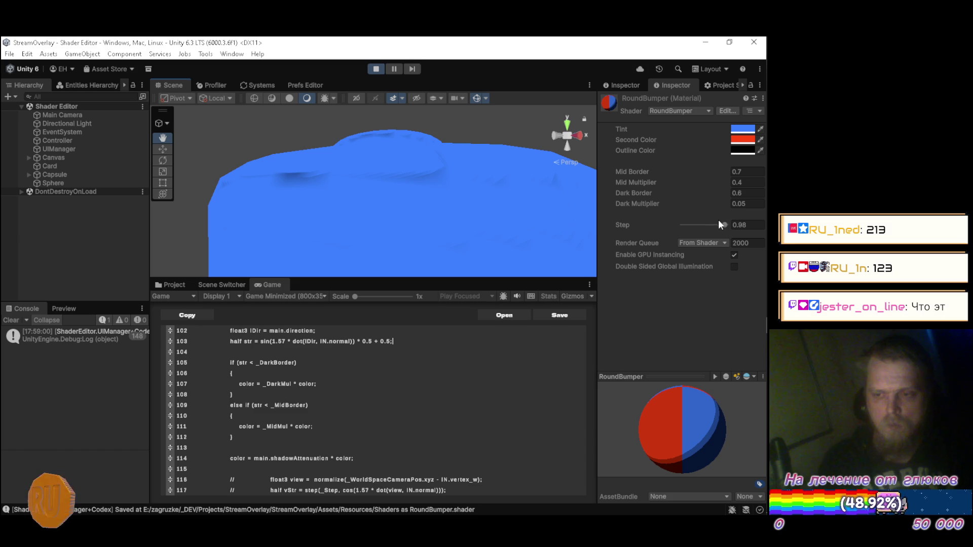
mouse_move(721, 224)
mouse_down()
mouse_move(679, 225)
mouse_move(715, 224)
mouse_up()
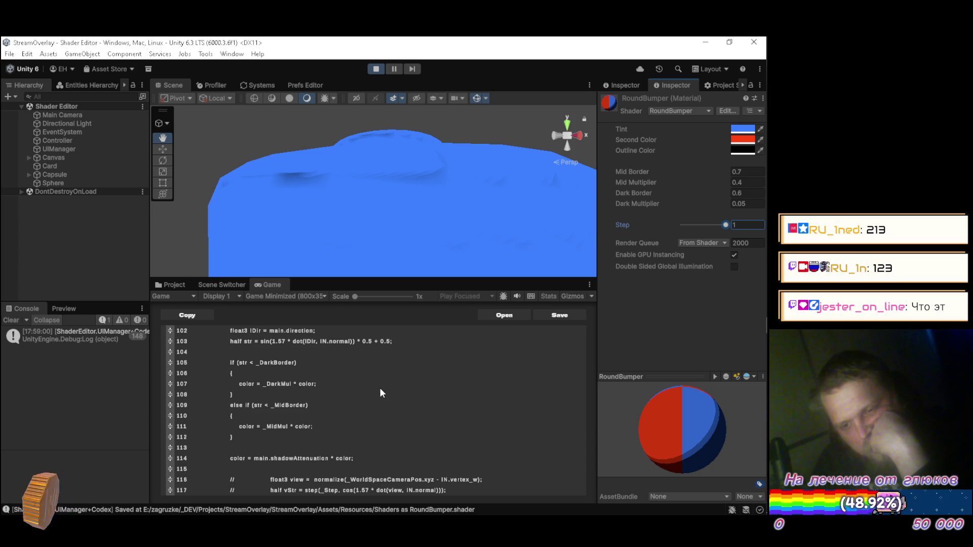
scroll(393, 379, down, 3)
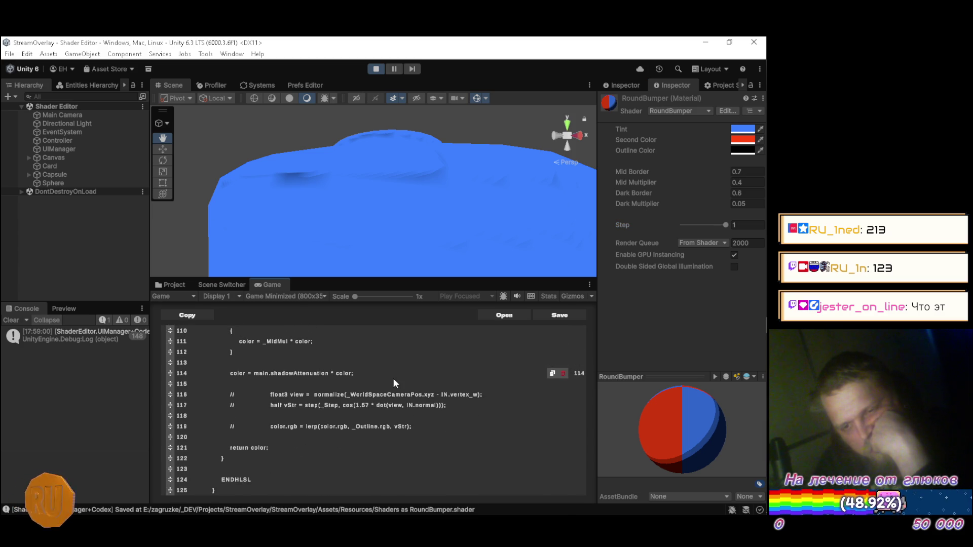
scroll(393, 378, up, 2)
scroll(393, 379, up, 4)
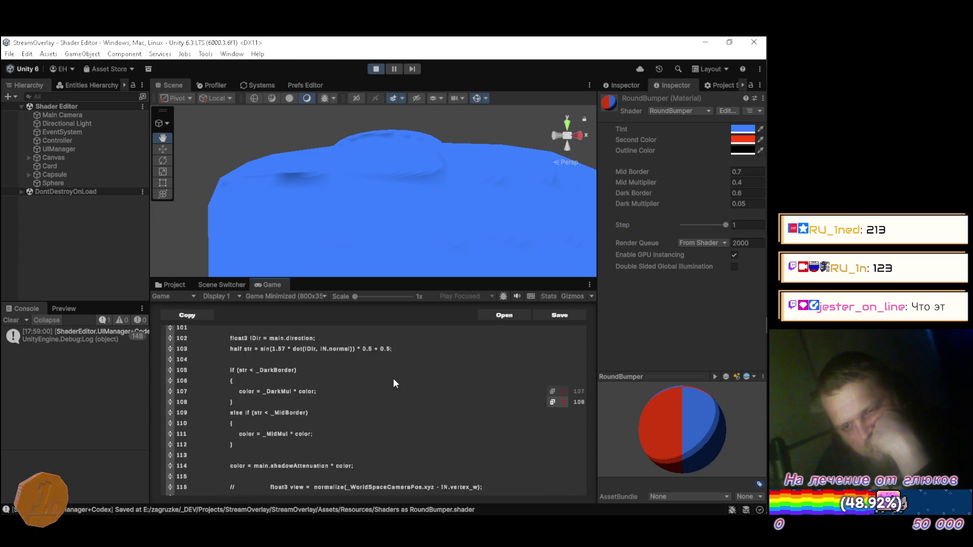
scroll(395, 379, up, 6)
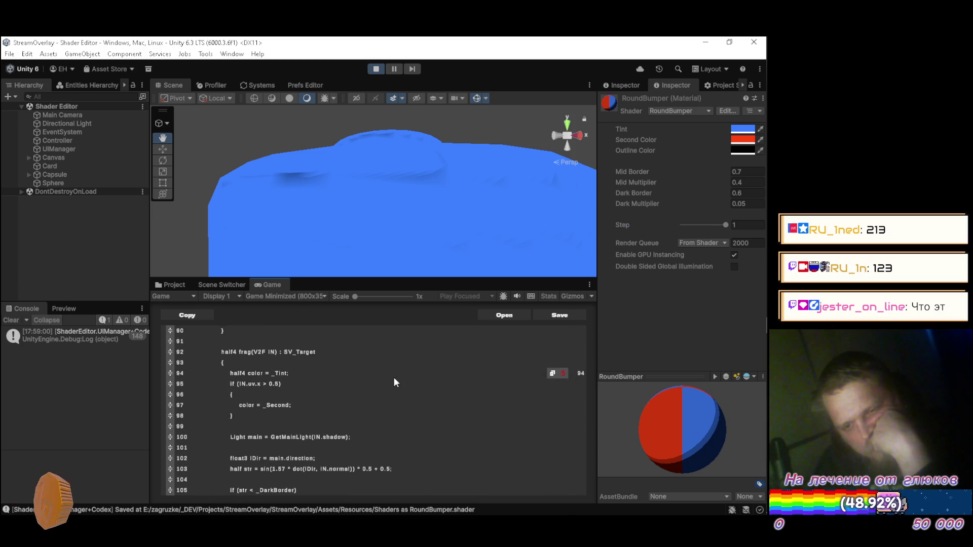
scroll(394, 380, up, 8)
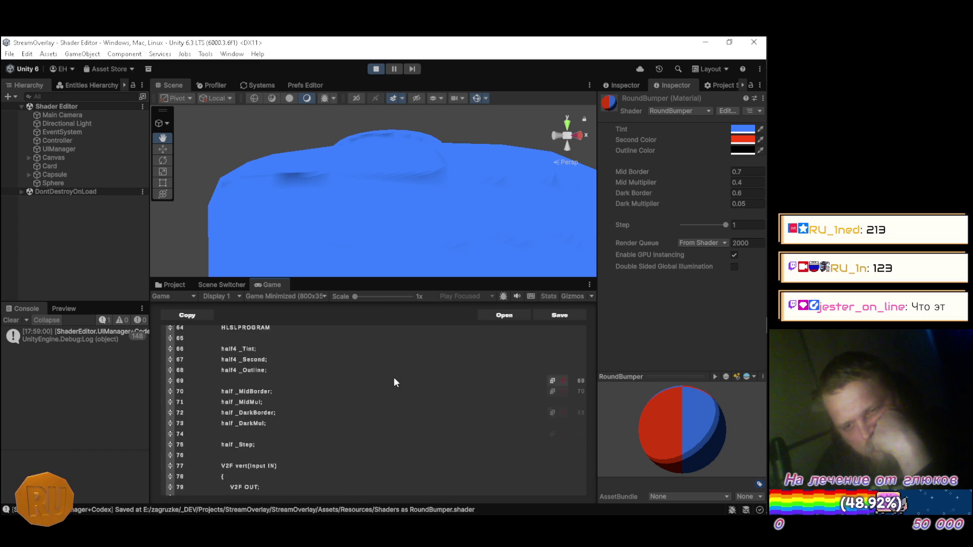
scroll(396, 382, up, 8)
scroll(394, 380, up, 7)
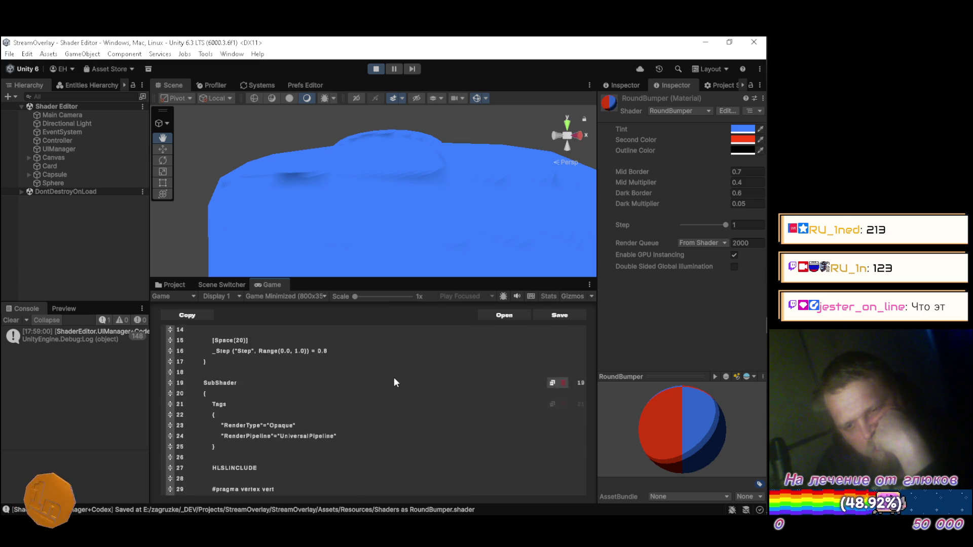
scroll(396, 382, down, 10)
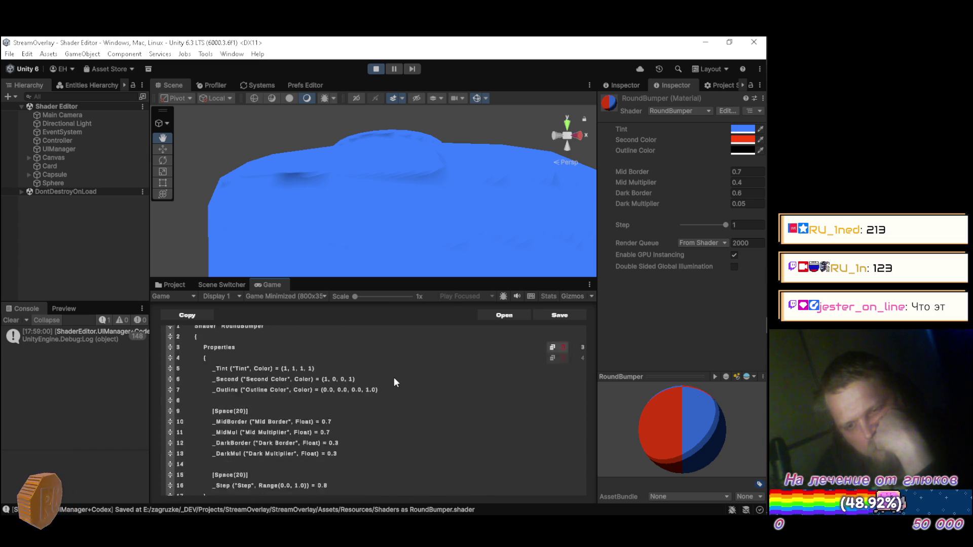
scroll(395, 381, down, 13)
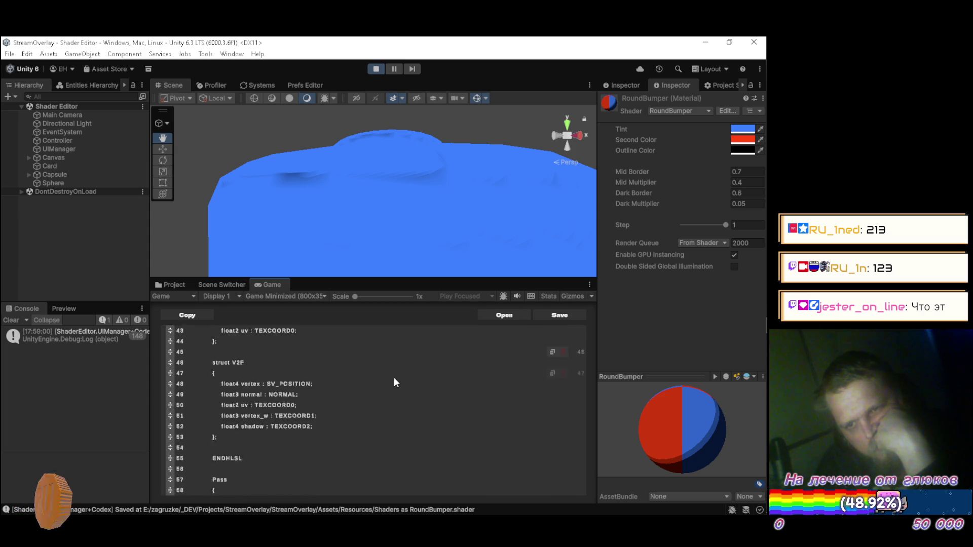
scroll(394, 381, down, 11)
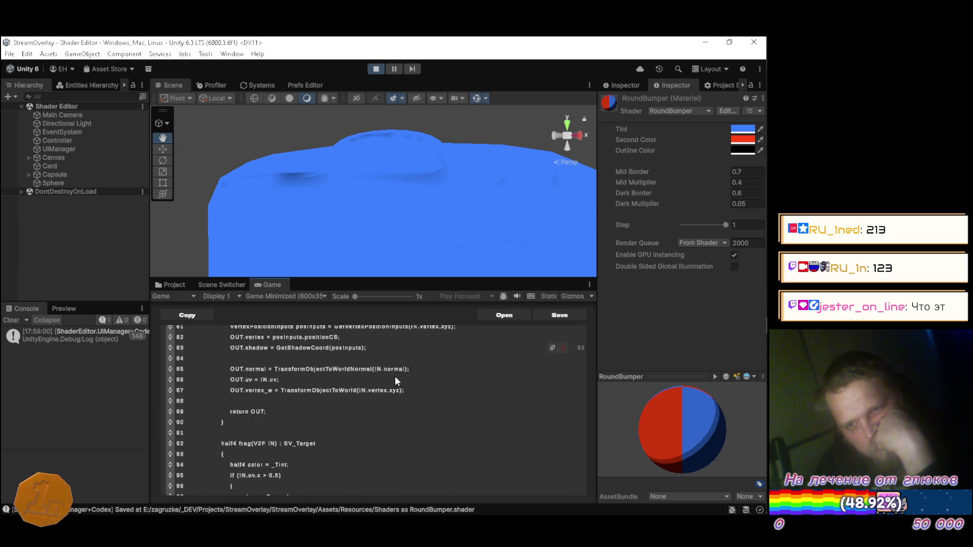
scroll(395, 382, down, 3)
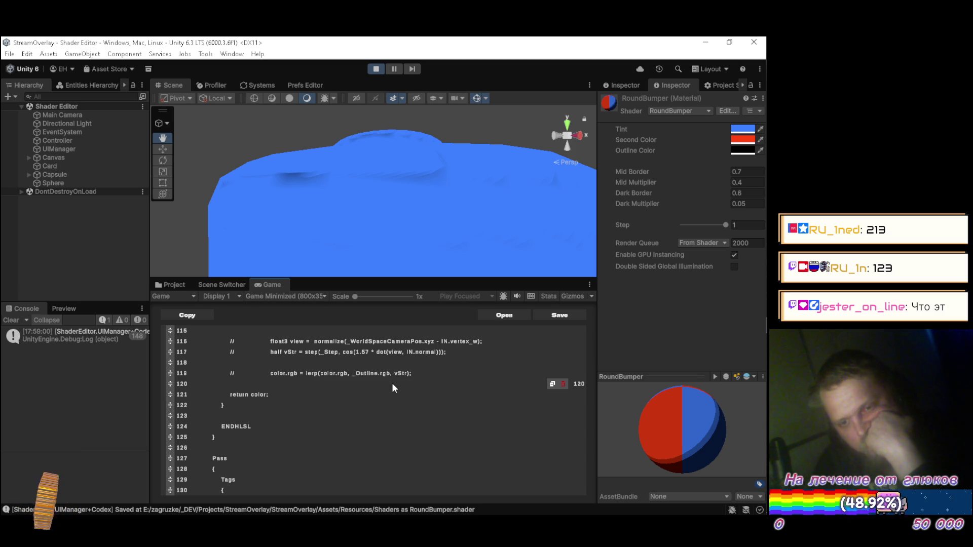
scroll(393, 387, down, 4)
scroll(394, 389, down, 4)
scroll(393, 388, down, 2)
scroll(393, 388, up, 3)
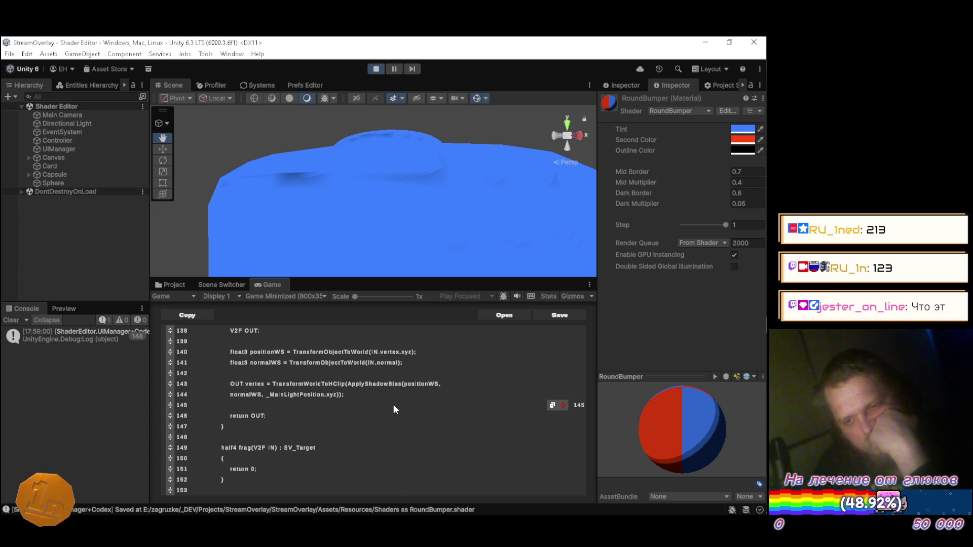
scroll(393, 404, up, 4)
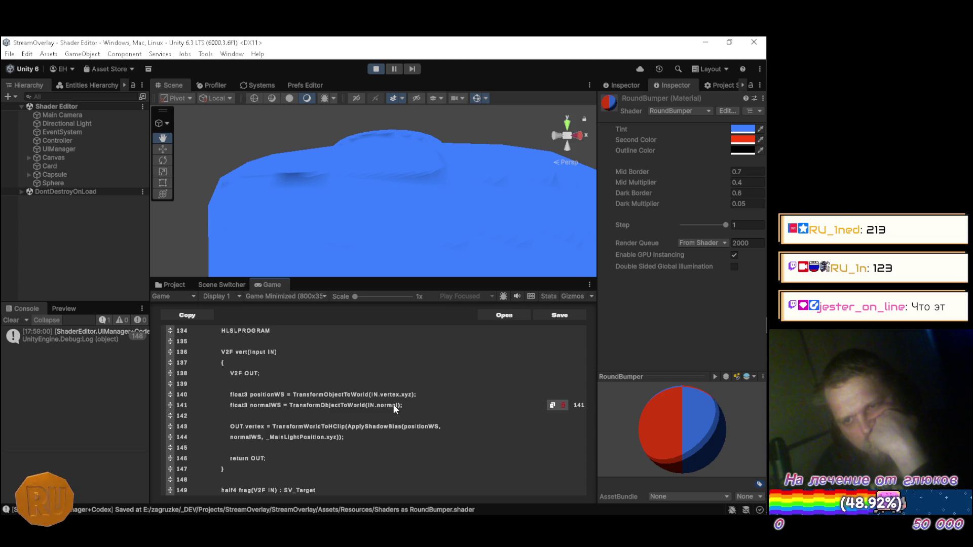
scroll(393, 404, up, 5)
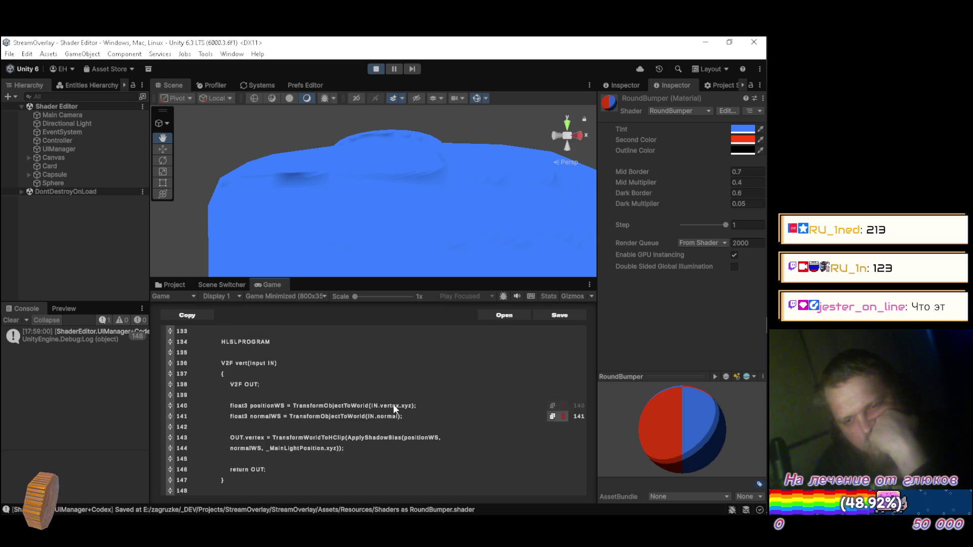
Step: Open Project Settings in a widened panel and browse the Quality and Graphics pages
click(722, 86)
mouse_move(599, 152)
mouse_down()
mouse_move(542, 158)
mouse_move(598, 168)
mouse_move(496, 165)
mouse_up()
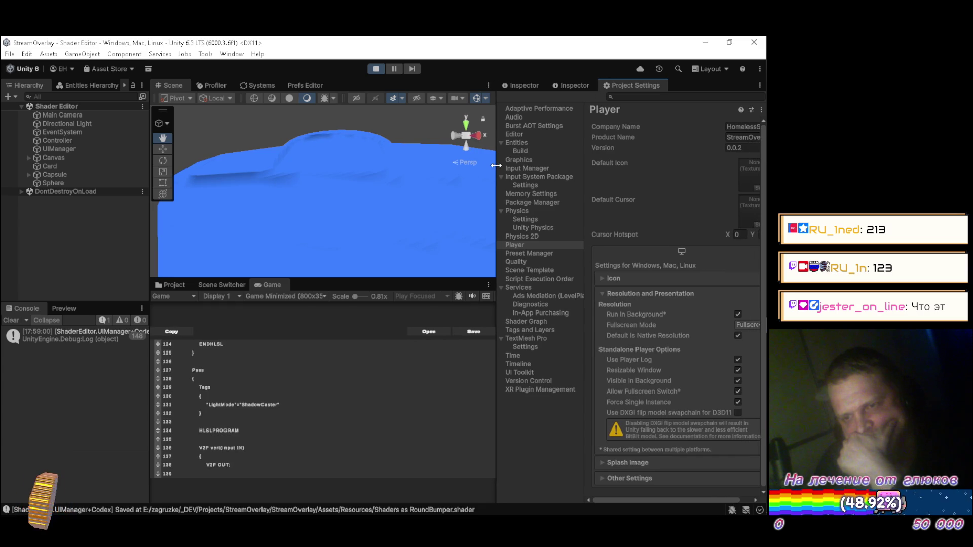
click(517, 262)
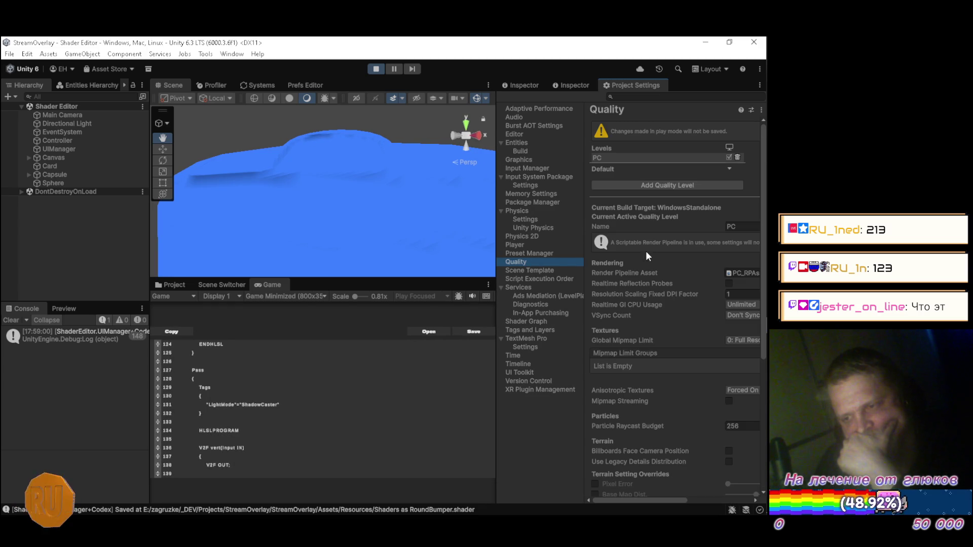
drag(582, 263, 559, 263)
scroll(619, 272, down, 6)
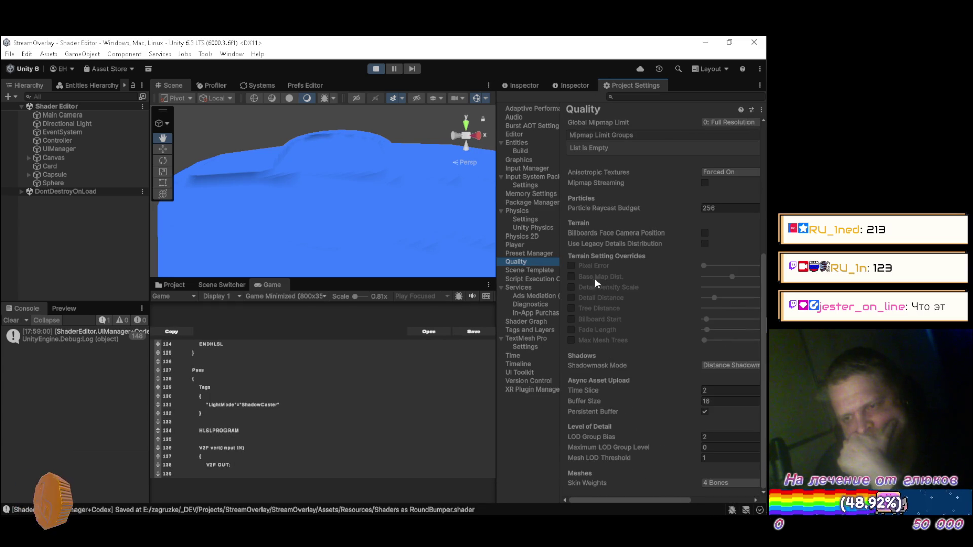
click(533, 164)
scroll(575, 242, down, 5)
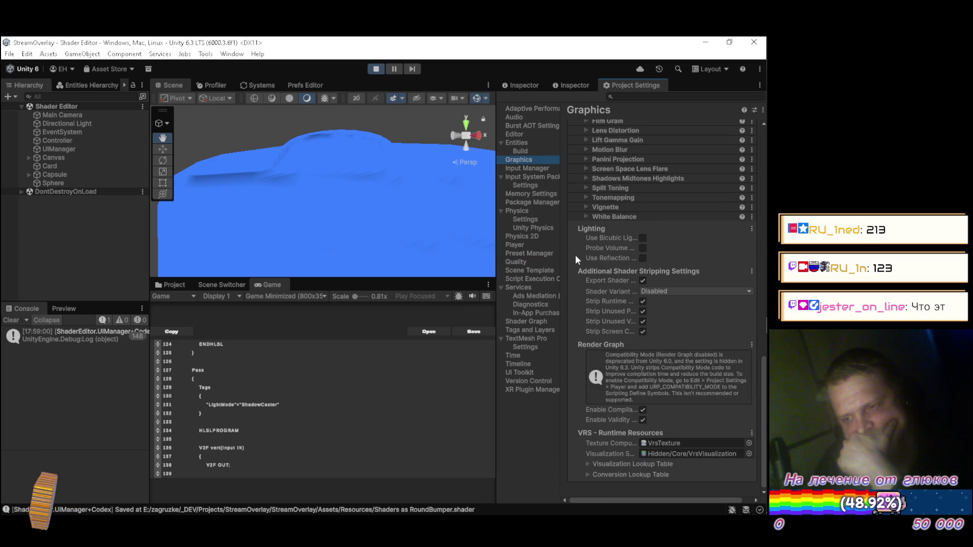
scroll(577, 254, up, 5)
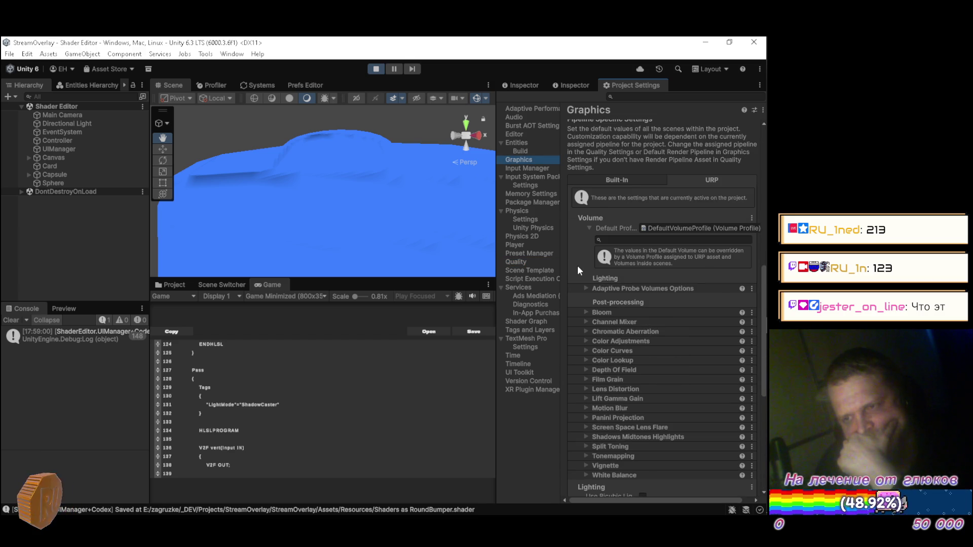
scroll(577, 265, up, 5)
scroll(582, 254, up, 3)
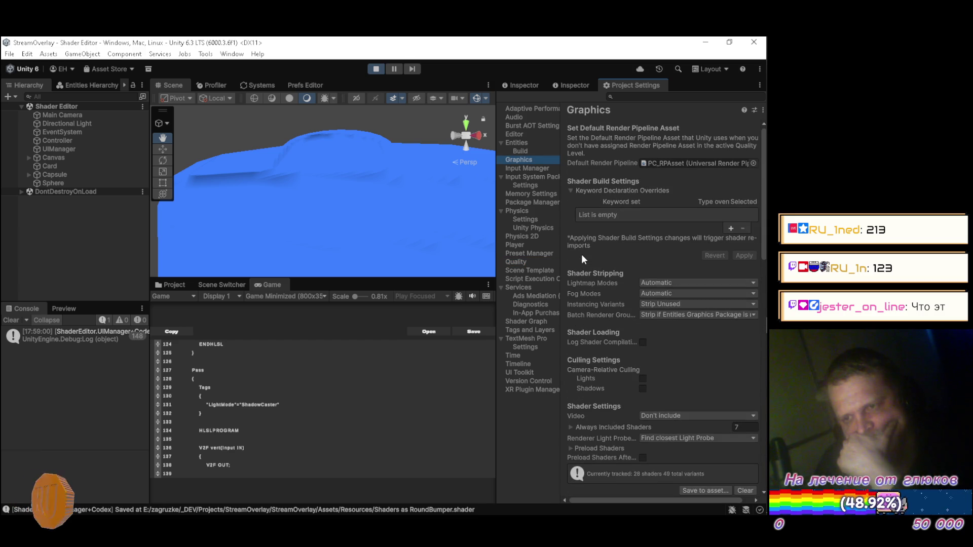
scroll(585, 255, down, 7)
scroll(584, 253, up, 7)
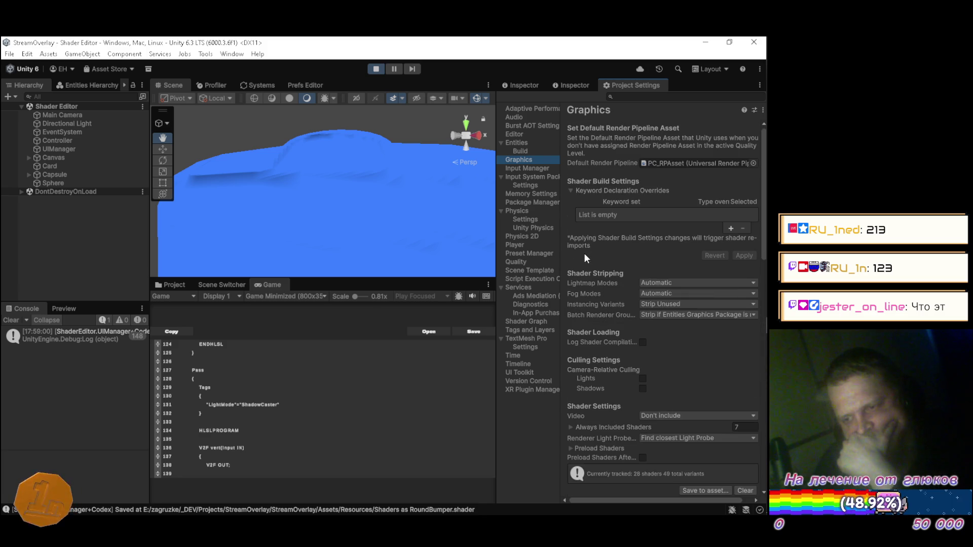
Step: Return to Quality settings and show Assets/Resources/Materials in the Project browser
click(539, 260)
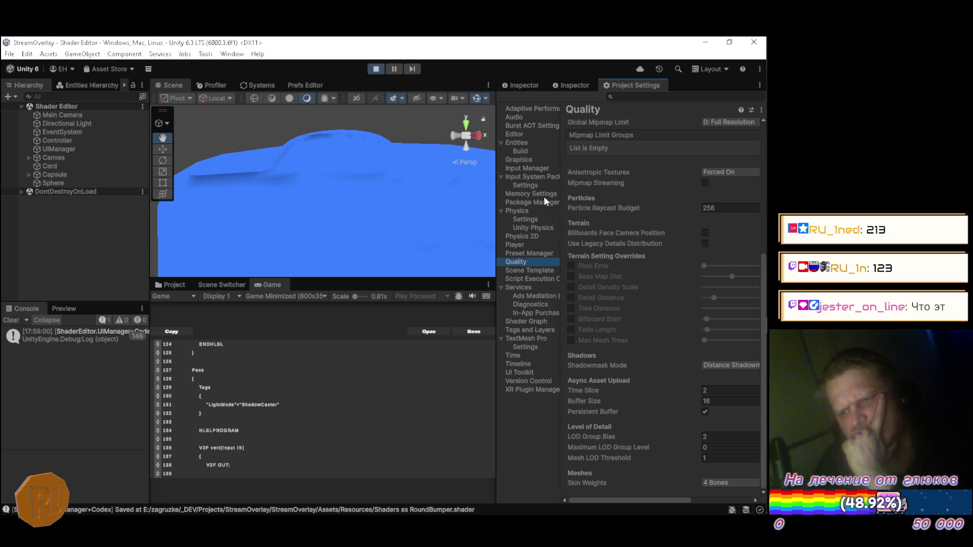
scroll(609, 210, up, 5)
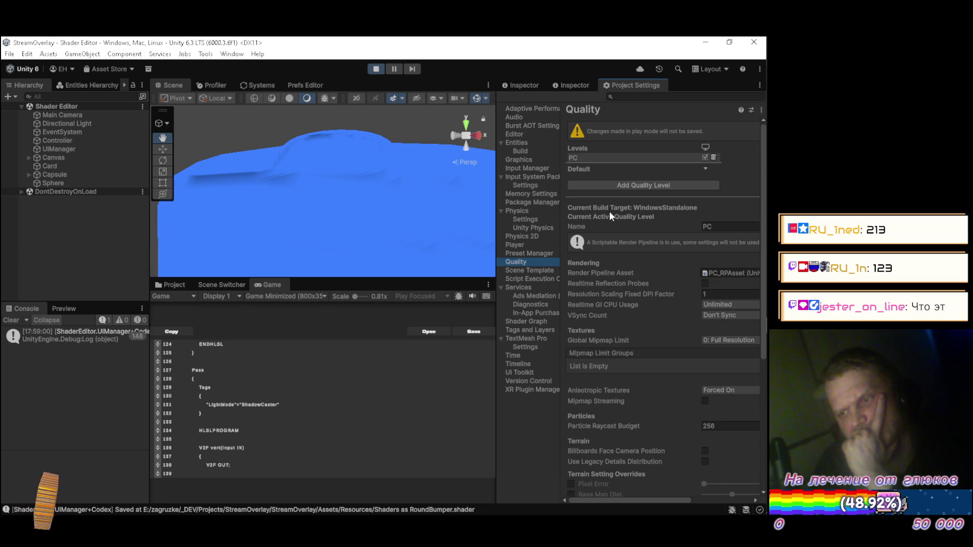
scroll(610, 215, down, 5)
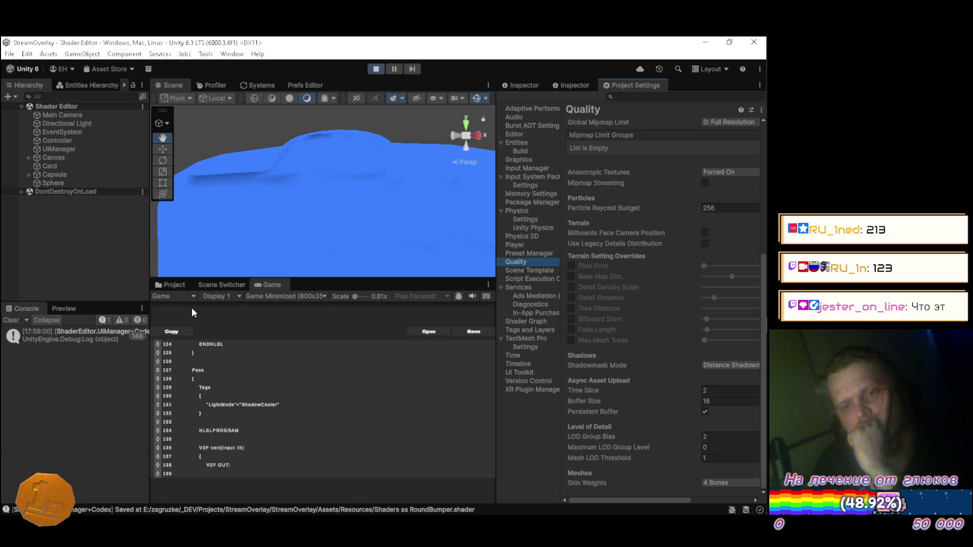
click(175, 285)
scroll(205, 395, down, 10)
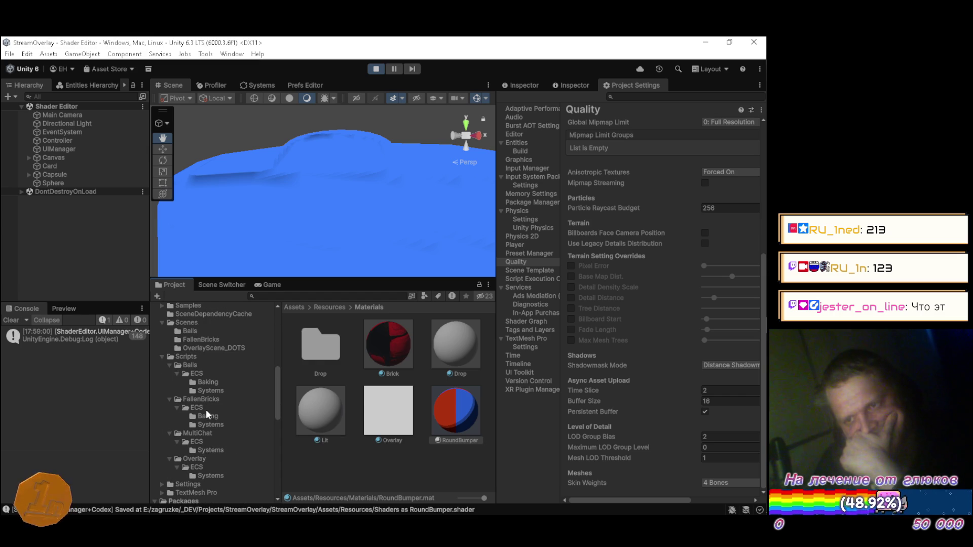
scroll(202, 415, down, 3)
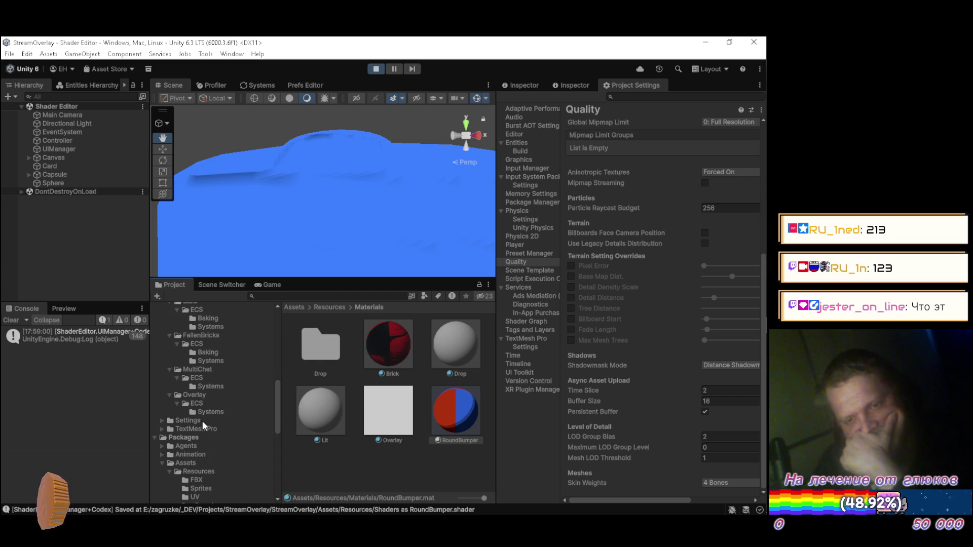
Step: Open Assets/Settings/Default and show the PC_RPAsset render pipeline asset in the Inspector
click(202, 421)
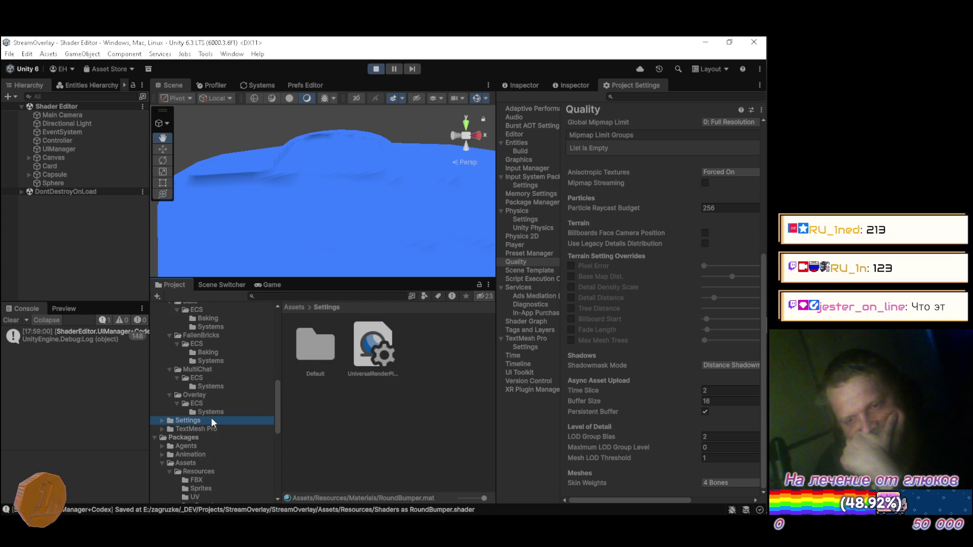
click(163, 420)
click(179, 428)
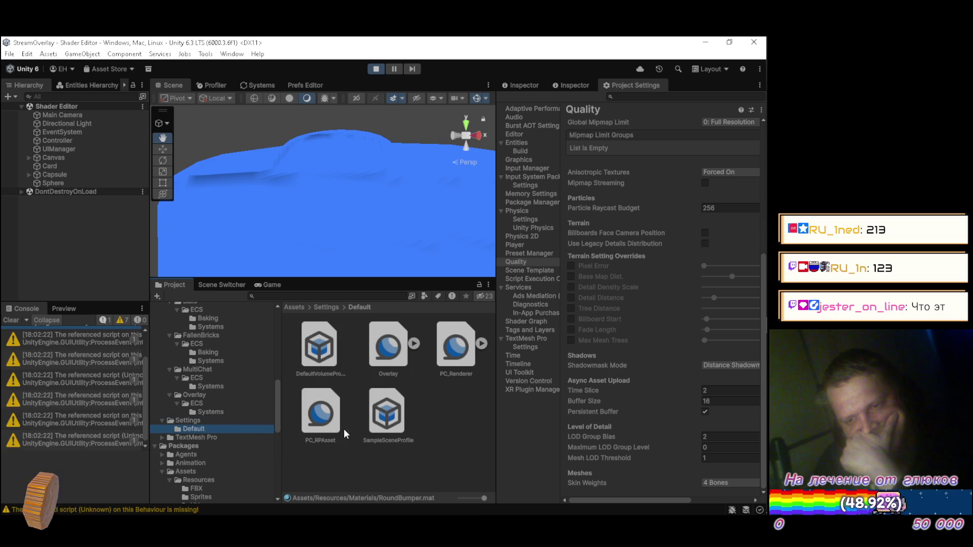
click(446, 359)
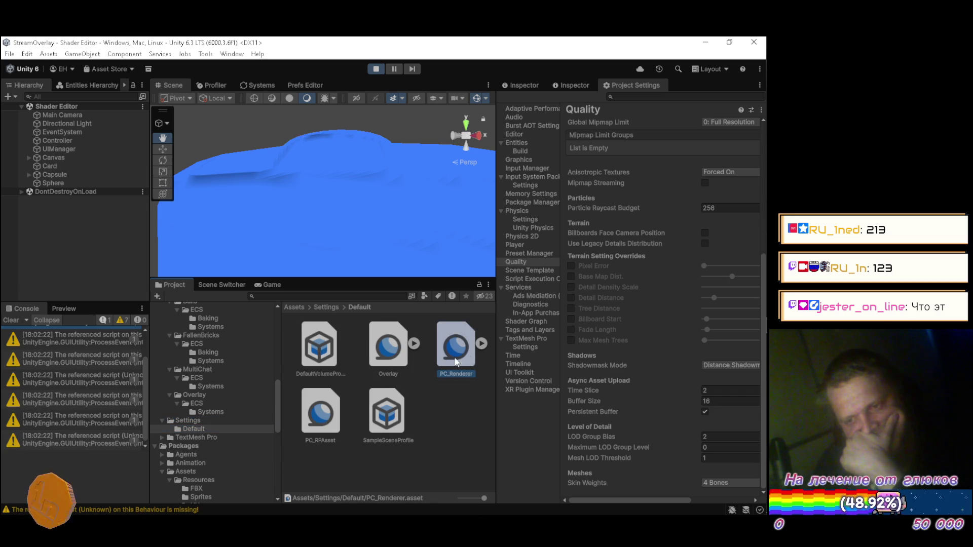
click(522, 87)
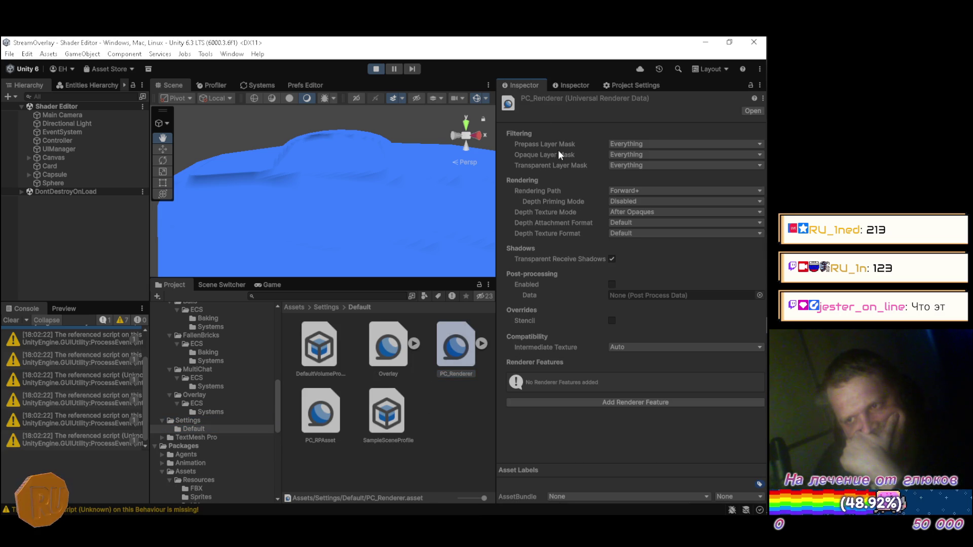
click(320, 412)
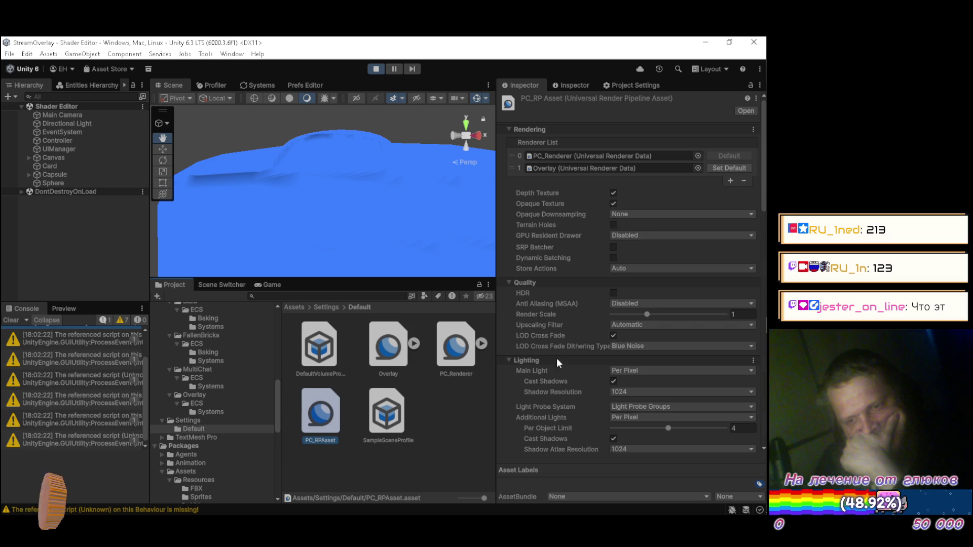
scroll(567, 288, down, 10)
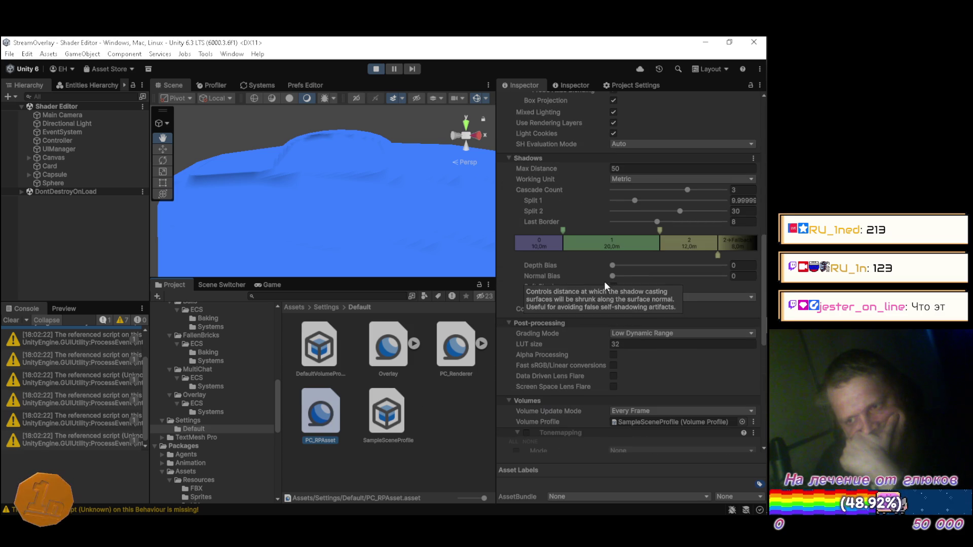
Step: Set the shadow Depth Bias to 1 and orbit the scene to check the shadows
mouse_move(612, 265)
mouse_down()
mouse_move(740, 263)
mouse_move(576, 251)
mouse_move(613, 251)
mouse_up()
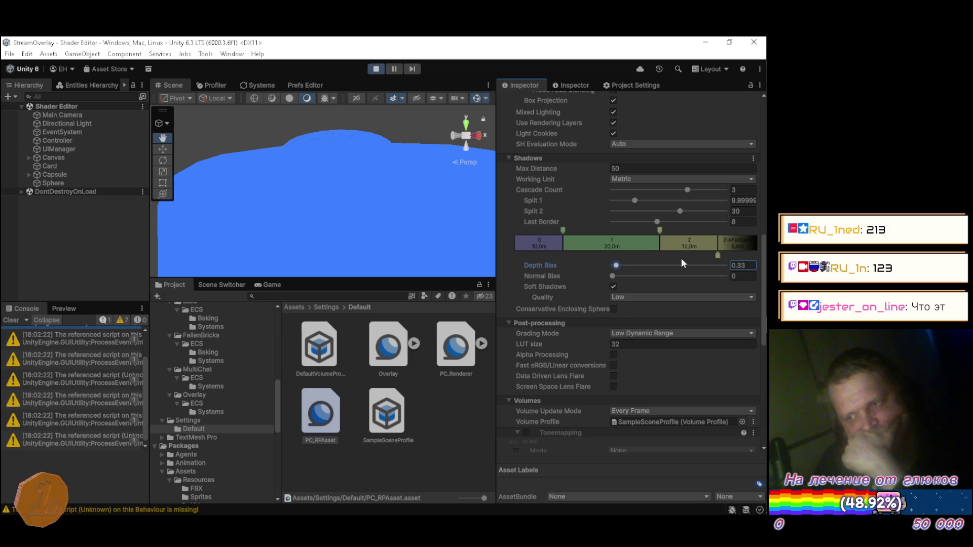
click(748, 267)
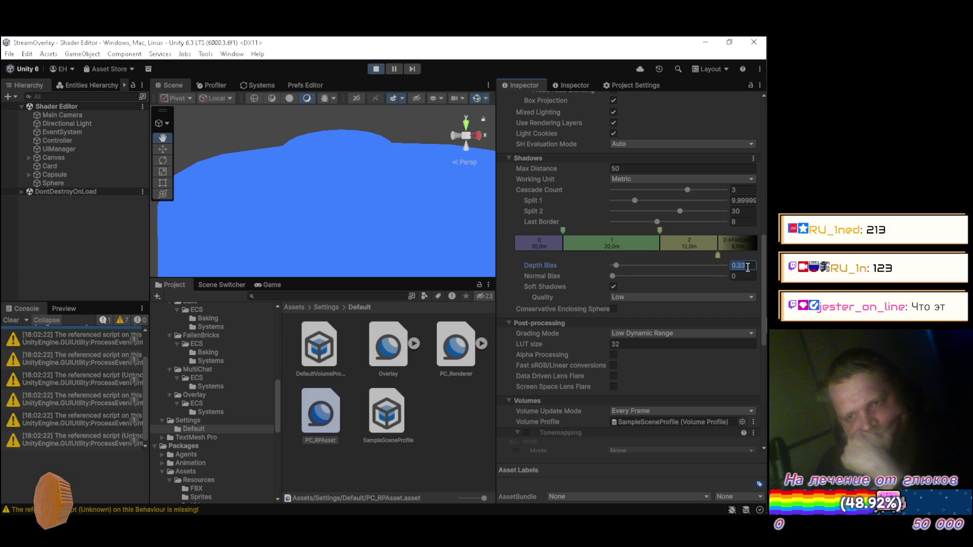
text(1)
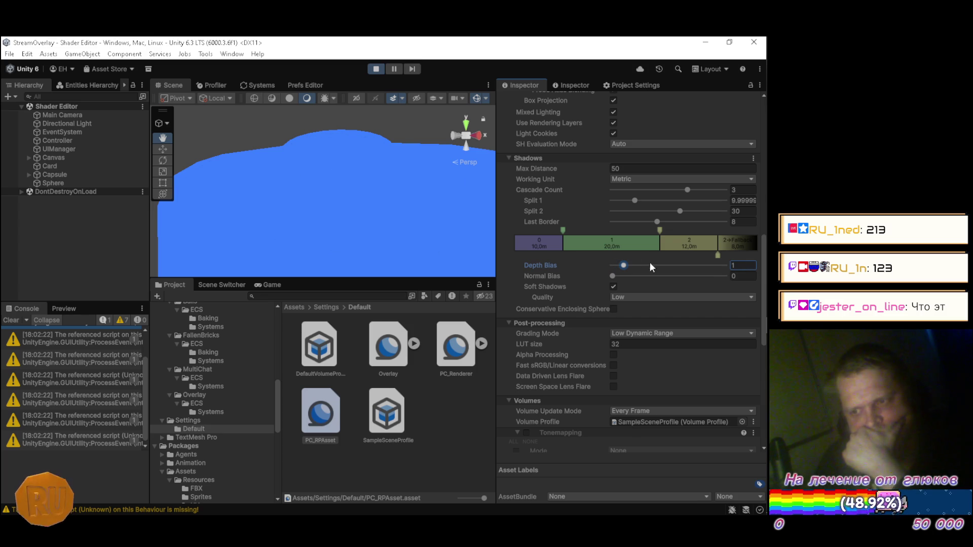
mouse_move(315, 152)
mouse_down()
mouse_move(404, 204)
mouse_move(327, 205)
mouse_move(290, 167)
mouse_move(263, 202)
mouse_move(274, 190)
mouse_up()
Step: Experiment with different Normal Bias values in the Shadows section
click(754, 277)
text(1)
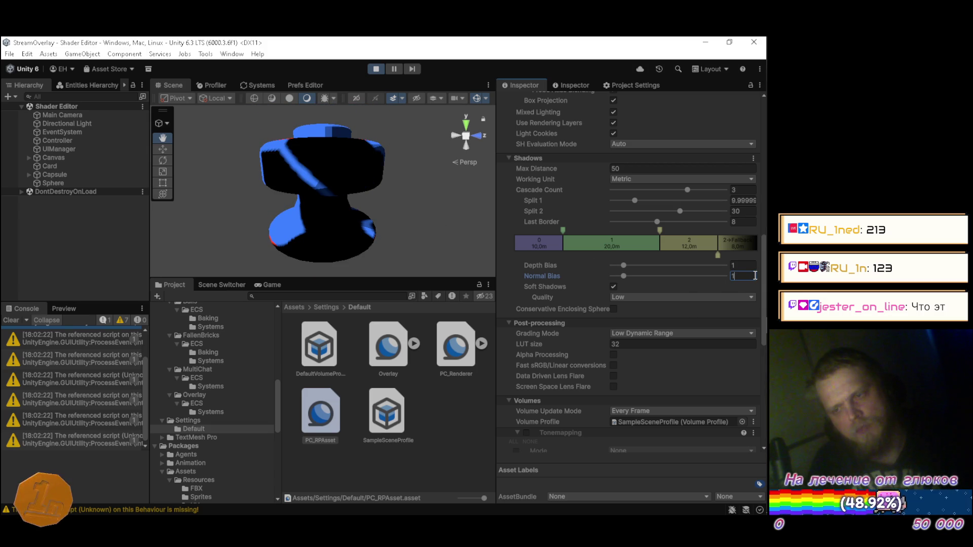
key(BackSpace)
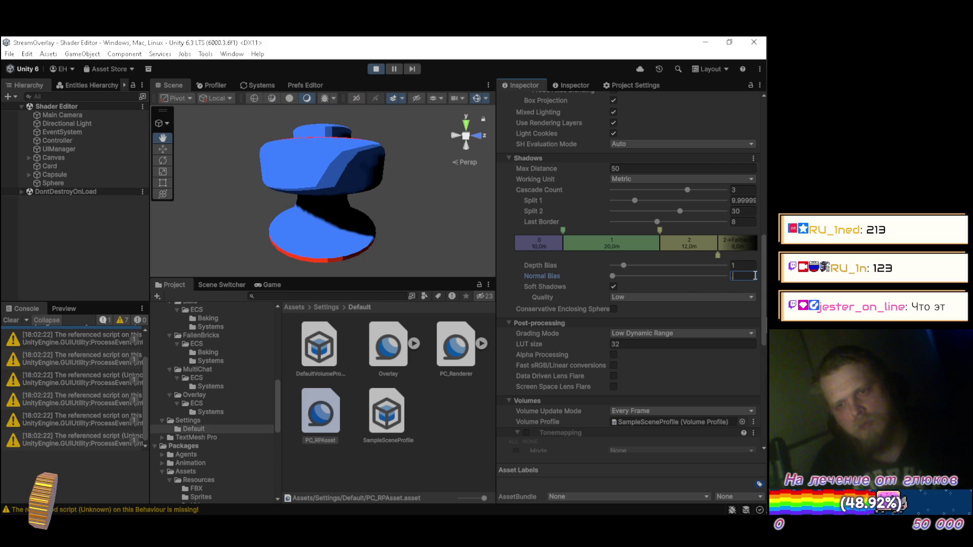
text(.5)
key(BackSpace)
text(2)
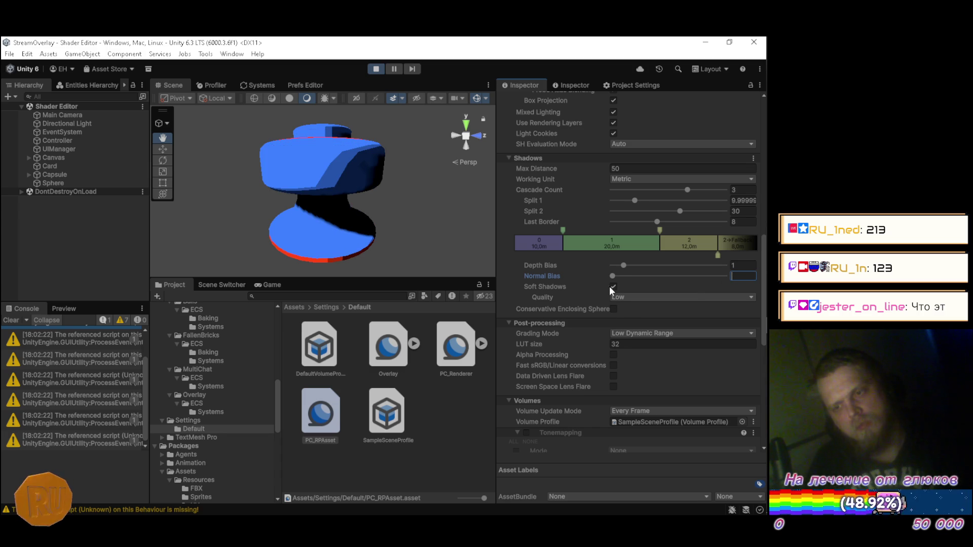
Step: Toggle Soft Shadows off and on, set soft shadow Quality to High, and leave soft shadows enabled
click(610, 284)
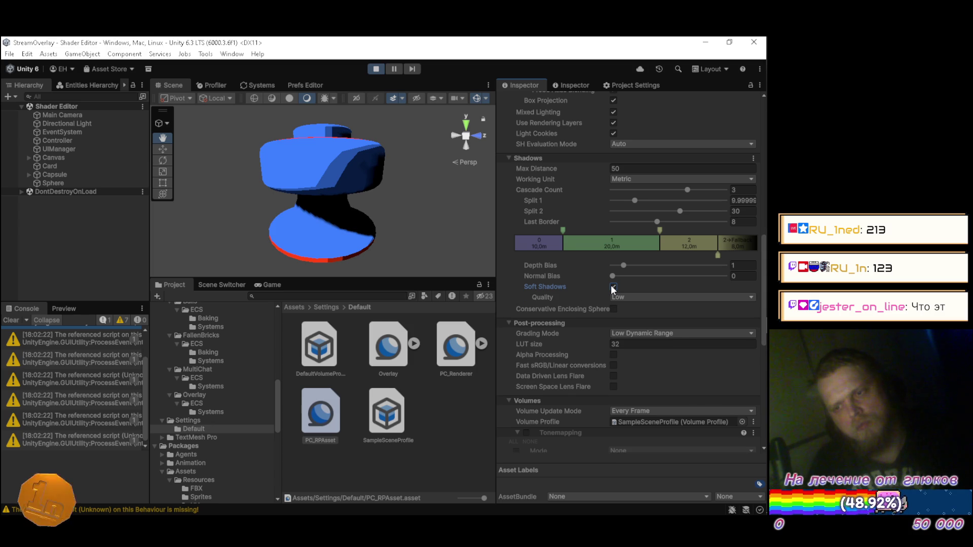
click(613, 287)
click(613, 287)
click(619, 297)
click(629, 333)
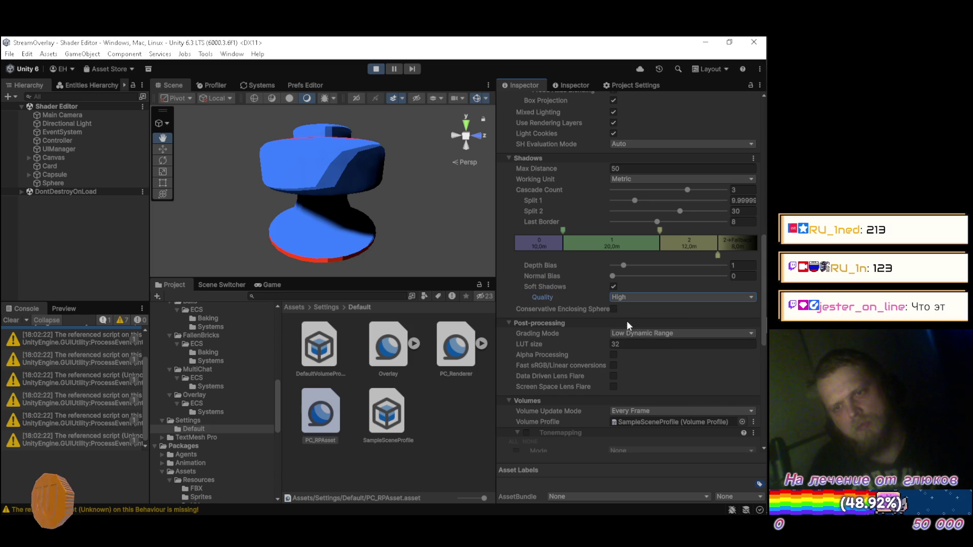
click(613, 287)
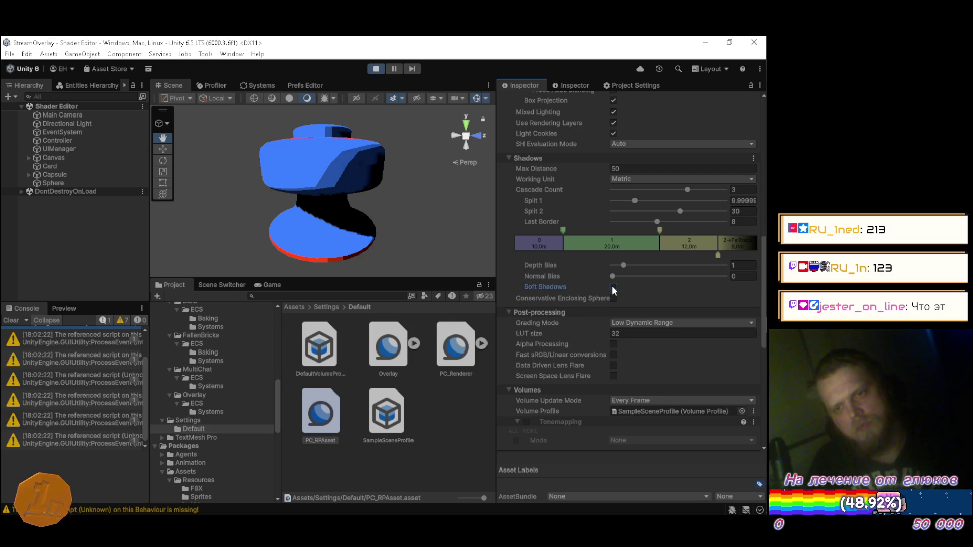
click(613, 287)
click(613, 287)
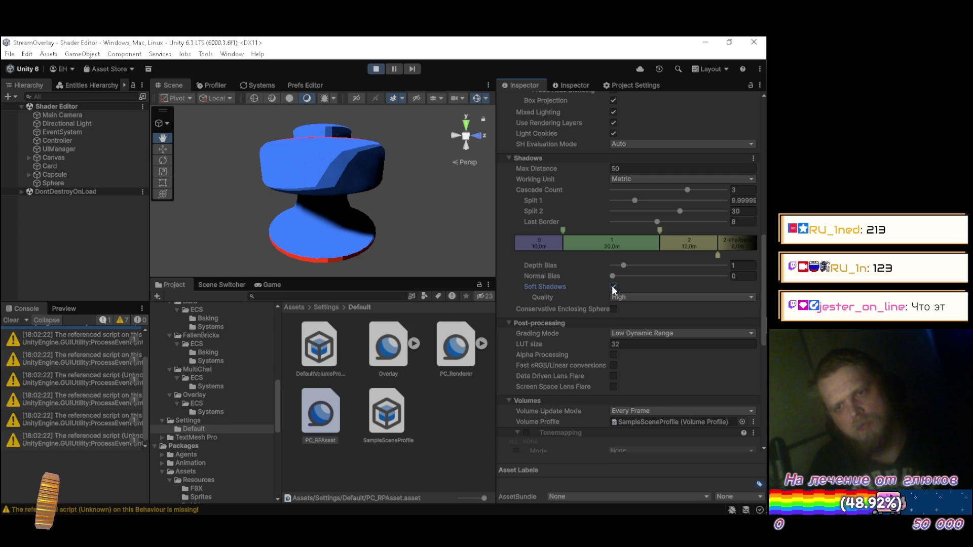
Step: Orbit and zoom the Scene view to inspect the object's shadows from low and high angles
mouse_move(480, 259)
mouse_down()
mouse_move(270, 210)
mouse_move(303, 228)
mouse_move(312, 223)
mouse_up()
drag(295, 231, 300, 219)
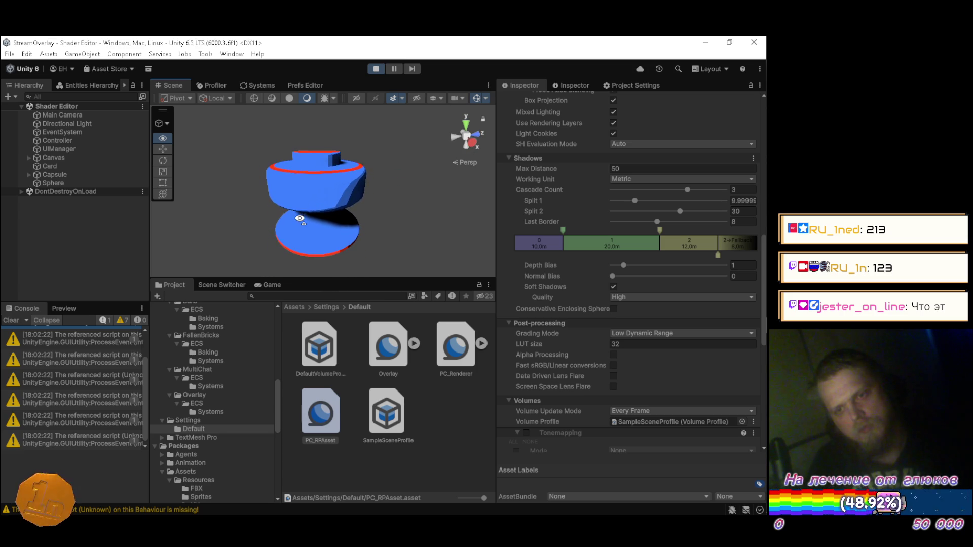
drag(299, 214, 300, 210)
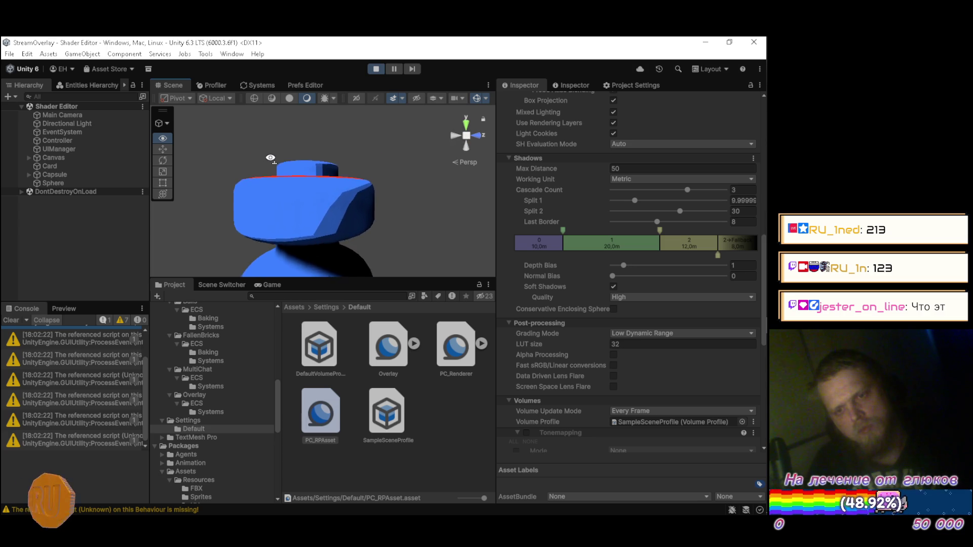
drag(273, 149, 275, 115)
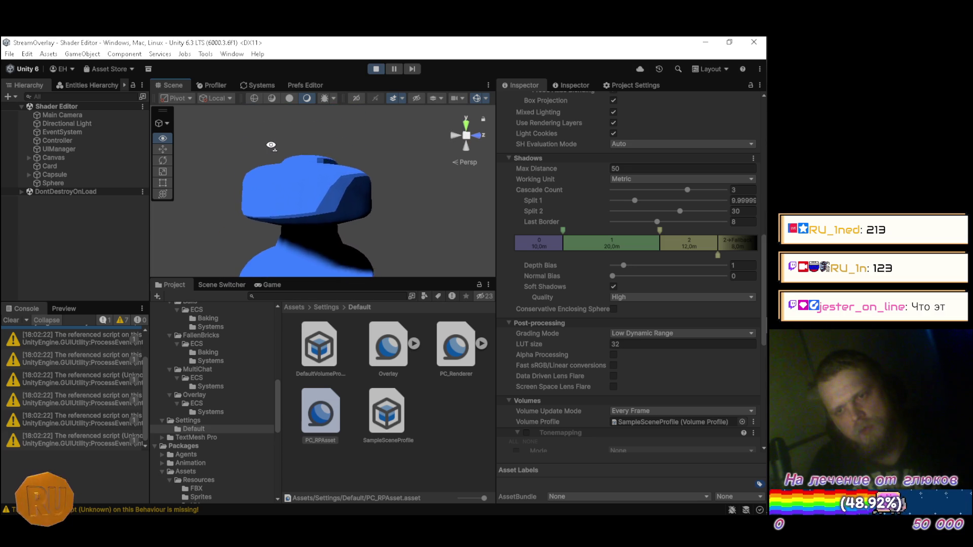
scroll(284, 187, up, 5)
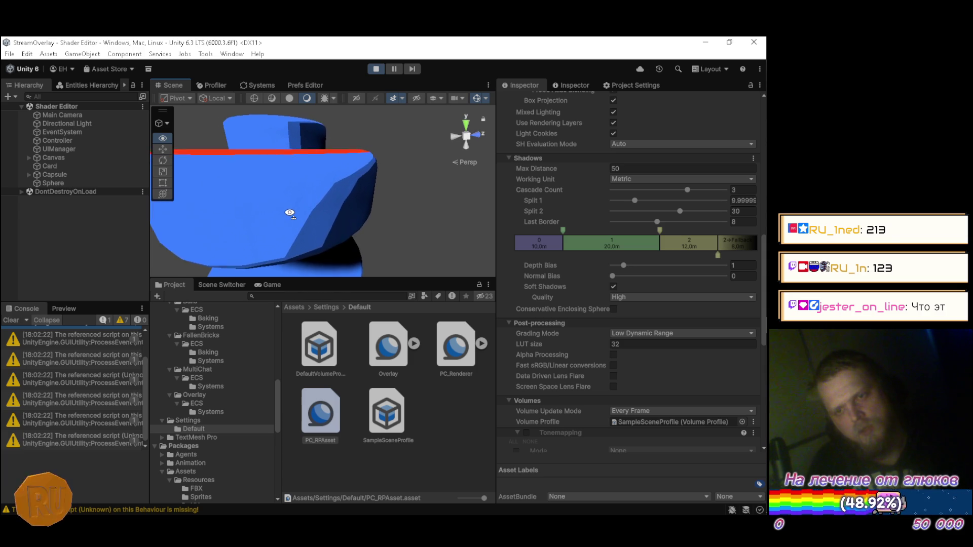
mouse_move(289, 213)
mouse_down()
mouse_move(282, 244)
mouse_move(257, 181)
mouse_up()
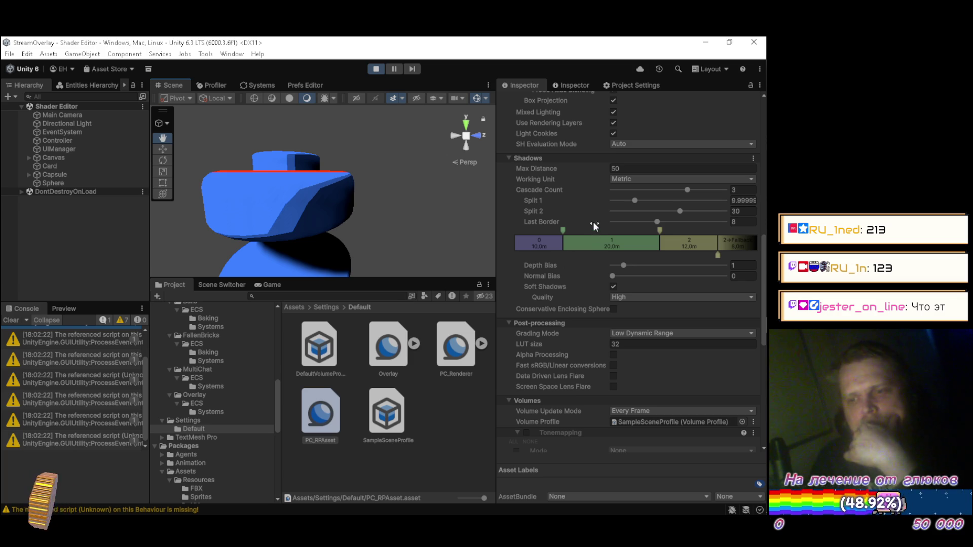
Step: Compare soft shadows on and off and Medium and Low quality, settling on High
click(613, 287)
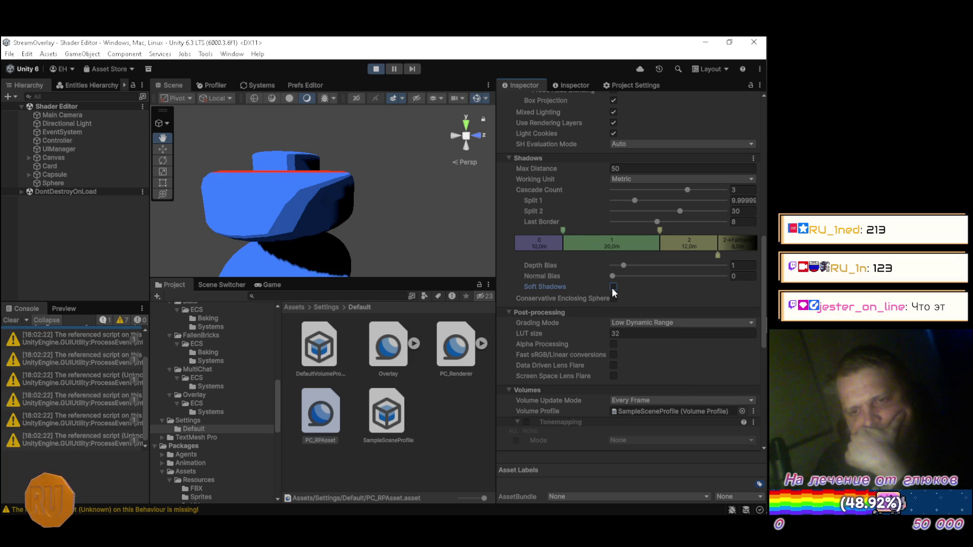
click(613, 287)
click(613, 287)
click(613, 287)
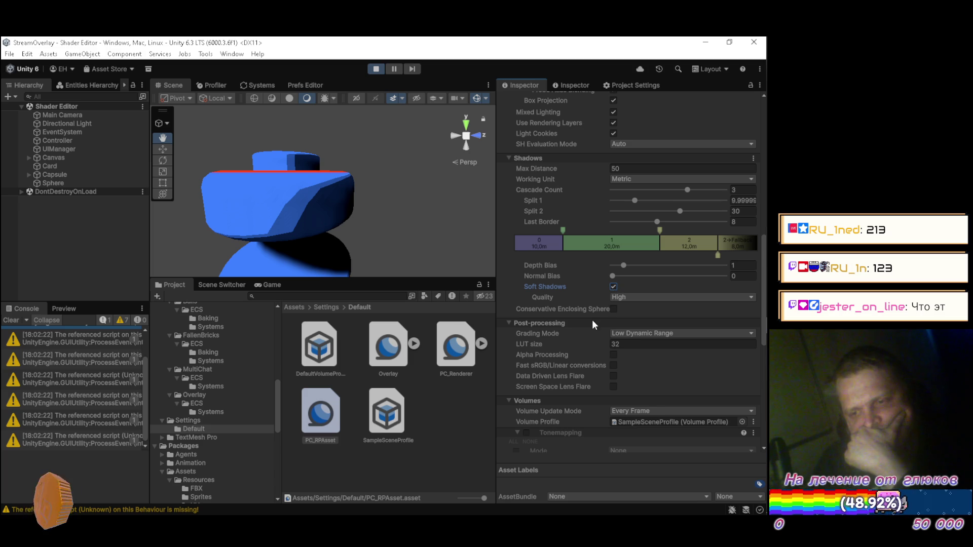
click(614, 297)
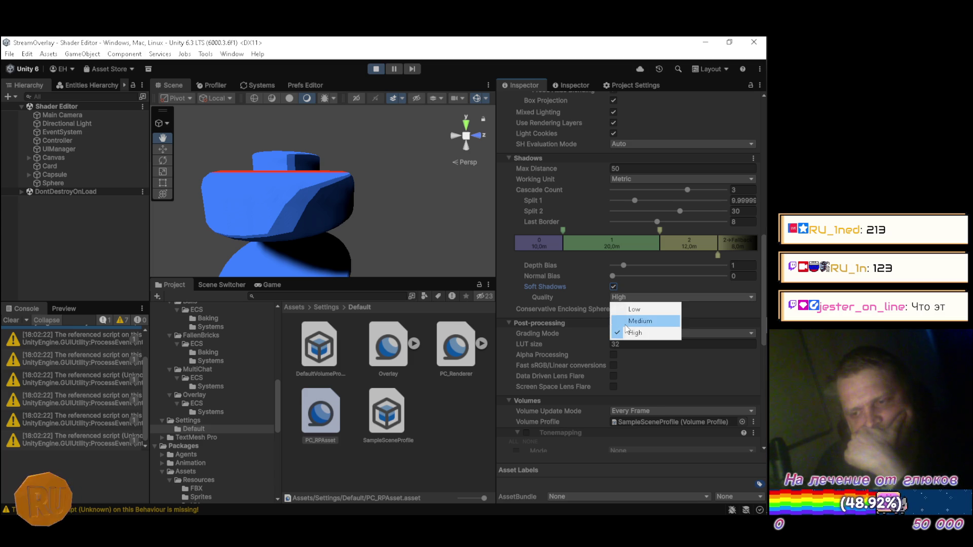
click(624, 320)
click(624, 298)
click(625, 305)
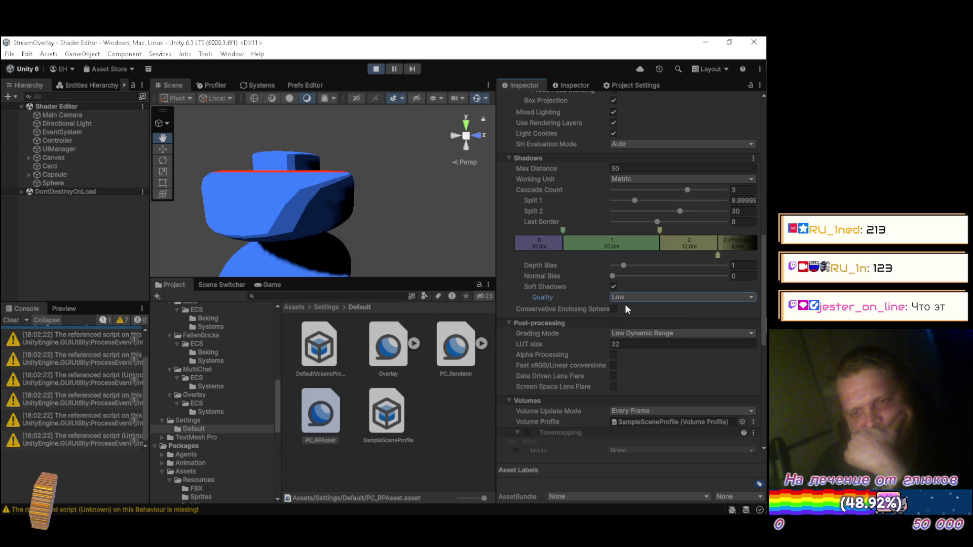
click(622, 298)
click(624, 331)
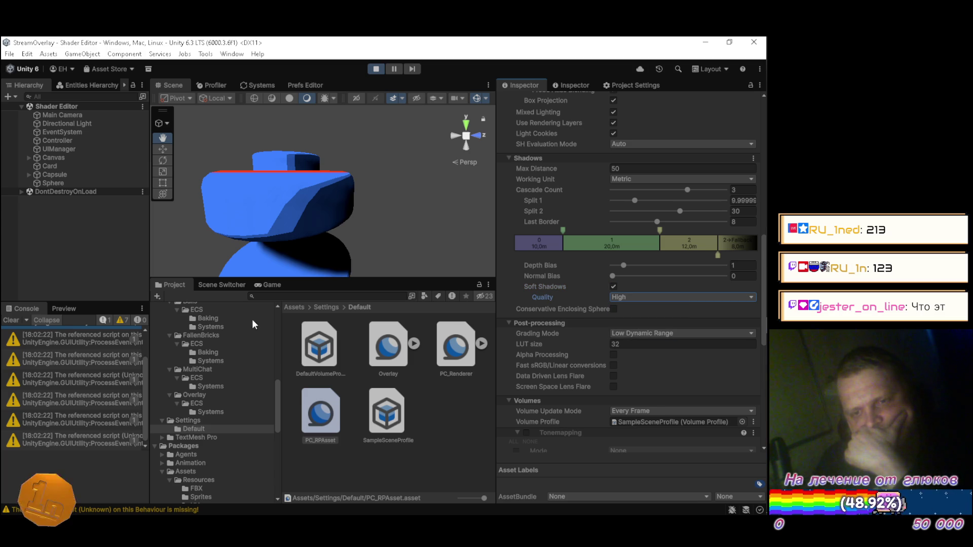
Step: Show the Game view's shader code and widen the Scene and Game views
click(269, 287)
drag(493, 244, 596, 244)
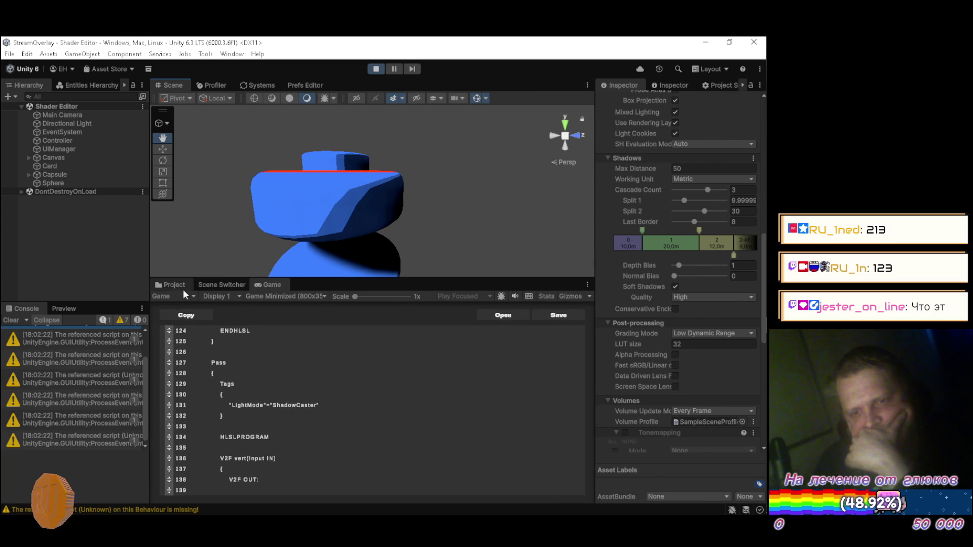
click(172, 285)
Step: Select the RoundBumper material in Resources/Materials, showing Mid Border 0.8, then return to the shader code
scroll(223, 386, up, 10)
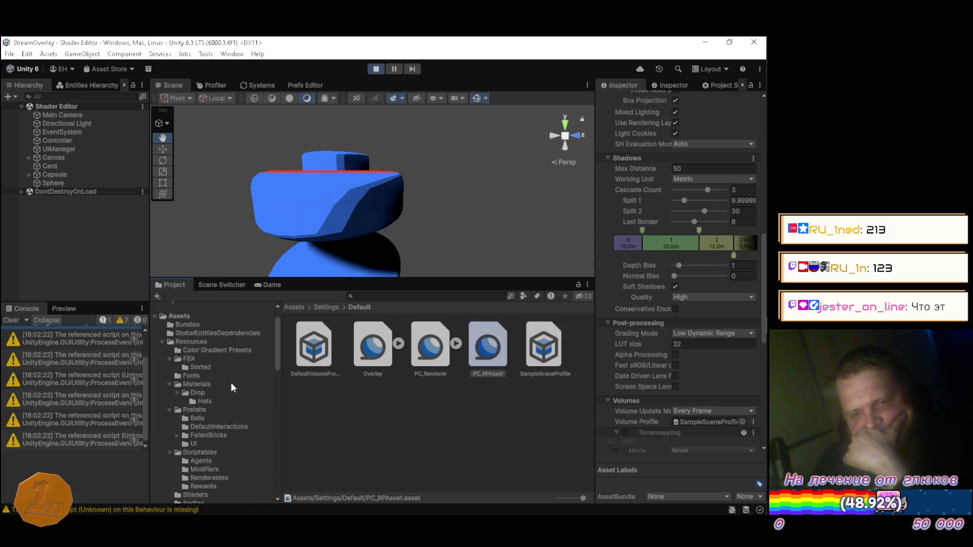
click(203, 418)
click(303, 410)
drag(593, 226, 544, 226)
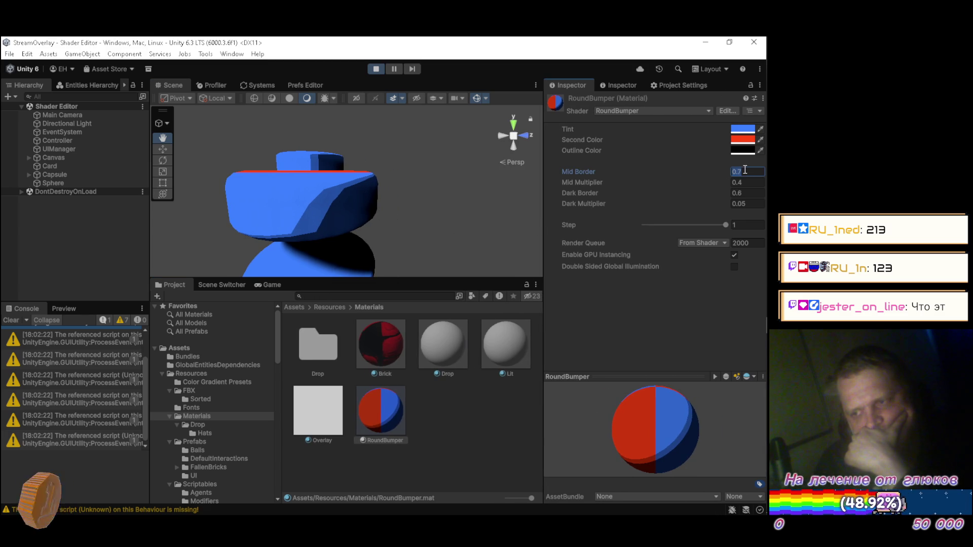
mouse_move(767, 136)
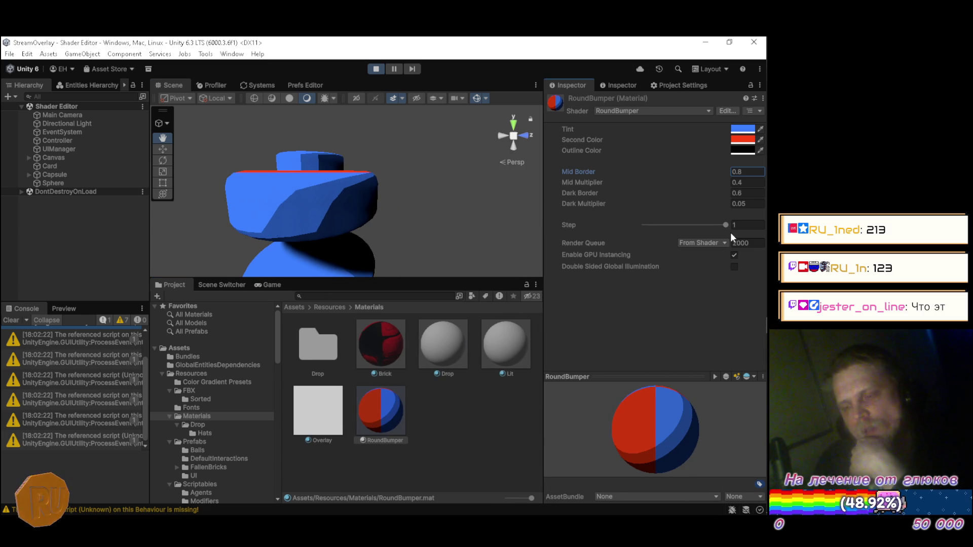
click(257, 283)
Step: Uncomment the float3 view line 116 in the RoundBumper shader
scroll(269, 401, down, 10)
scroll(261, 417, up, 15)
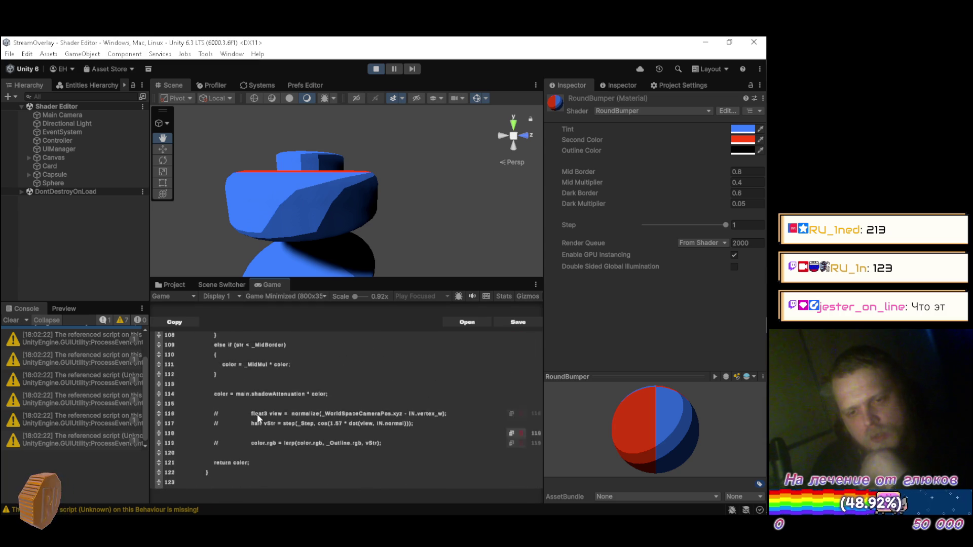
scroll(257, 415, up, 2)
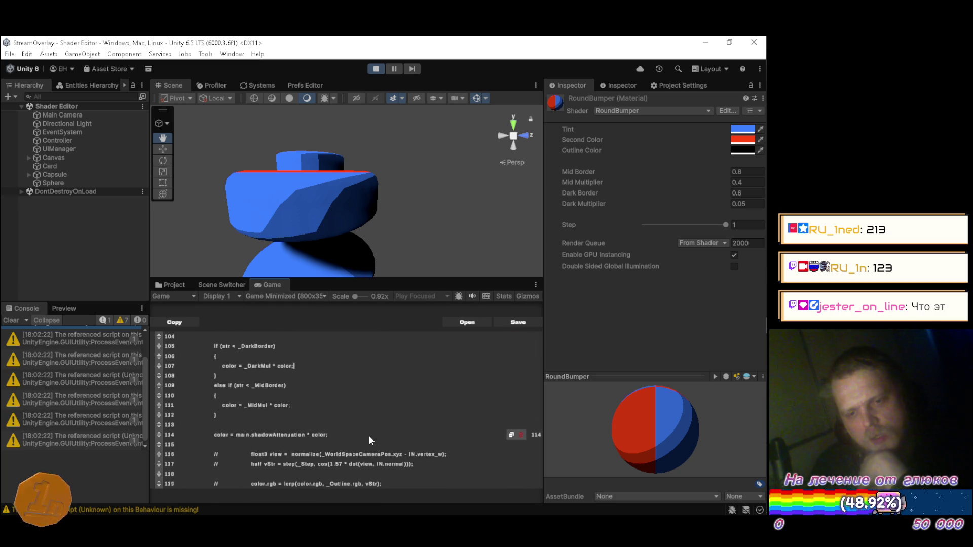
scroll(369, 435, down, 2)
scroll(383, 370, up, 2)
scroll(383, 373, down, 2)
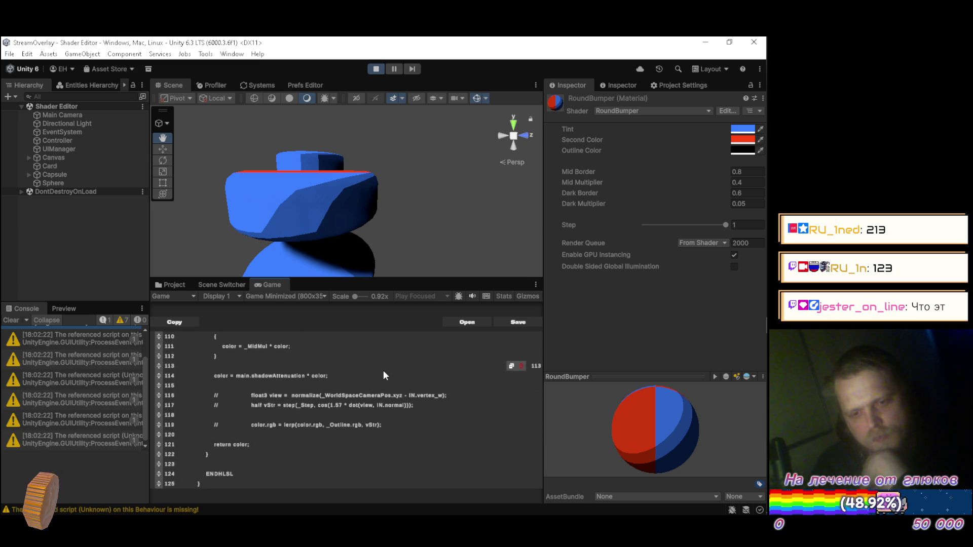
key(Delete)
key(Delete)
key(Down)
key(End)
Step: Uncomment the half vStr line 117 and the color.rgb lerp line 119, then save to recompile
scroll(384, 372, down, 1)
key(Right)
key(Right)
key(Right)
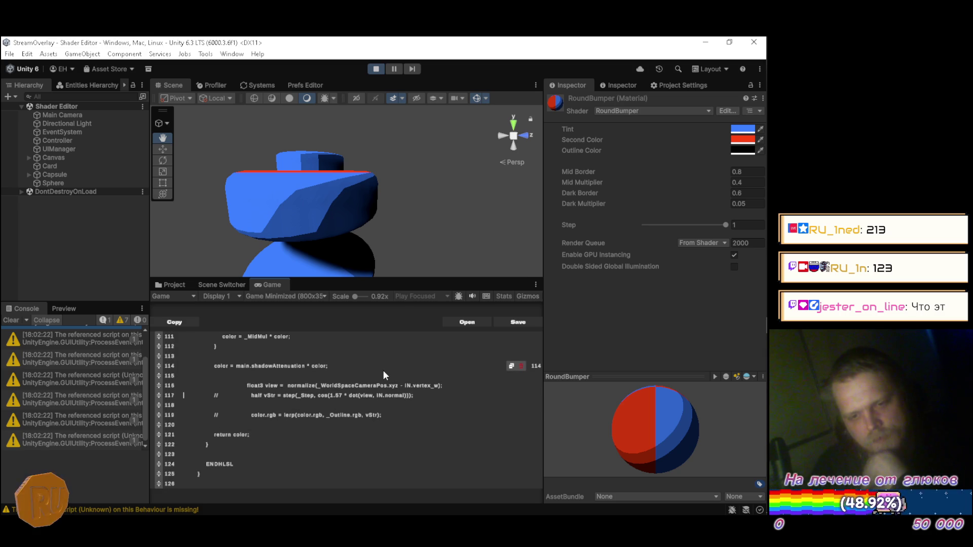
key(Delete)
key(Delete)
scroll(383, 372, down, 2)
key(Down)
key(Down)
key(Right)
key(Right)
key(Right)
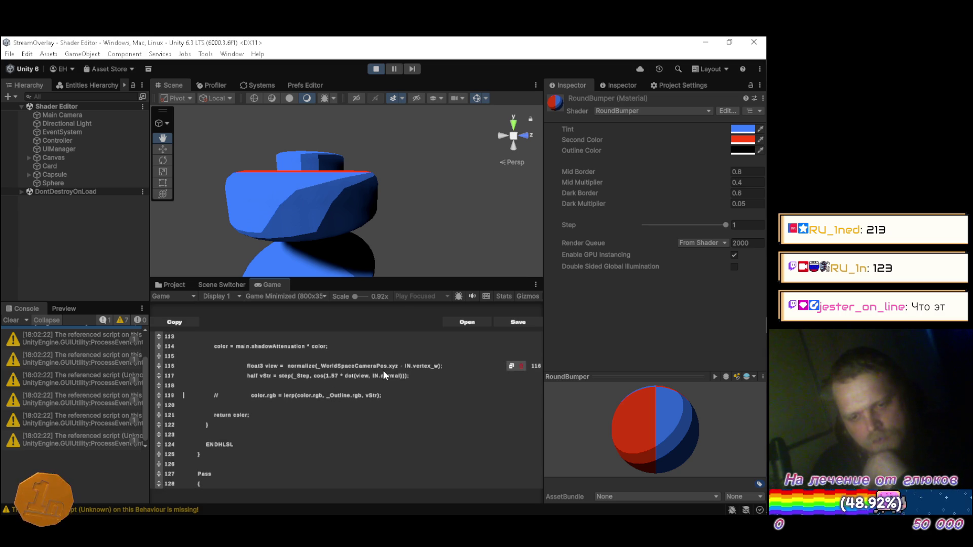
key(Delete)
key(Delete)
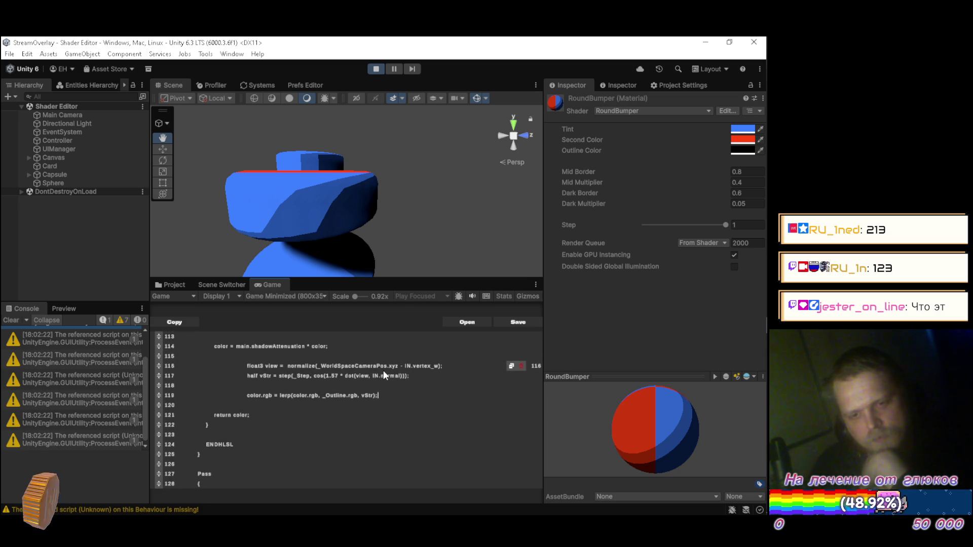
scroll(383, 375, down, 1)
key(ctrl+s)
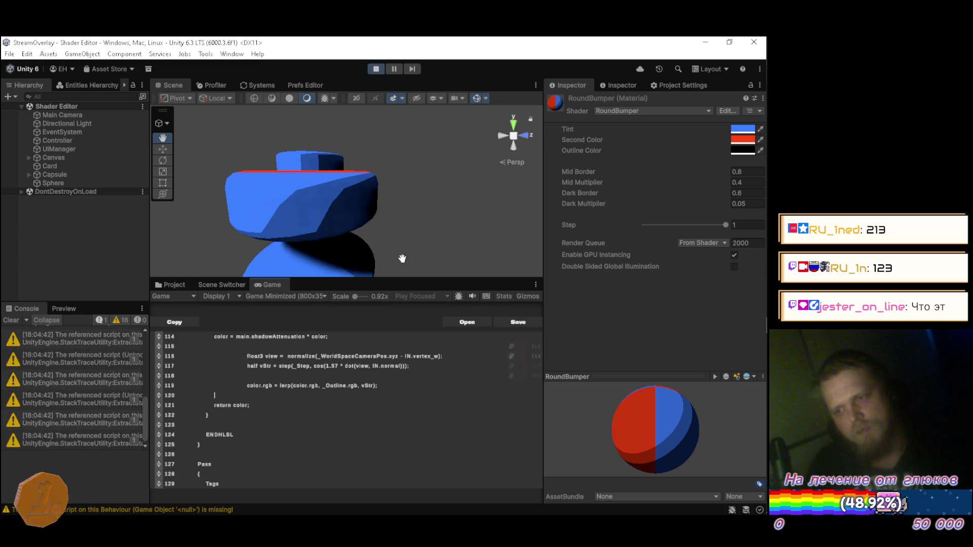
Step: Enter .9 for Step and change the Outline Color from black to light grey
mouse_move(335, 185)
mouse_down()
mouse_move(283, 221)
mouse_move(292, 220)
mouse_up()
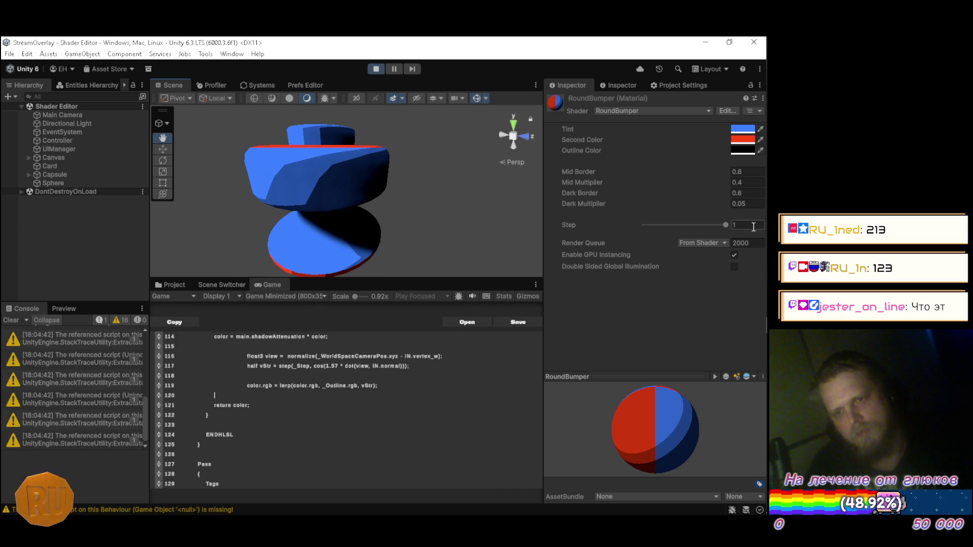
text(.9)
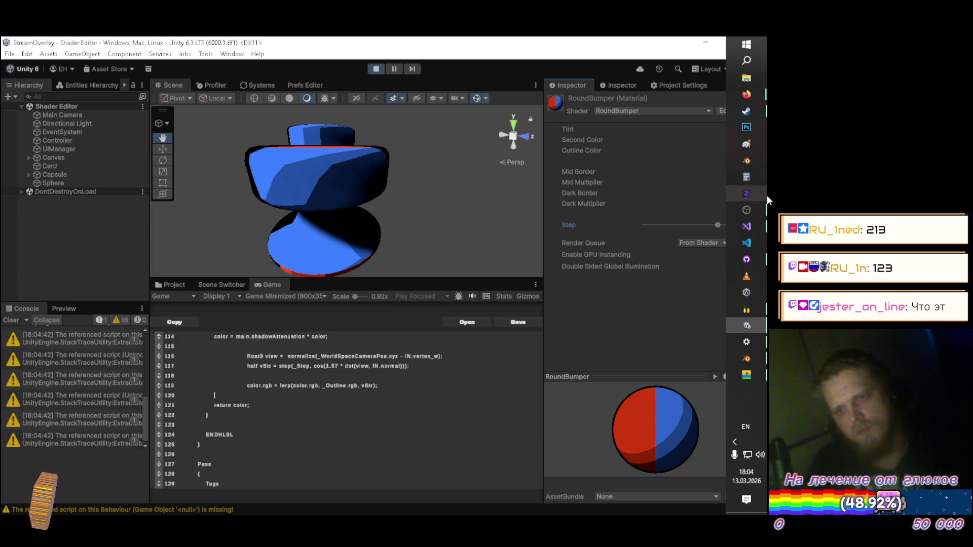
click(743, 150)
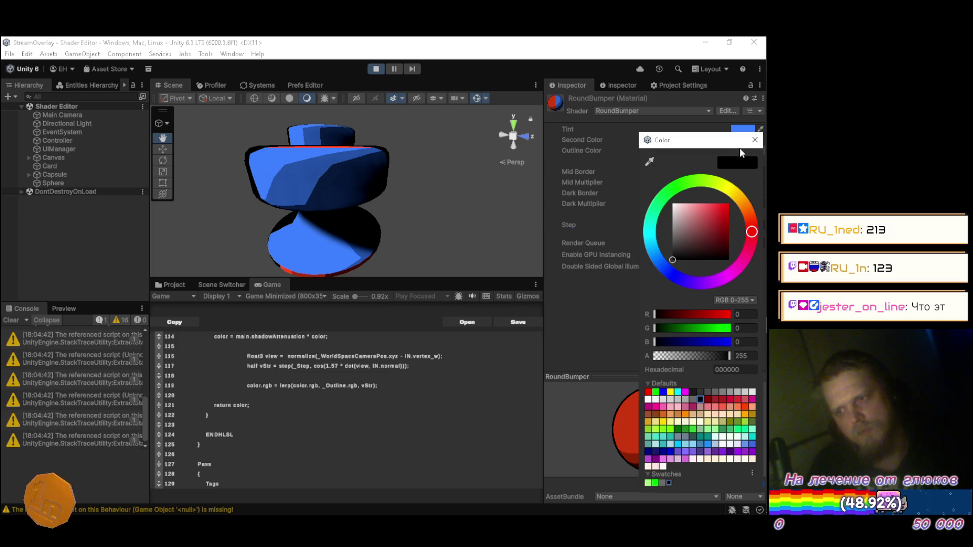
drag(683, 248, 655, 245)
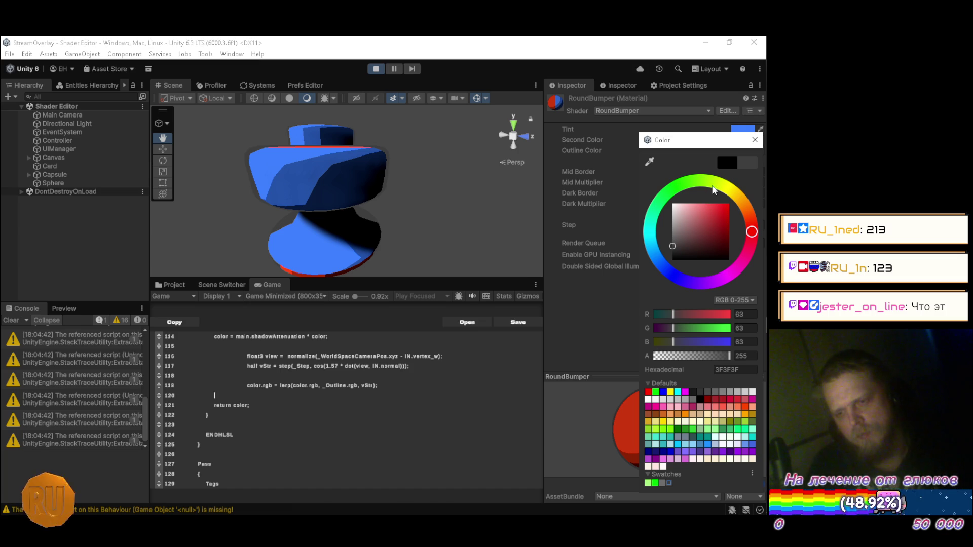
alt+drag(413, 189, 301, 181)
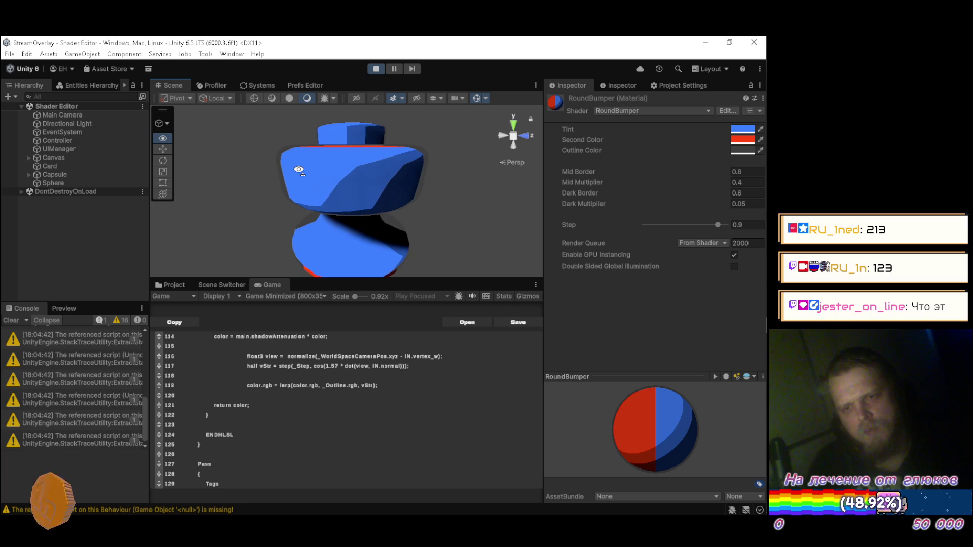
click(741, 153)
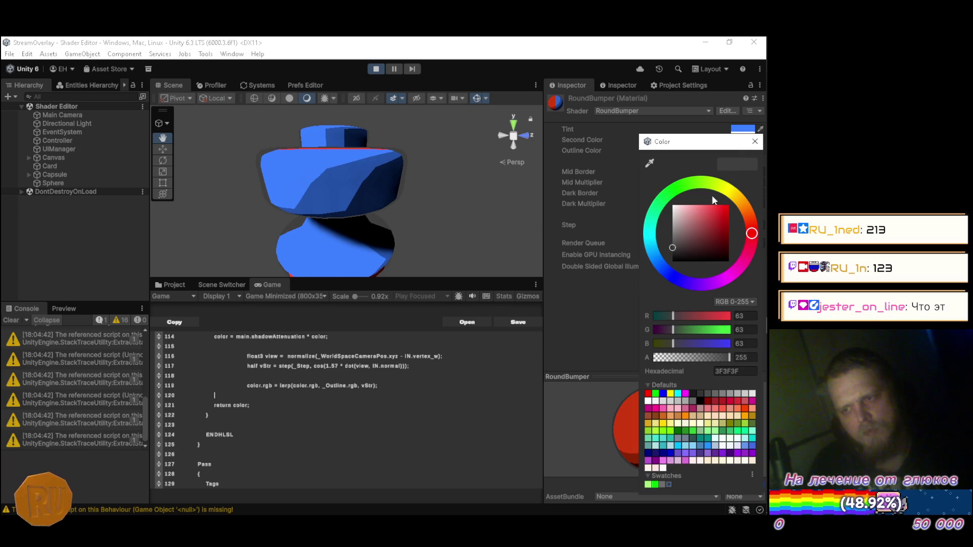
drag(676, 240, 667, 220)
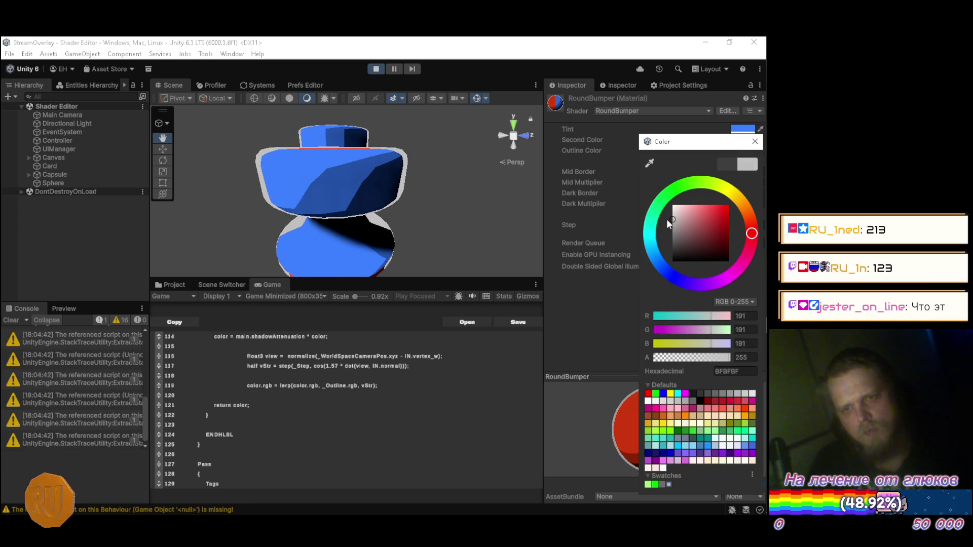
click(755, 141)
Step: Try Step values 0.96 and 0.98, settle on 0.96, and orbit to view the bumper
click(749, 225)
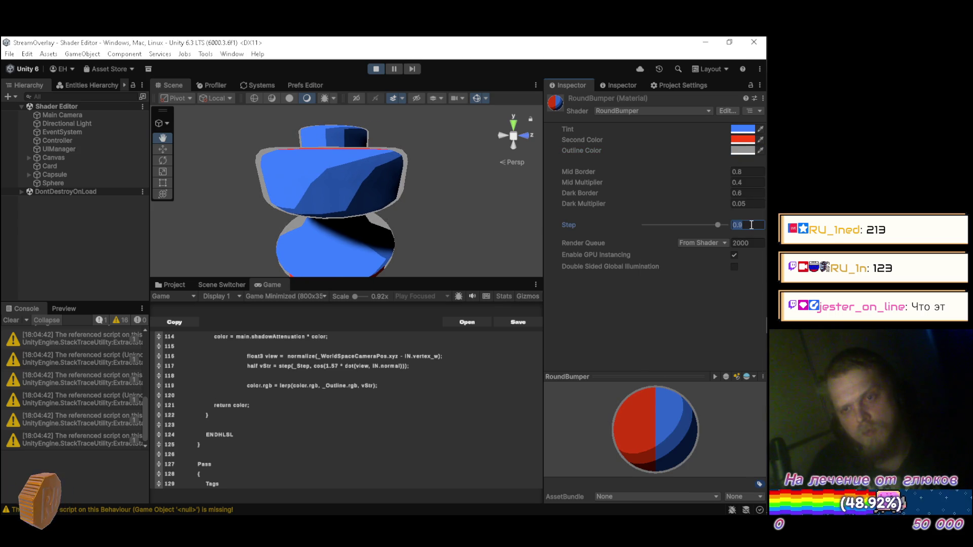
text(0.9)
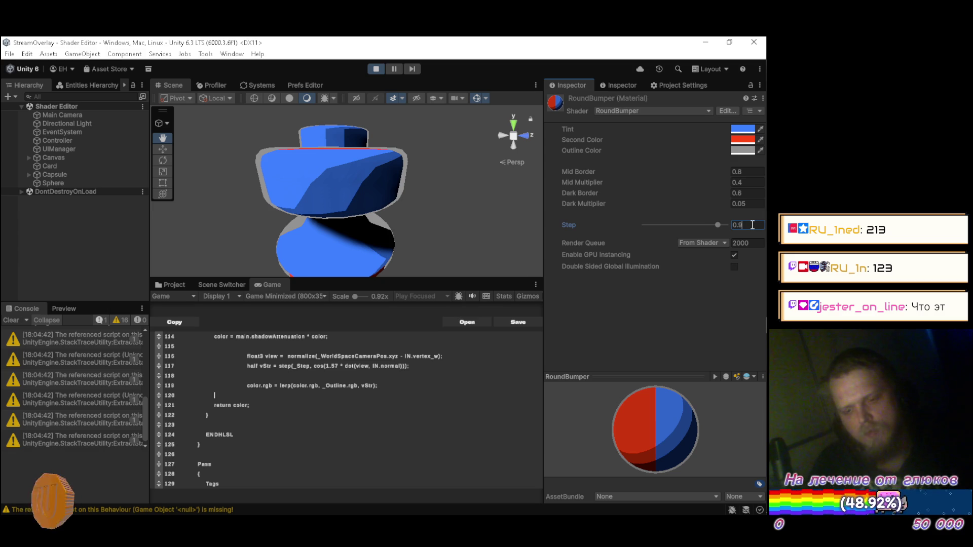
text(8)
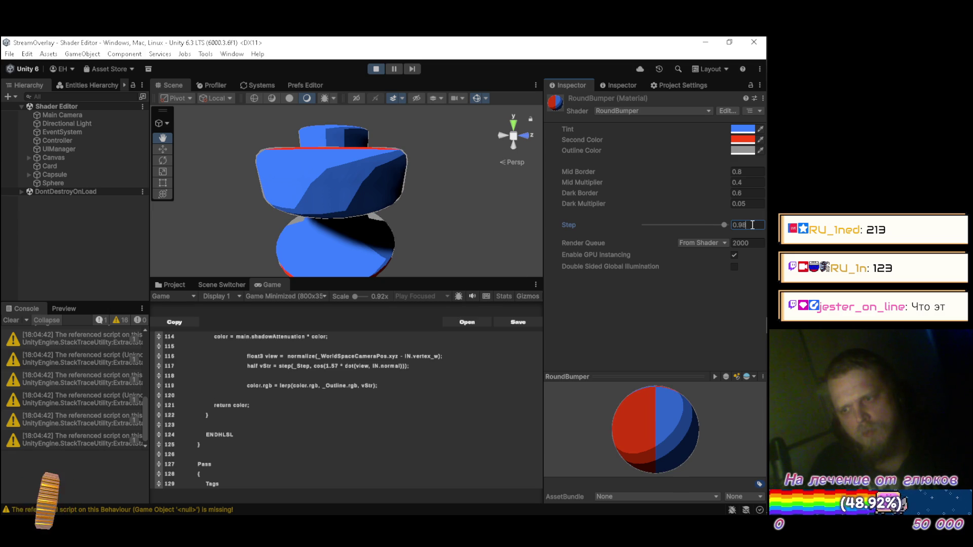
key(BackSpace)
text(6)
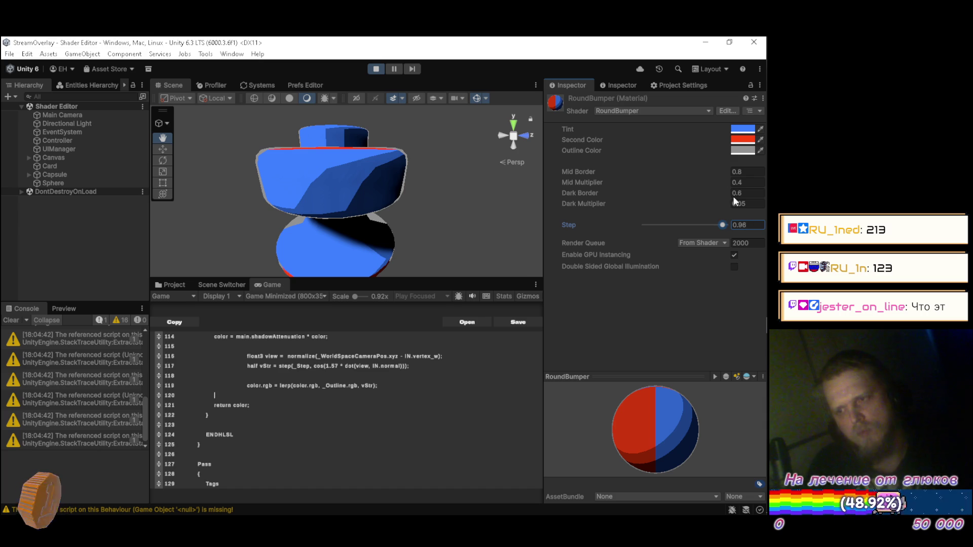
mouse_move(299, 202)
mouse_down()
mouse_move(297, 172)
mouse_move(292, 202)
mouse_up()
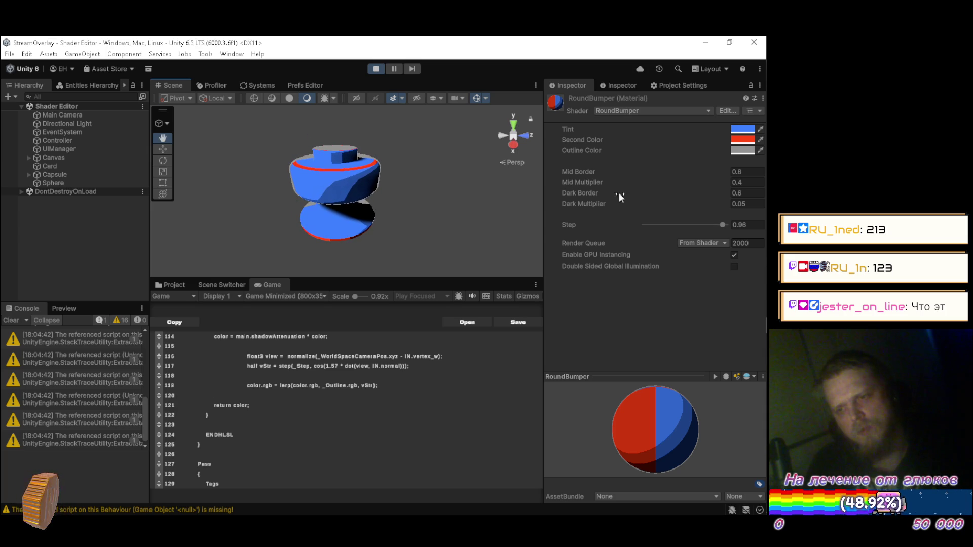
Step: Drag the shadowAttenuation line below the outline lerp line and delete the empty line 113
click(422, 365)
scroll(421, 365, up, 1)
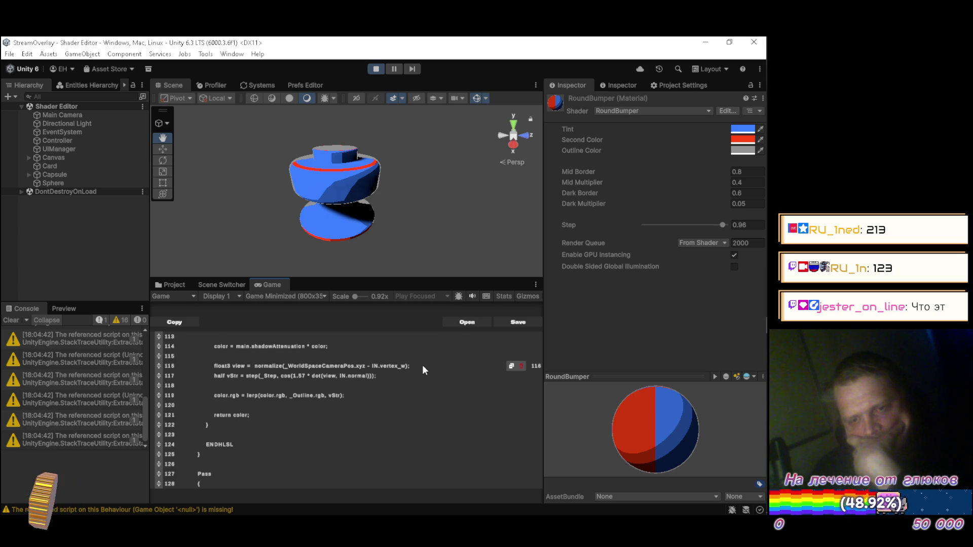
key(Up)
key(Up)
key(Up)
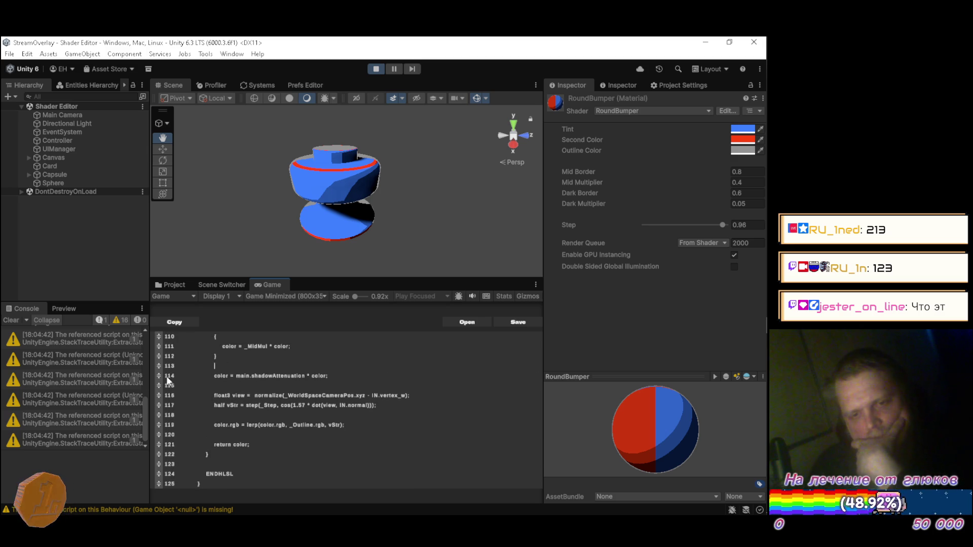
drag(159, 374, 158, 423)
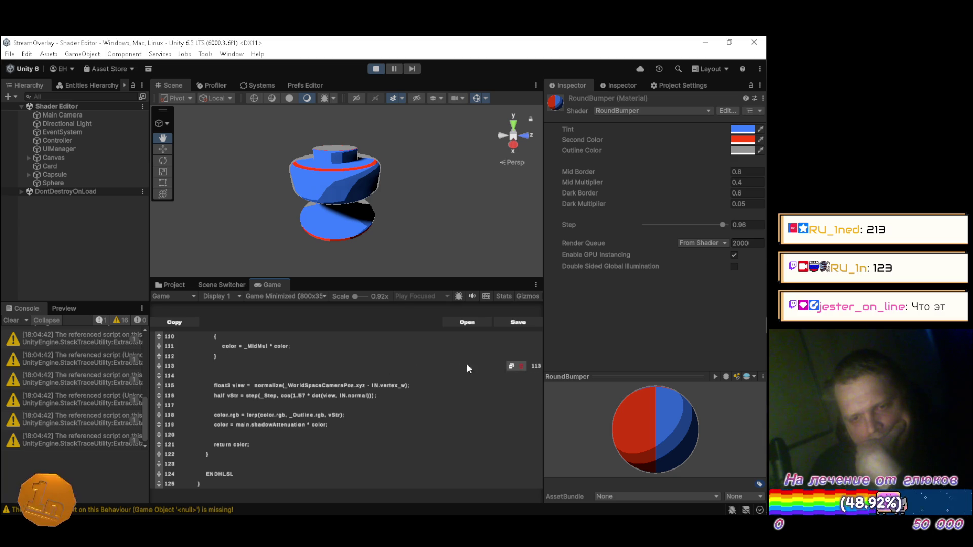
click(522, 366)
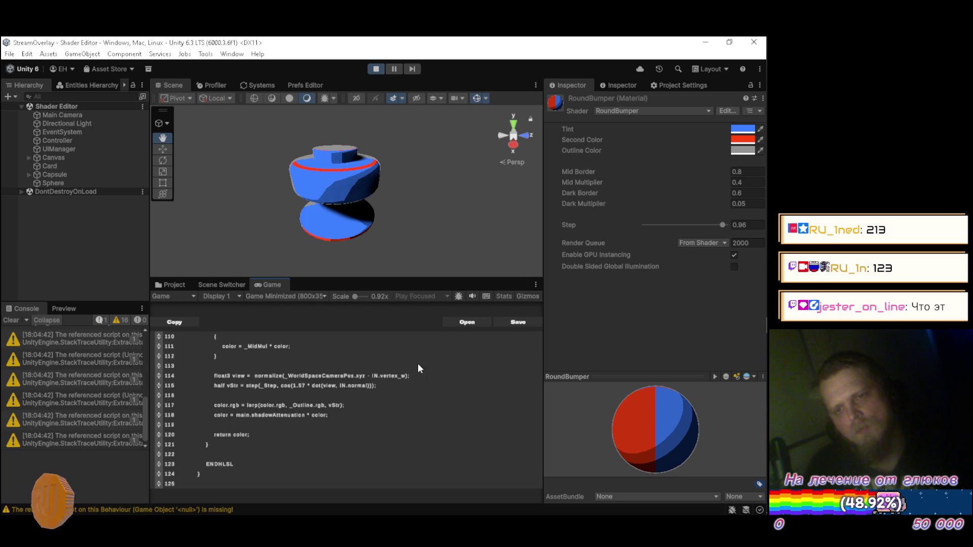
mouse_move(395, 227)
mouse_down()
mouse_move(404, 212)
mouse_move(390, 207)
mouse_up()
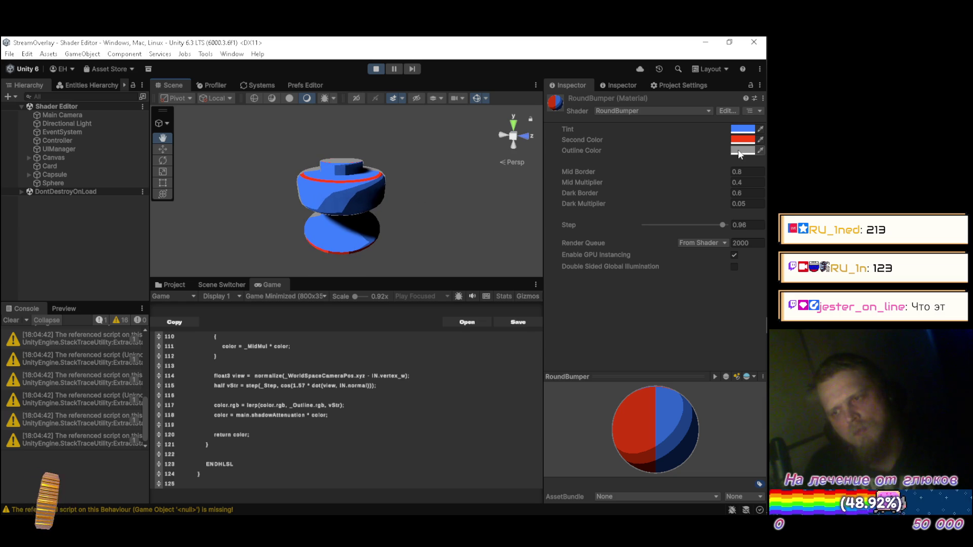
Step: Rewrite line 117 as color.rgb + vStr * _Outline.rgb with 0.0, 1.0 bounds, starting a clamp wrapper
click(358, 405)
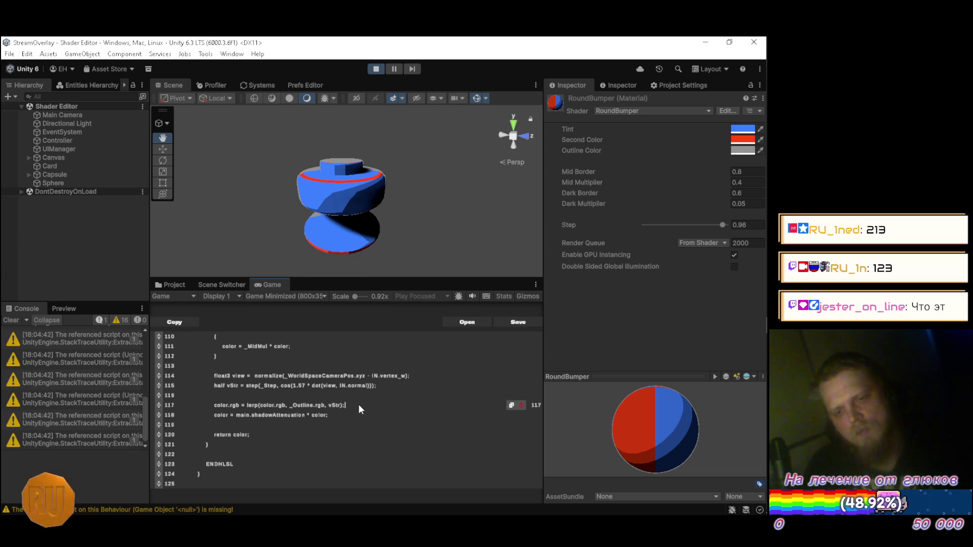
key(Left)
key(Left)
key(Left)
key(Left)
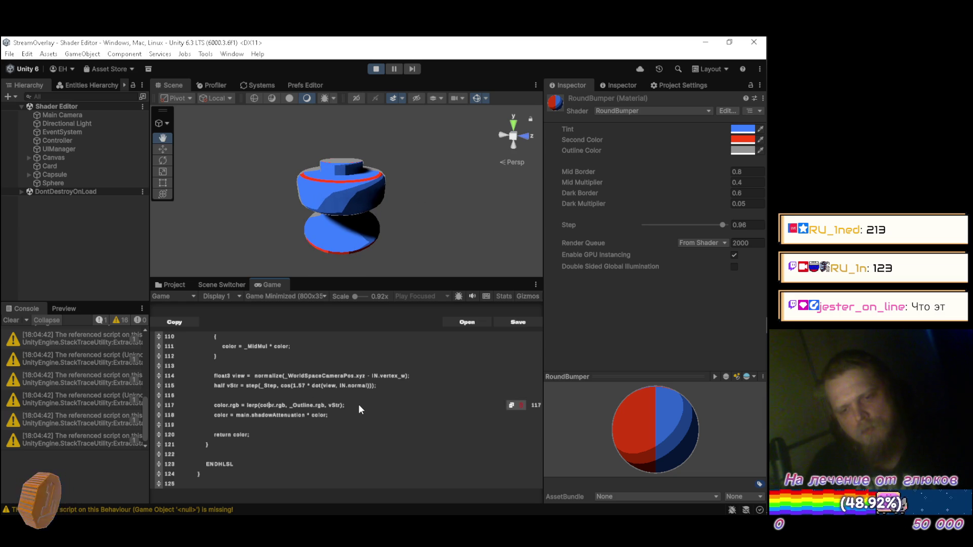
key(BackSpace)
key(BackSpace)
key(BackSpace)
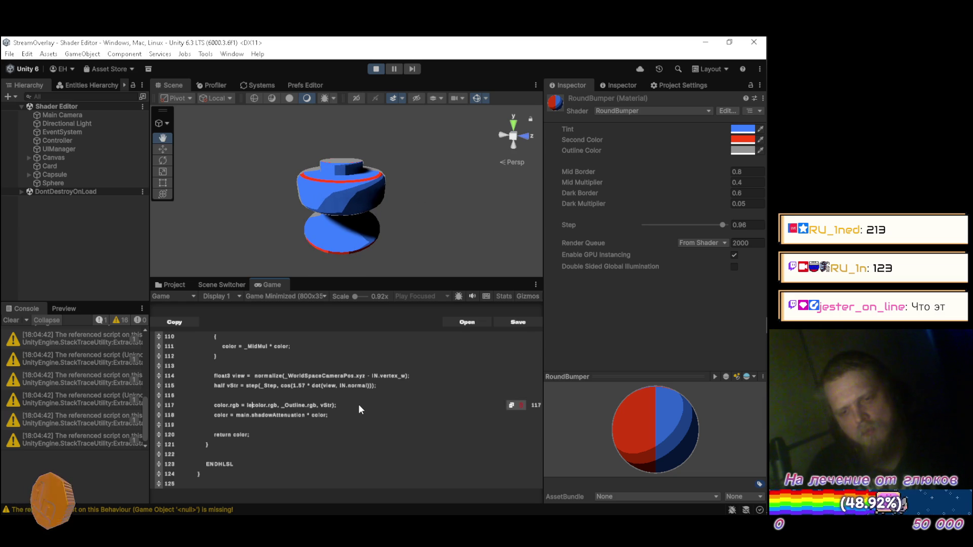
key(Right)
key(Right)
key(Right)
text(+ )
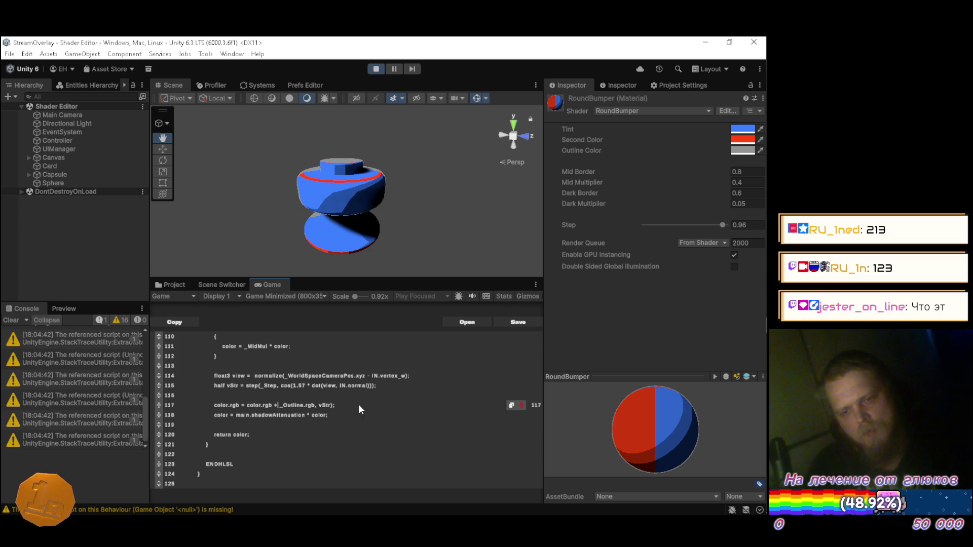
text(vStr *)
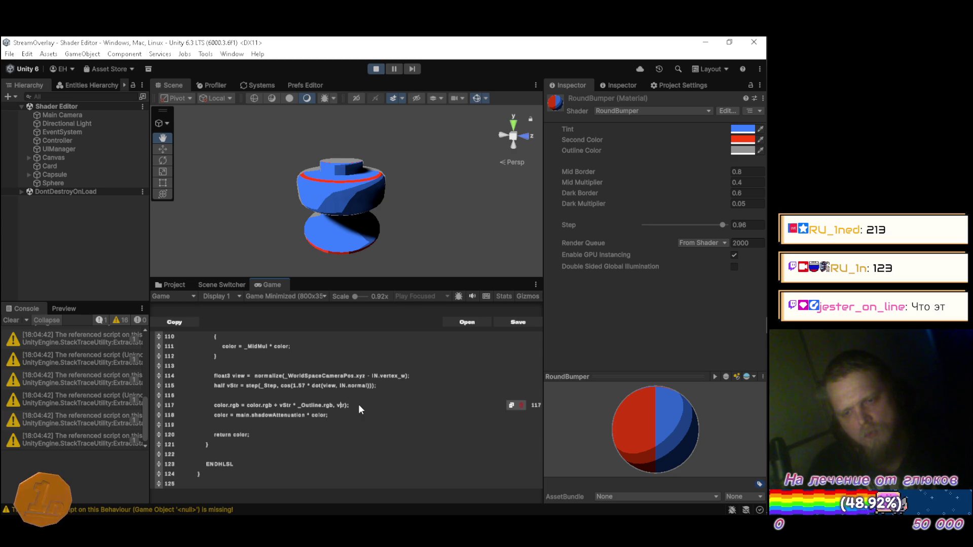
key(BackSpace)
text(0.0)
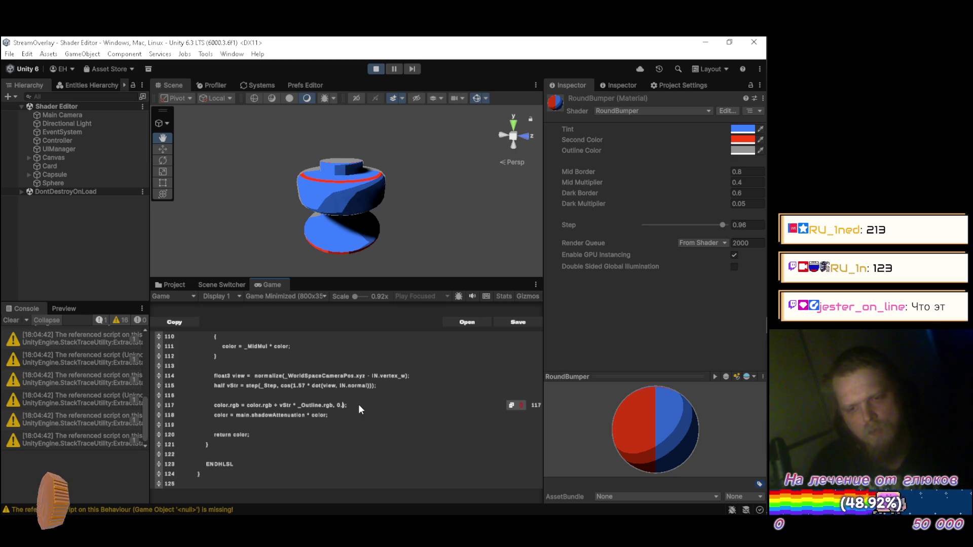
text(, 1.0)
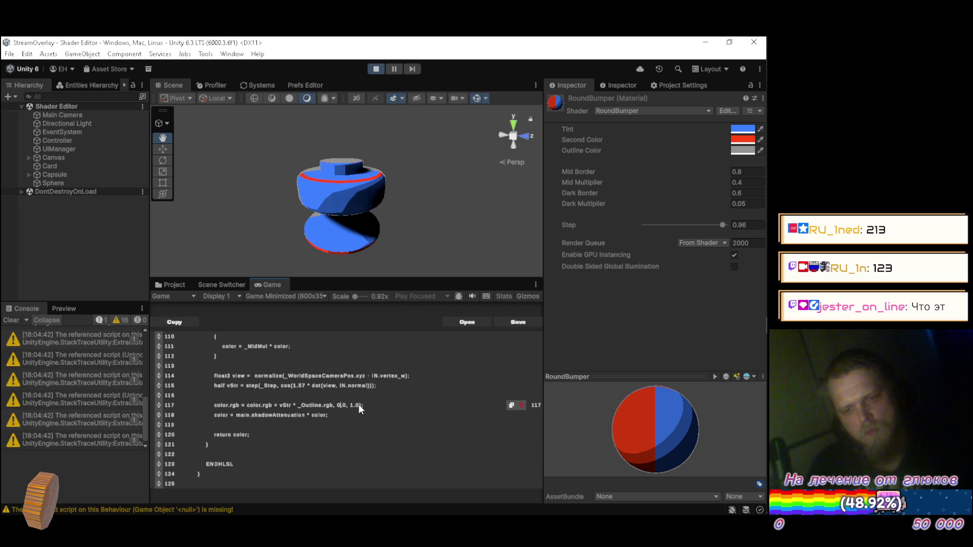
key(ctrl+Left)
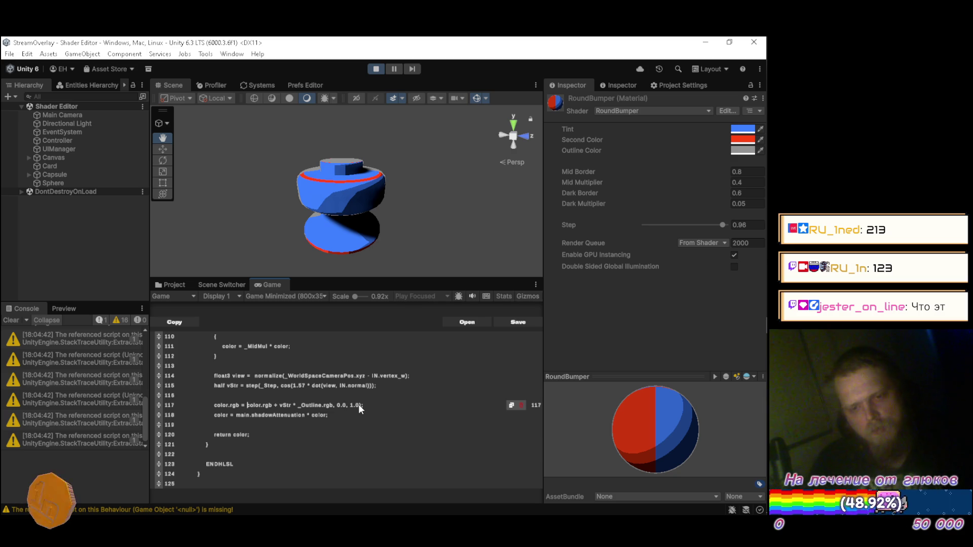
text(()
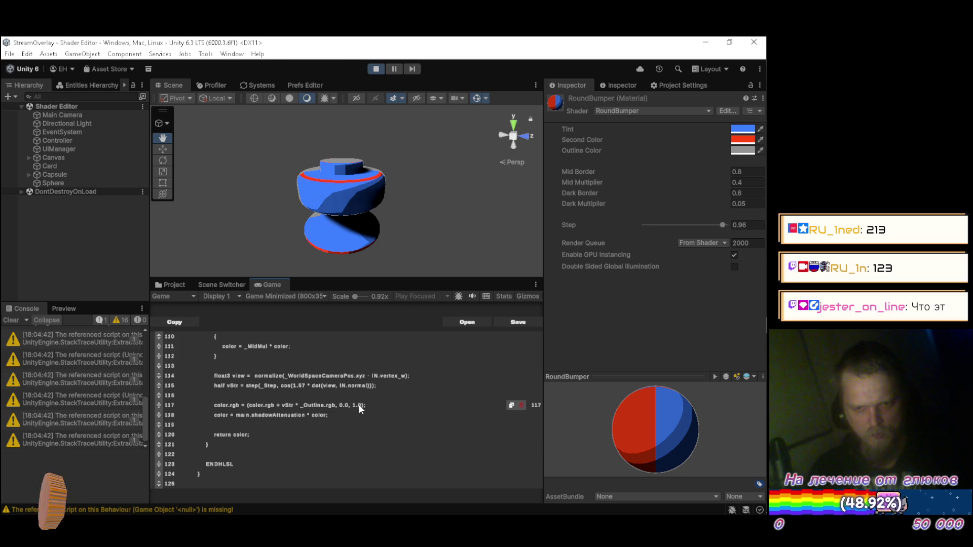
text(cla)
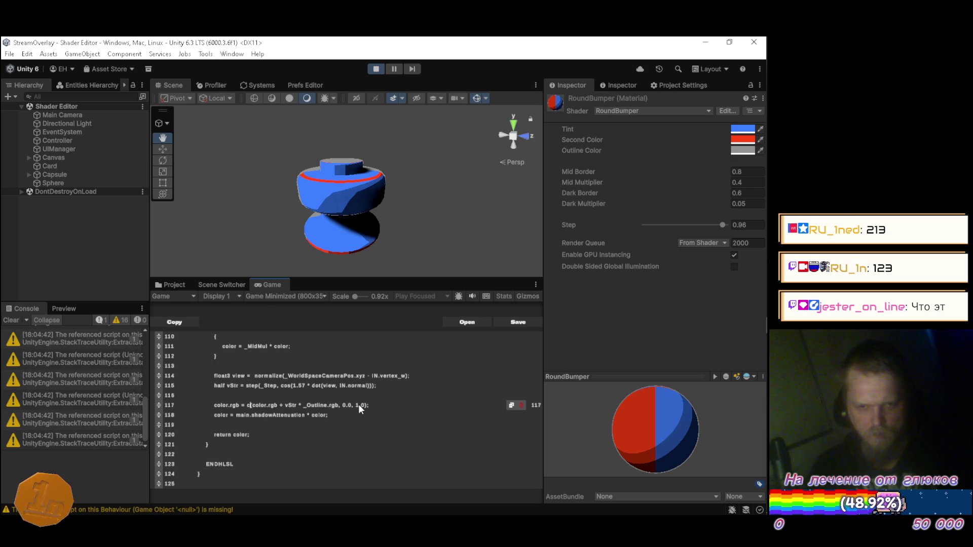
text(mp)
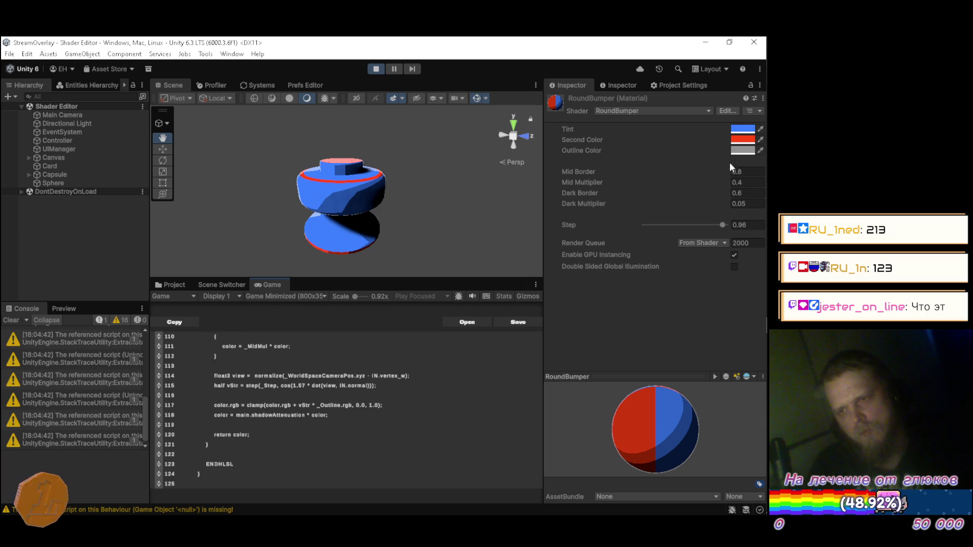
Step: Darken the Outline Color to a mid grey, then lighten it to 8A8A8A
click(743, 150)
mouse_move(676, 227)
mouse_down()
mouse_move(660, 246)
mouse_move(652, 163)
mouse_move(643, 239)
mouse_up()
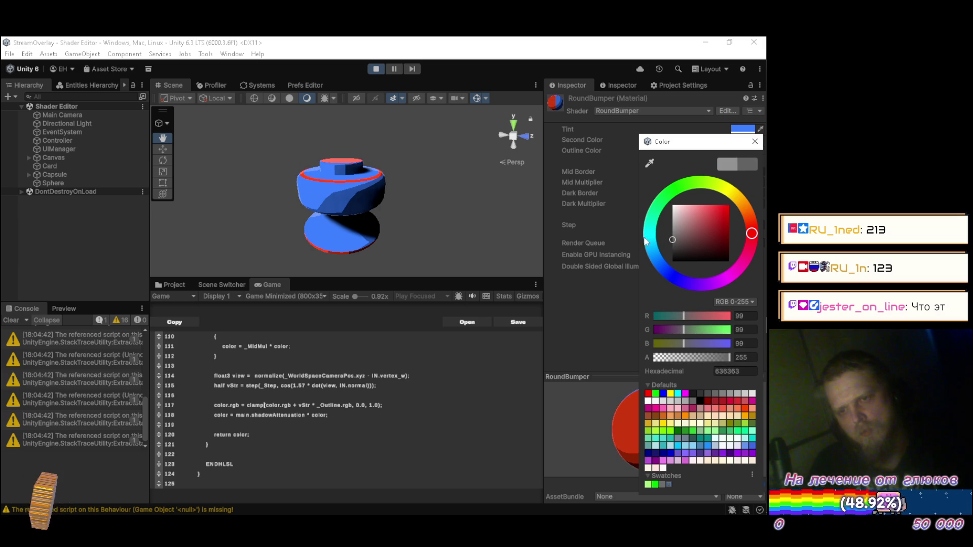
click(755, 142)
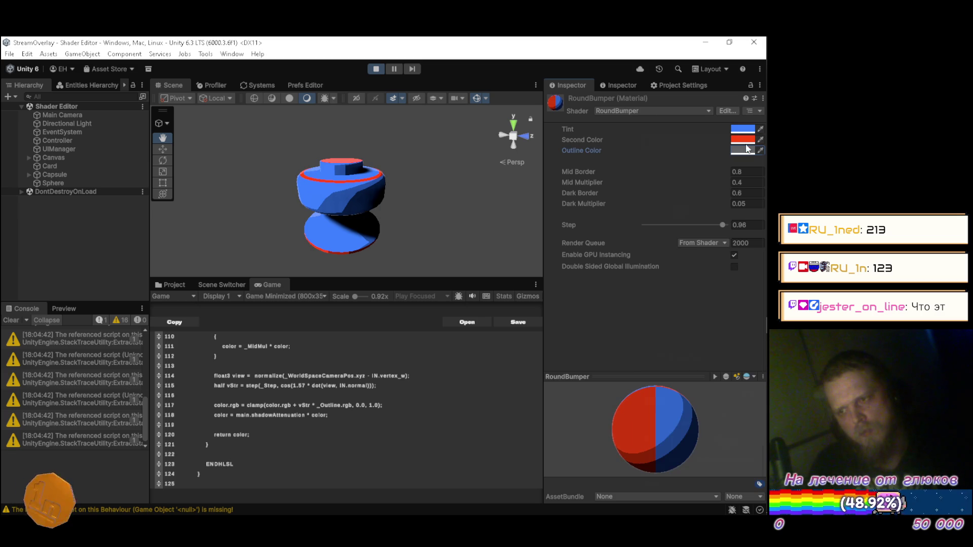
mouse_move(383, 186)
mouse_down()
mouse_move(410, 196)
mouse_move(408, 182)
mouse_move(375, 189)
mouse_up()
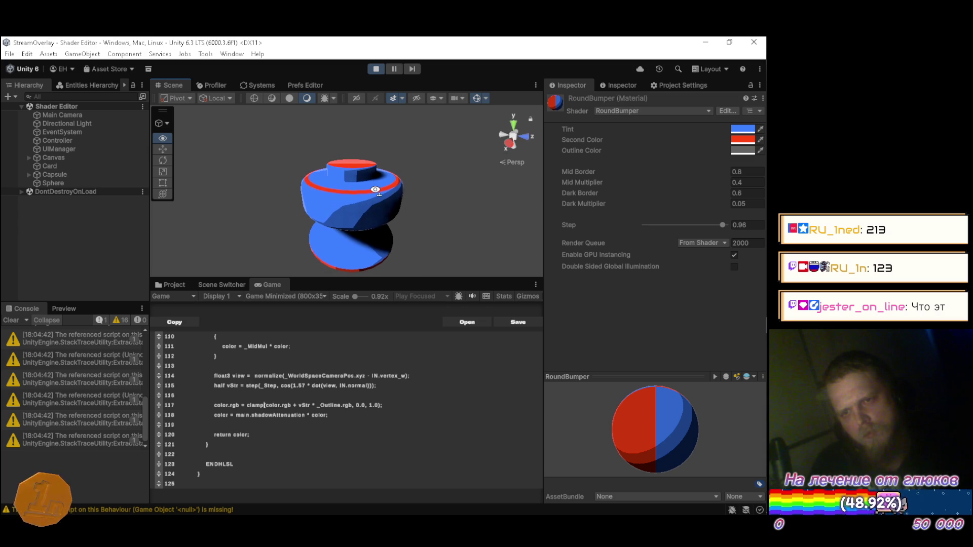
click(740, 151)
drag(677, 236, 662, 233)
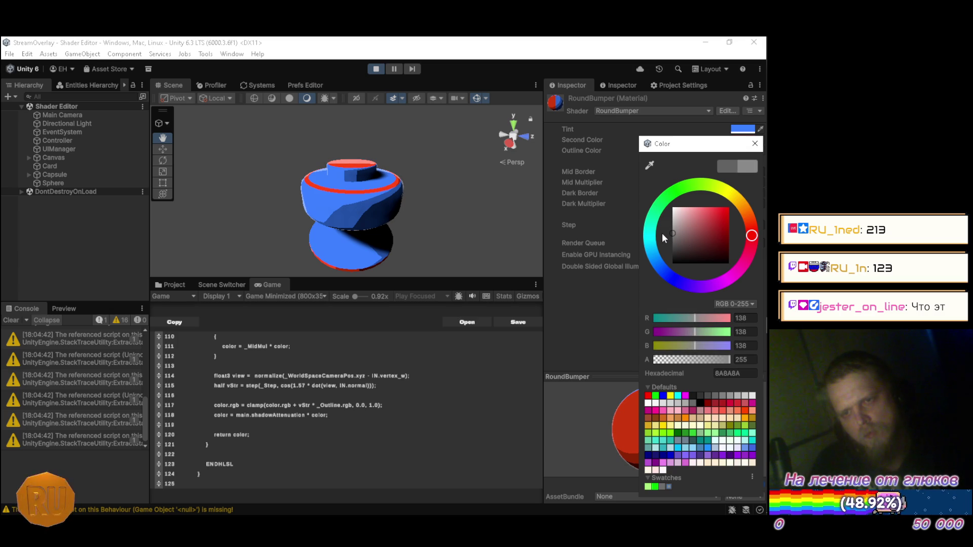
click(755, 144)
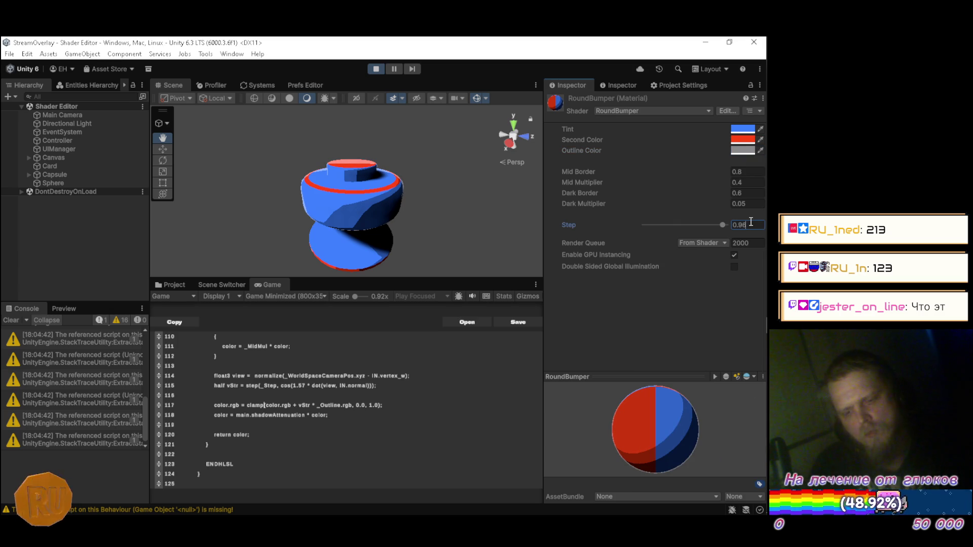
Step: Change the Step value's final digit to 8 and orbit around the bumper to check it
key(BackSpace)
text(8)
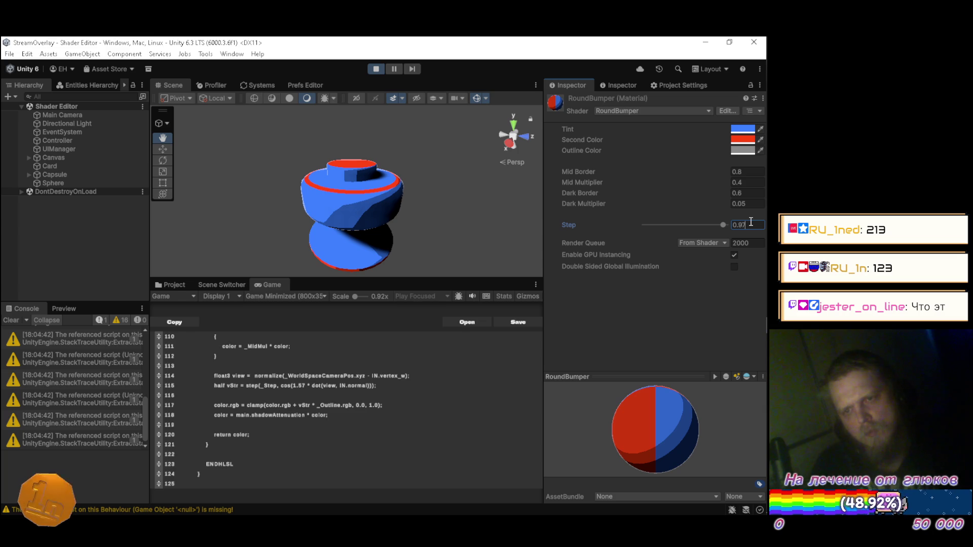
mouse_move(396, 219)
mouse_down()
mouse_move(383, 192)
mouse_move(386, 223)
mouse_move(385, 215)
mouse_move(384, 155)
mouse_move(390, 248)
mouse_move(370, 174)
mouse_move(304, 175)
mouse_move(300, 186)
mouse_up()
scroll(300, 186, up, 2)
double_click(166, 85)
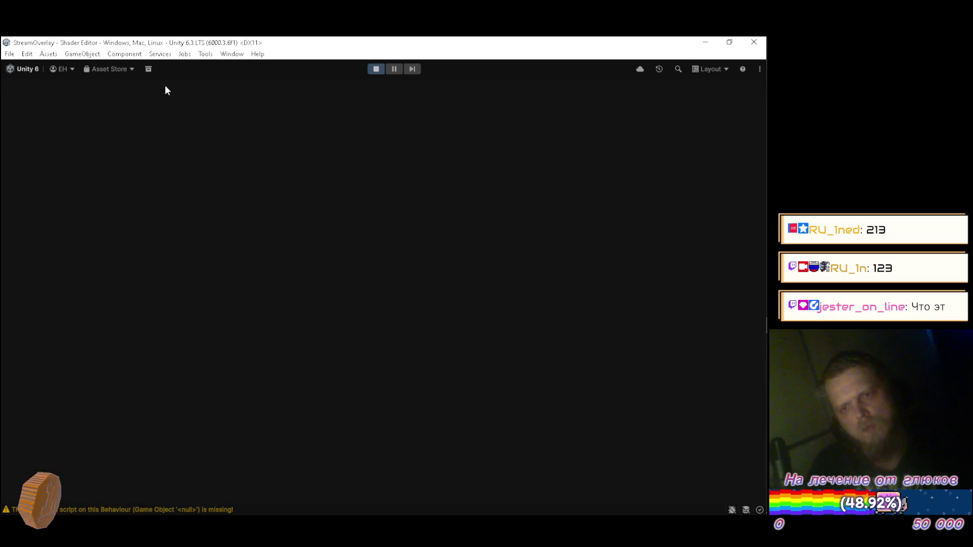
mouse_move(289, 223)
mouse_down()
mouse_move(272, 220)
mouse_move(509, 228)
mouse_up()
scroll(466, 224, down, 5)
key(a)
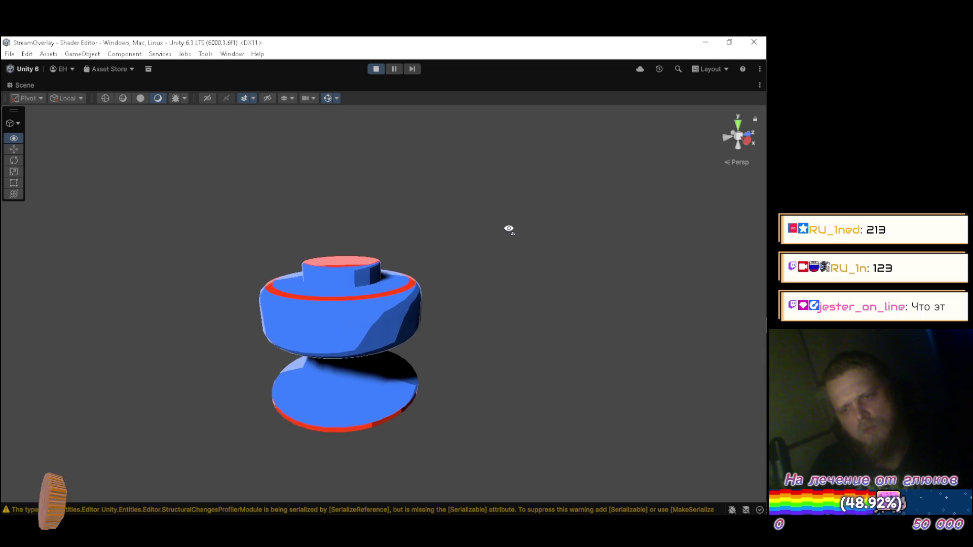
key(q)
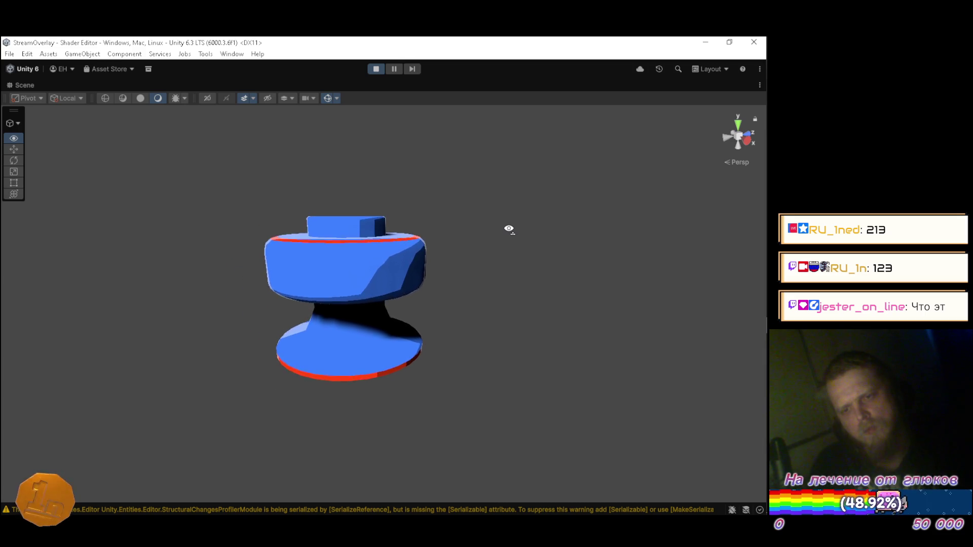
key(e)
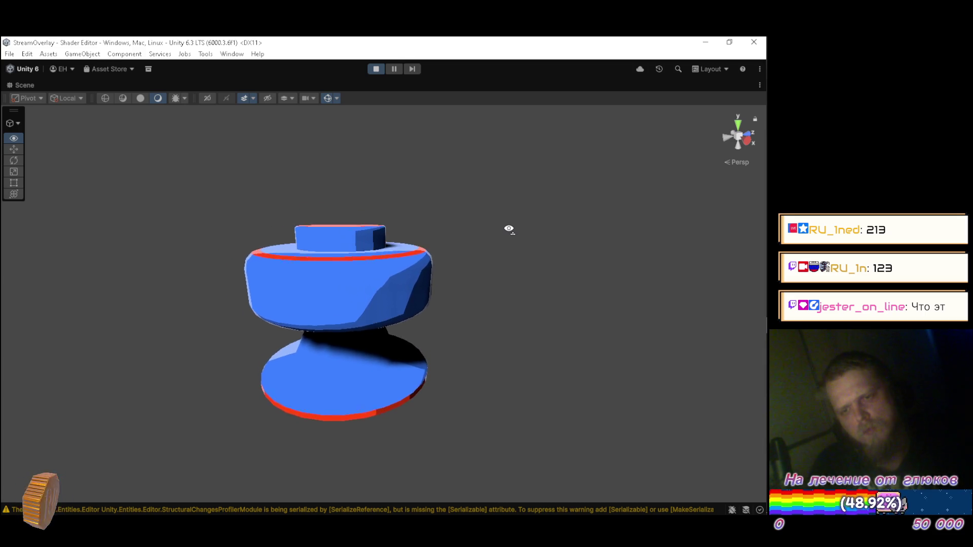
drag(509, 229, 500, 300)
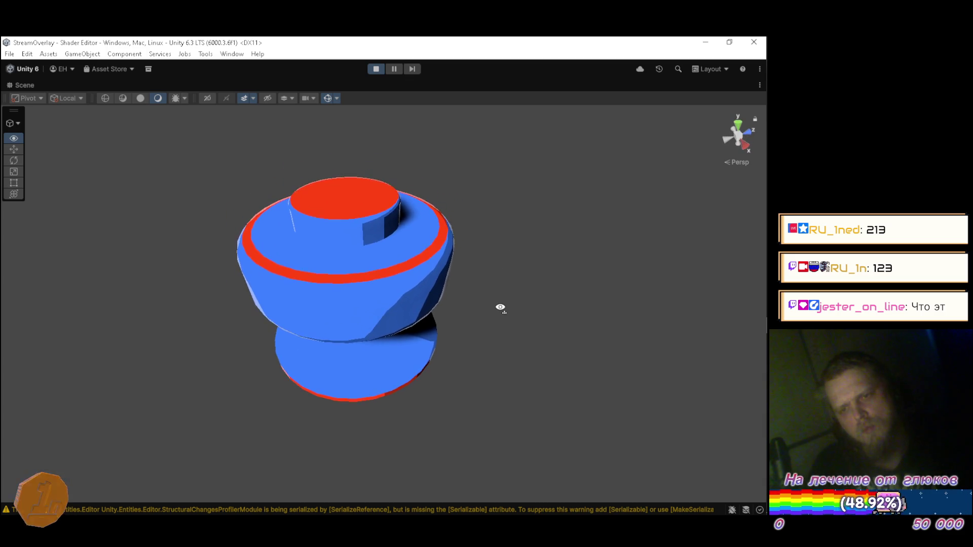
mouse_move(501, 337)
mouse_down()
mouse_move(497, 376)
mouse_move(489, 356)
mouse_up()
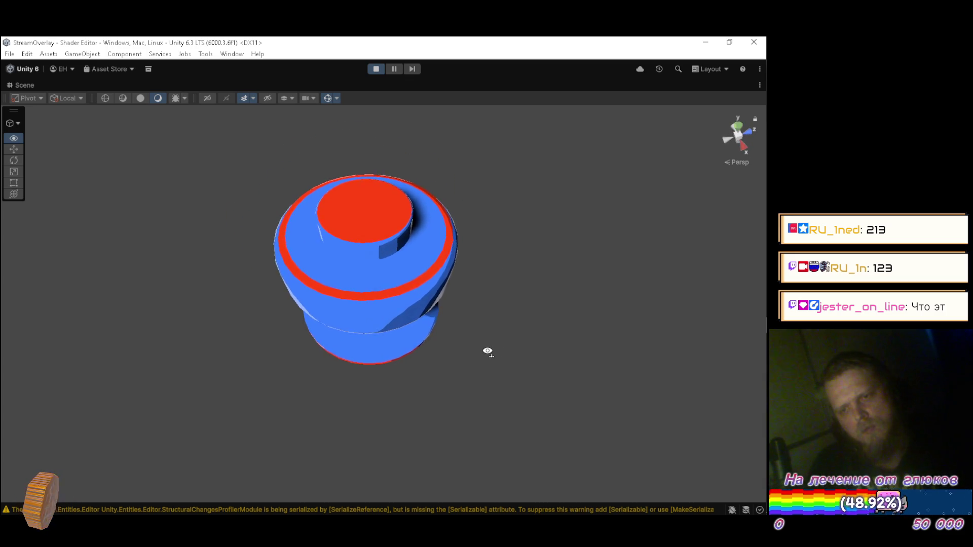
mouse_move(484, 303)
mouse_down()
mouse_move(491, 236)
mouse_move(406, 239)
mouse_move(392, 259)
mouse_move(344, 271)
mouse_move(275, 266)
mouse_up()
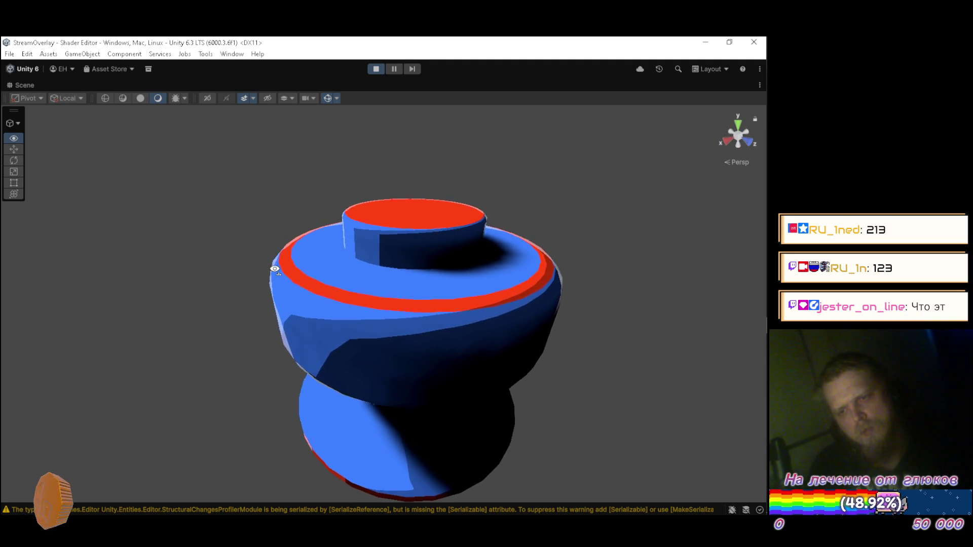
key(shift+space)
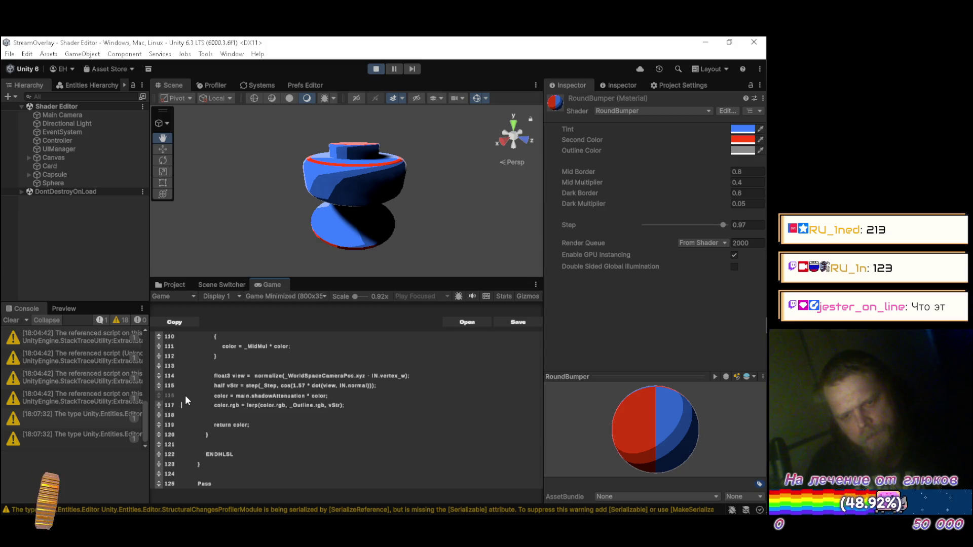
Step: Rearrange the lines so lerp(color.rgb, _Outline.rgb, vStr) sits above main.shadowAttenuation
click(184, 403)
key(Return)
drag(160, 396, 179, 405)
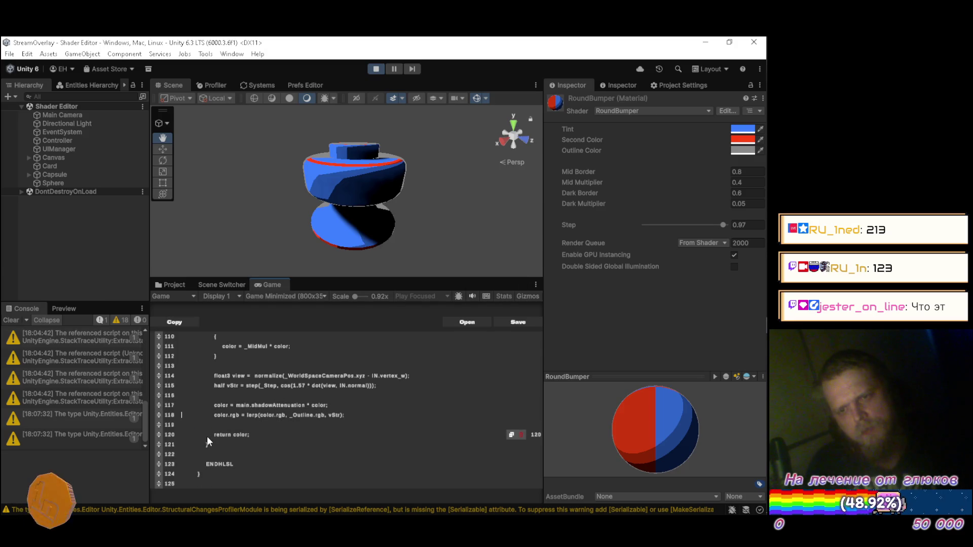
alt+drag(288, 202, 304, 205)
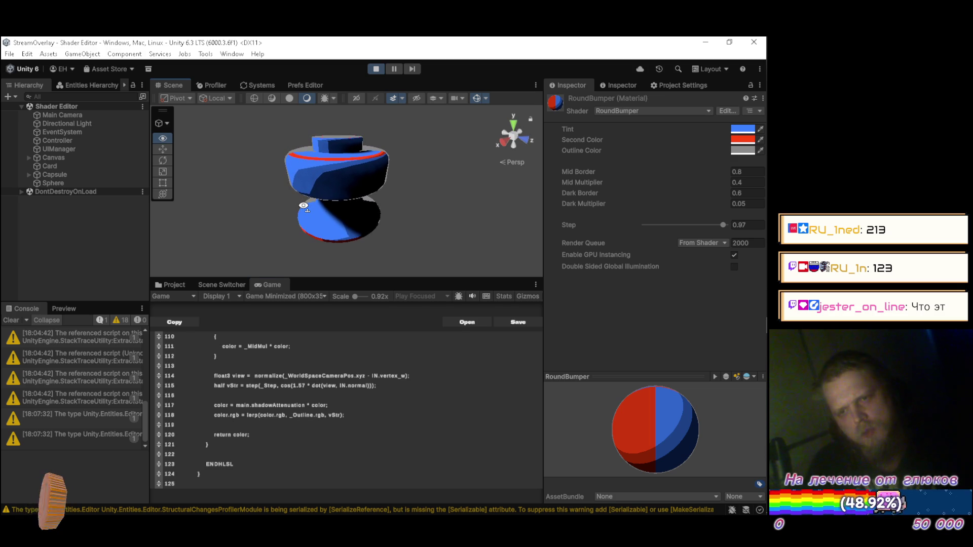
click(376, 412)
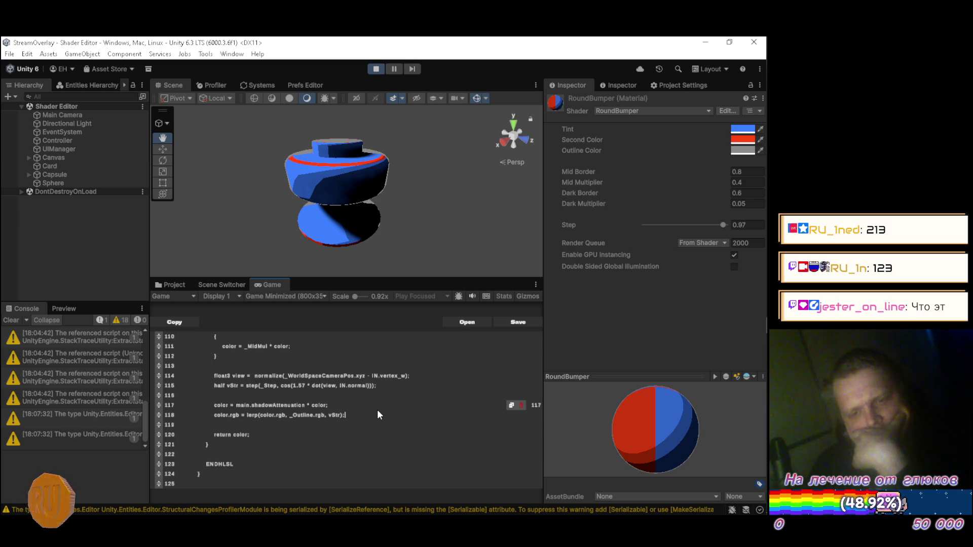
click(371, 398)
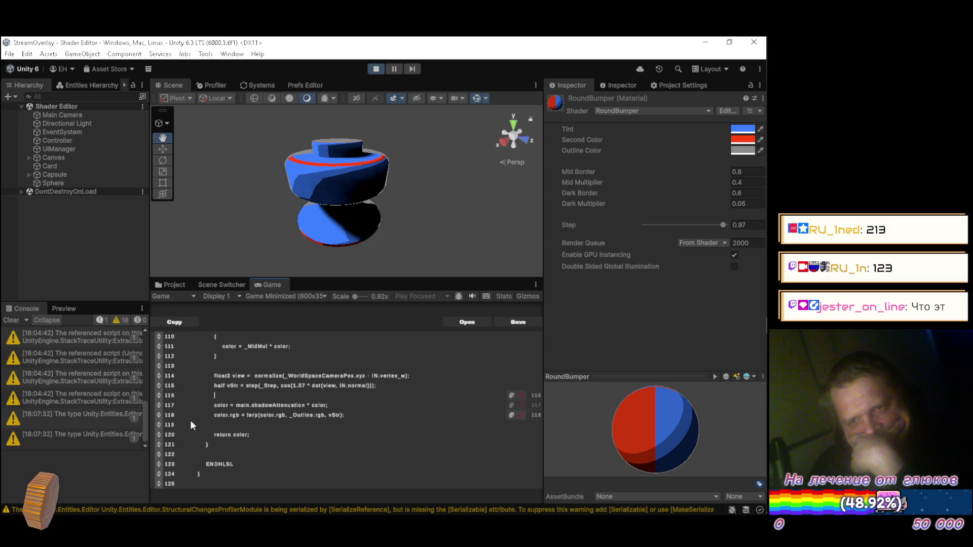
drag(155, 410, 160, 415)
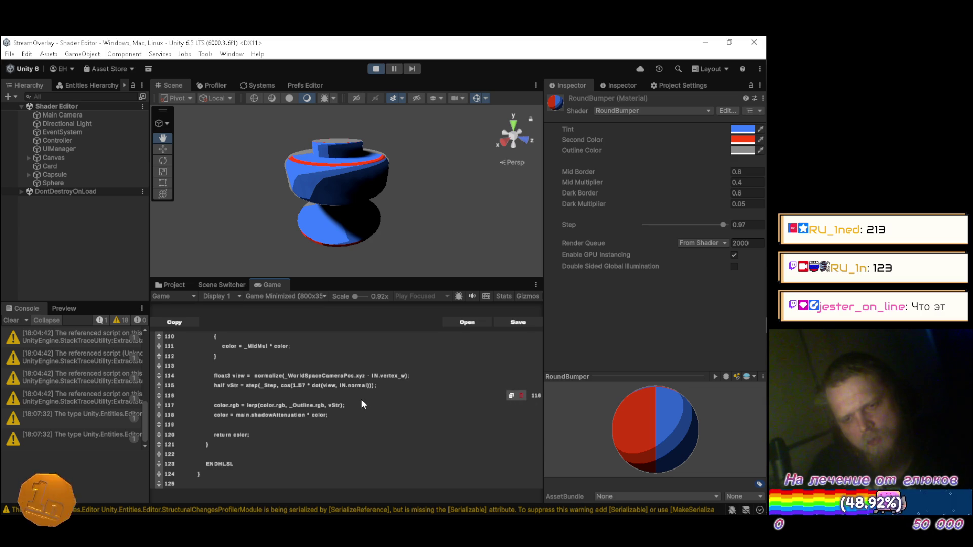
key(Left)
key(Left)
key(Left)
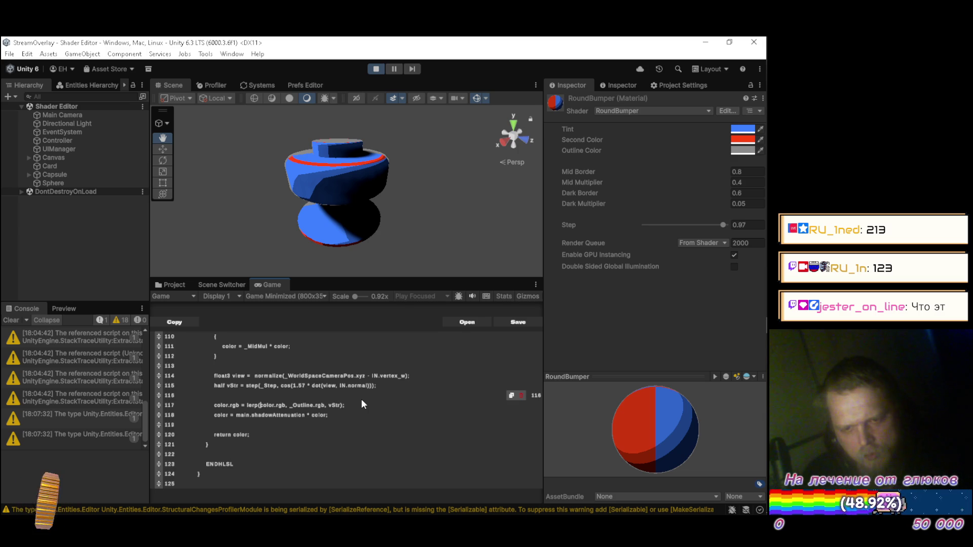
Step: Replace line 117's lerp with clamp(color.rgb + vStr * _Outline.rgb, 0.0, 1.0)
key(BackSpace)
key(BackSpace)
key(BackSpace)
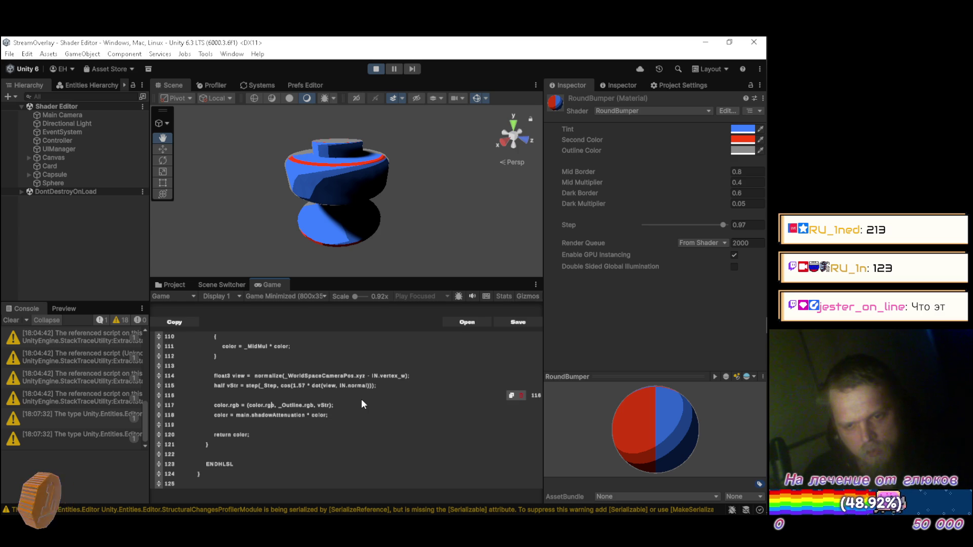
text(+)
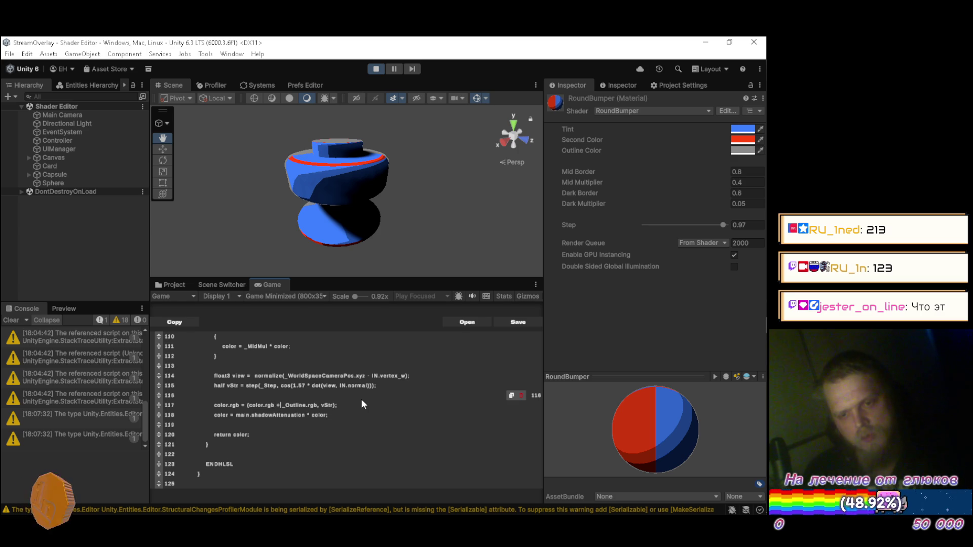
key(Delete)
key(Delete)
key(Delete)
key(Delete)
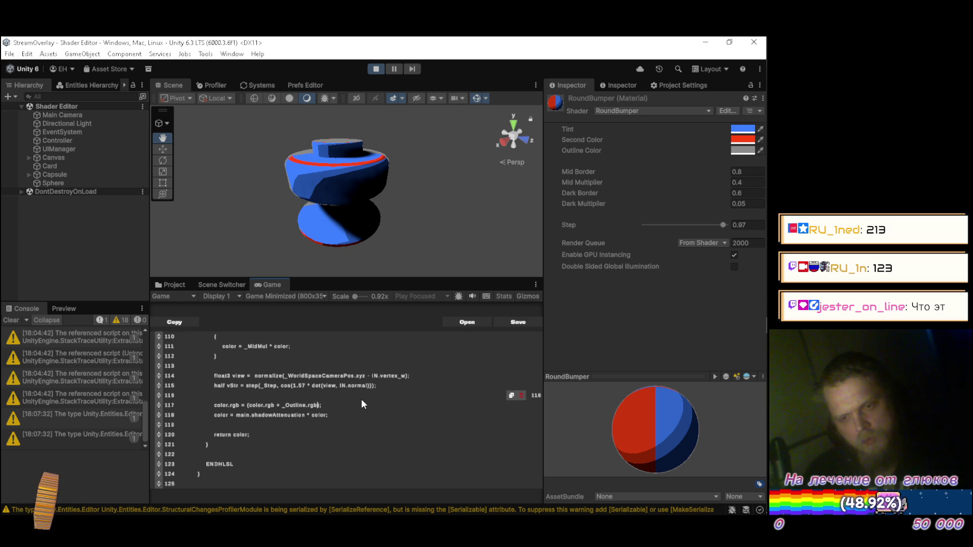
key(Right)
key(Right)
text(vStr *)
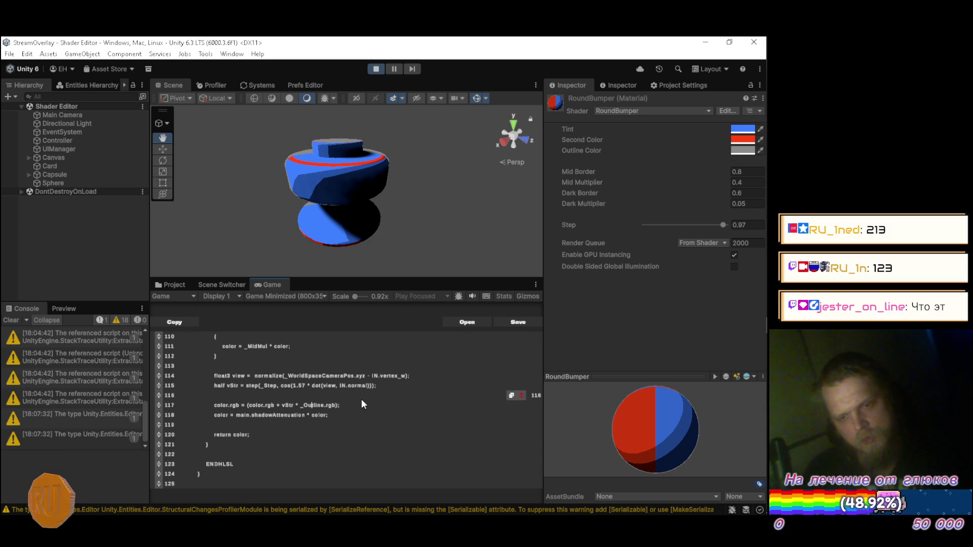
text(, 0.0)
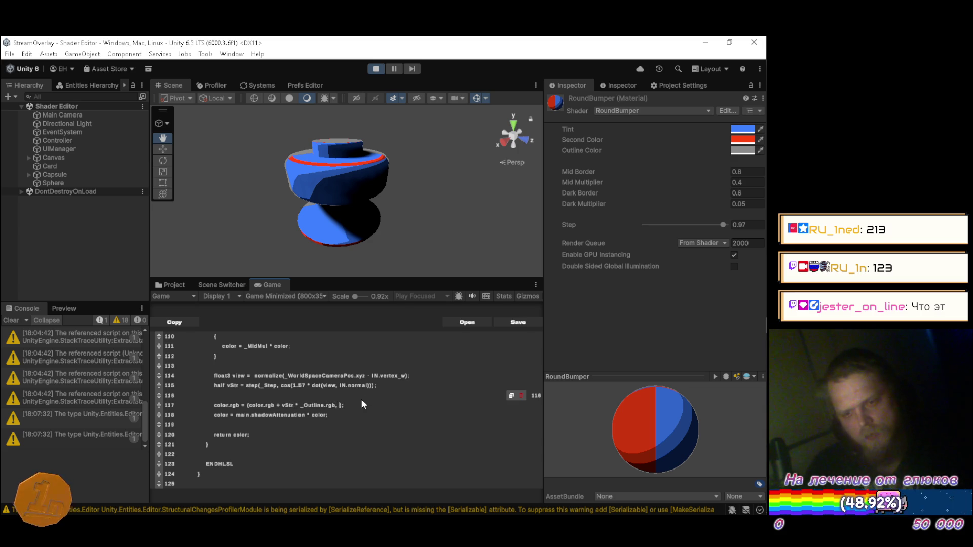
text(, 1.0)
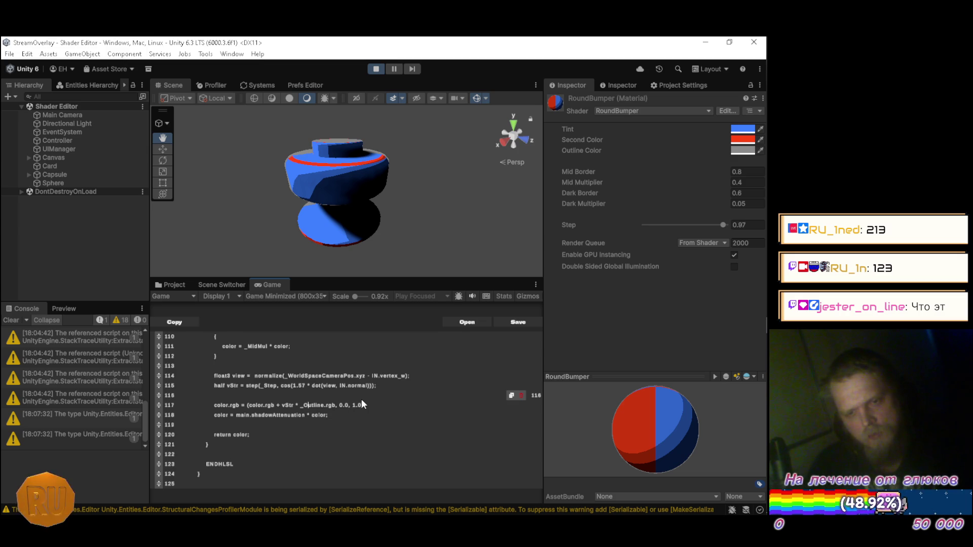
key(Left)
key(Left)
key(Left)
text(clamp)
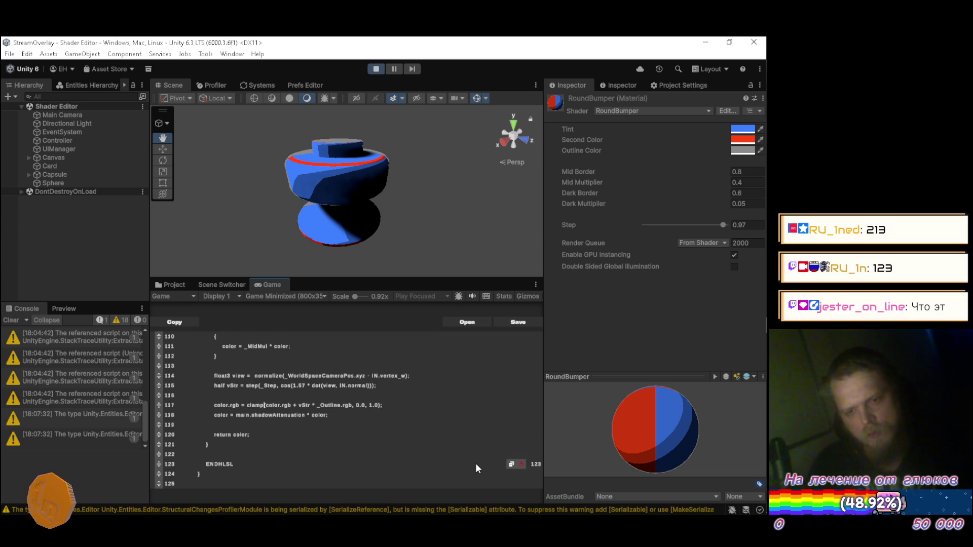
key(Up)
scroll(476, 463, up, 1)
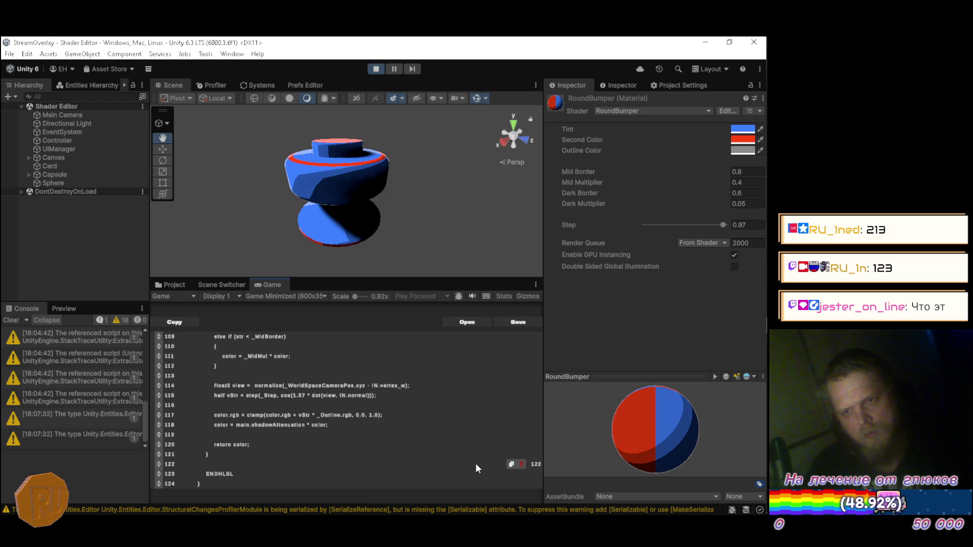
drag(256, 217, 275, 206)
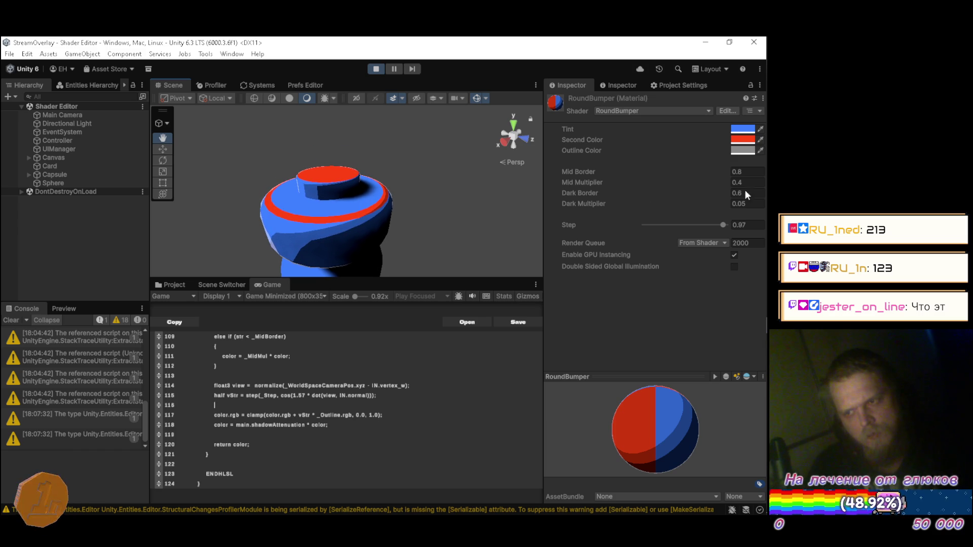
Step: Darken the RoundBumper material's Outline Color to light grey B7B7B7 (183, 183, 183)
click(749, 151)
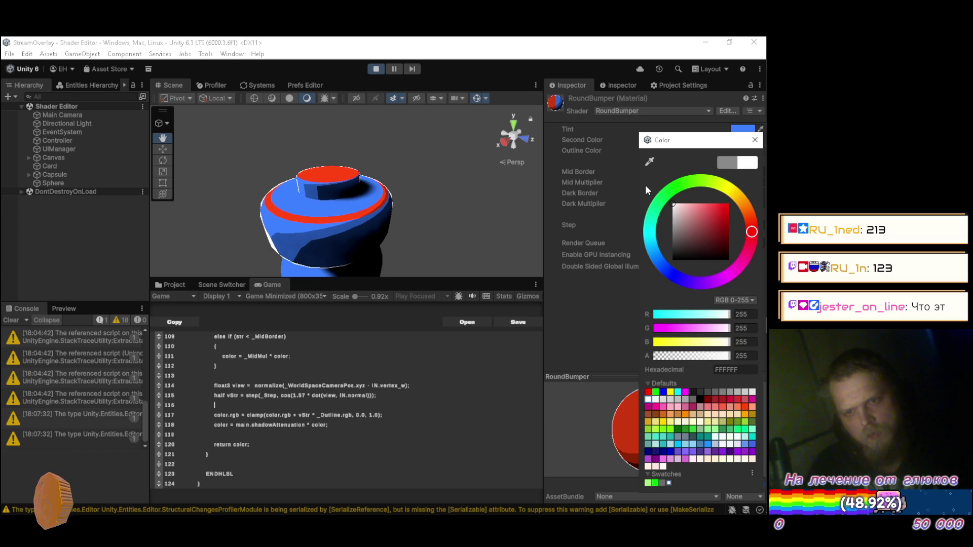
drag(647, 216, 645, 224)
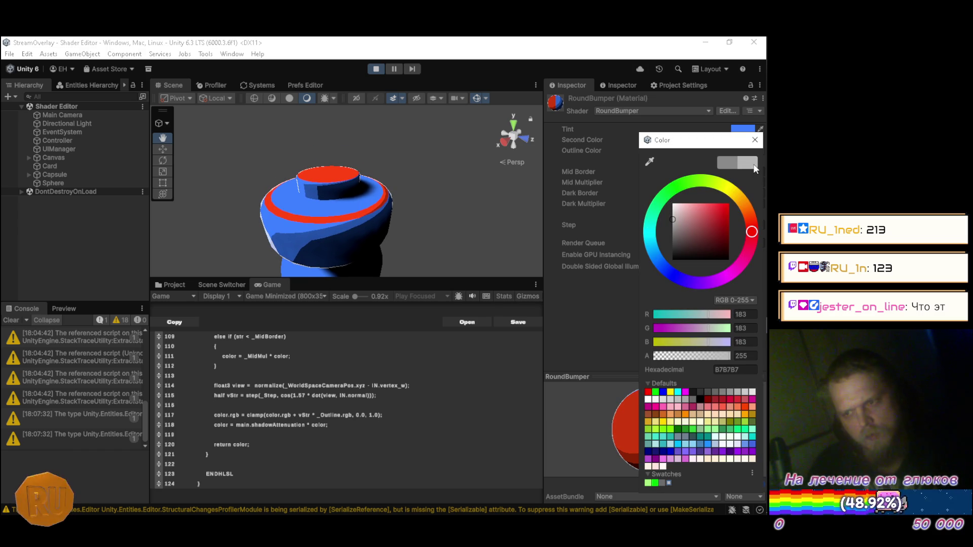
click(755, 140)
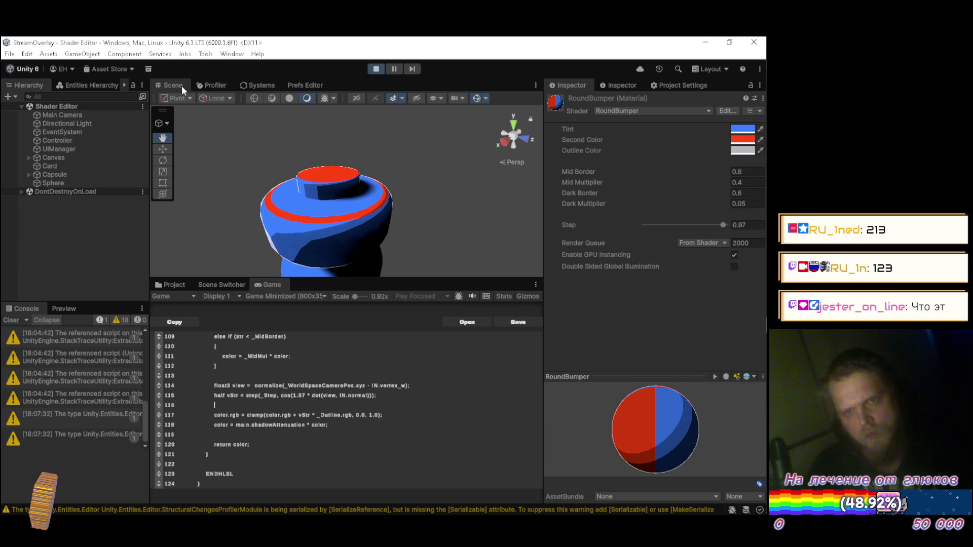
Step: Maximize the Scene view, orbit around the blue red-rimmed bumper, then restore the full layout
double_click(181, 87)
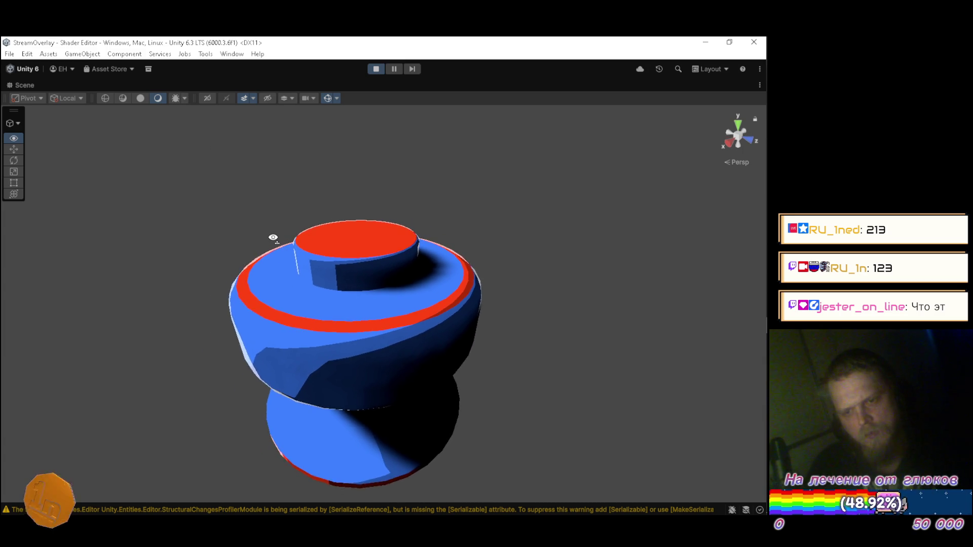
drag(273, 238, 218, 226)
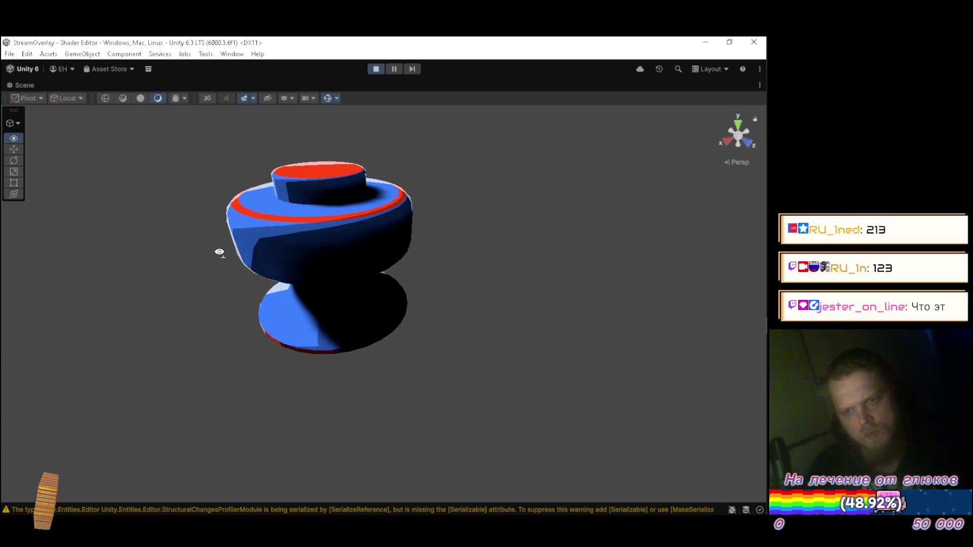
drag(218, 251, 583, 250)
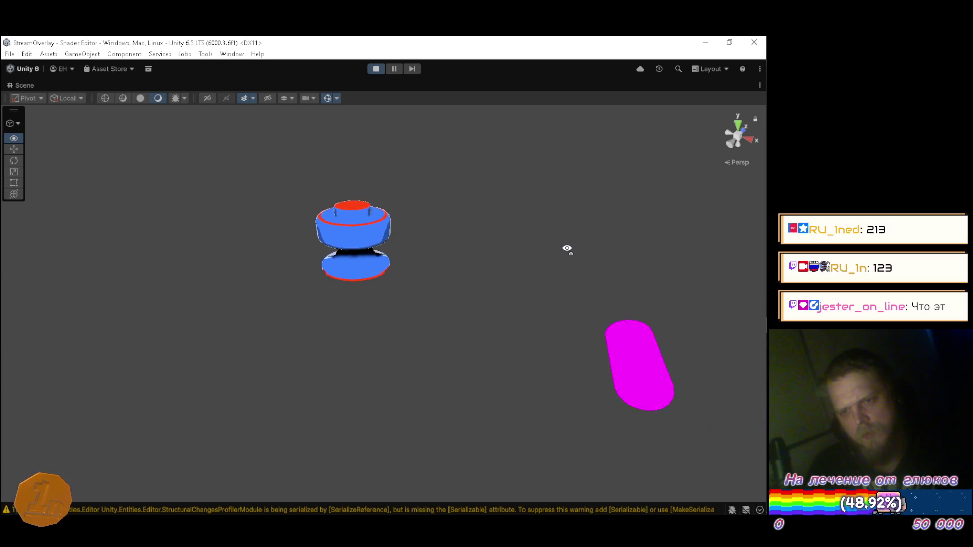
key(alt)
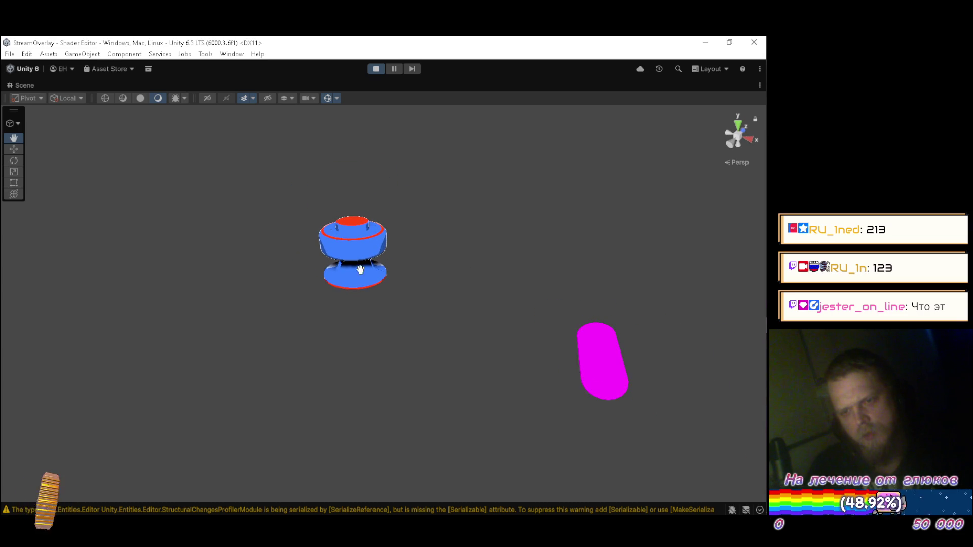
key(alt)
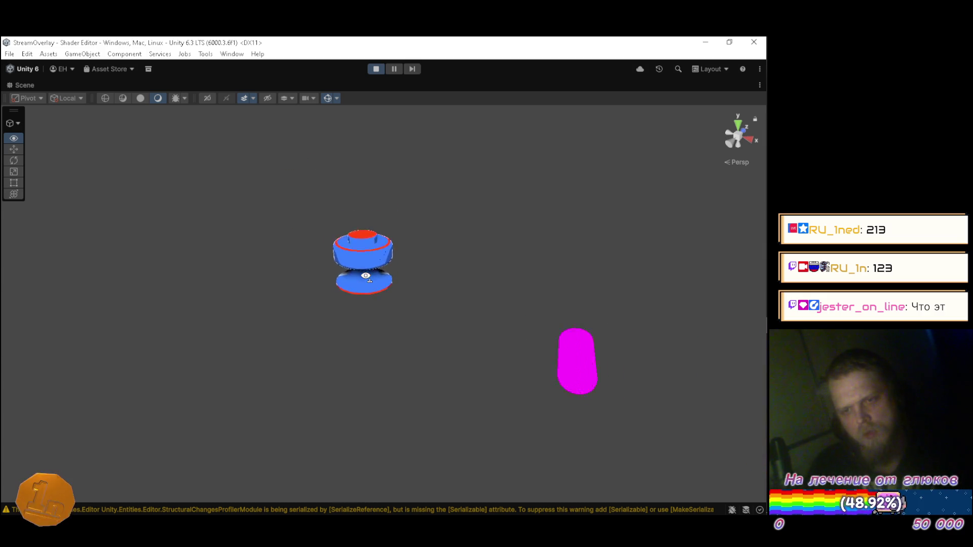
mouse_move(351, 268)
mouse_down()
mouse_move(270, 234)
mouse_move(191, 251)
mouse_move(257, 252)
mouse_up()
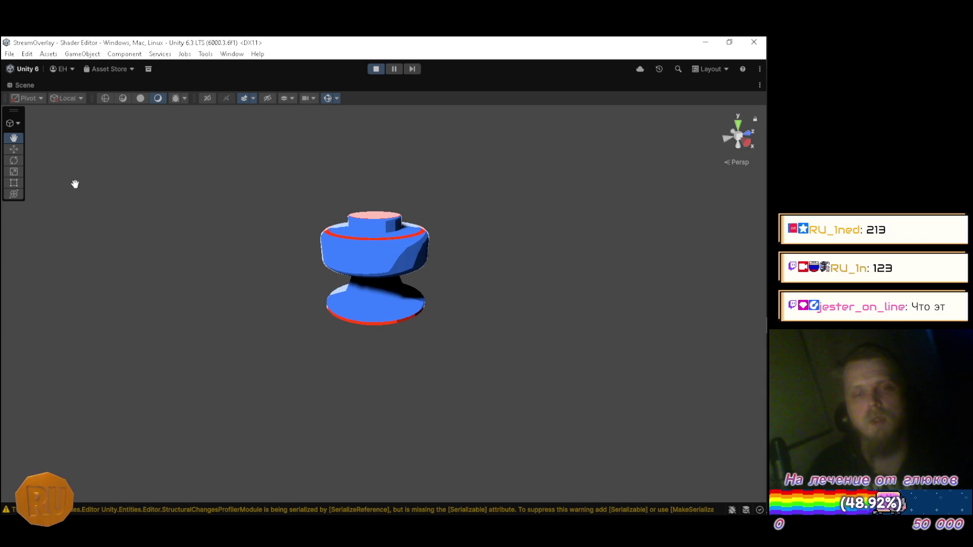
double_click(28, 86)
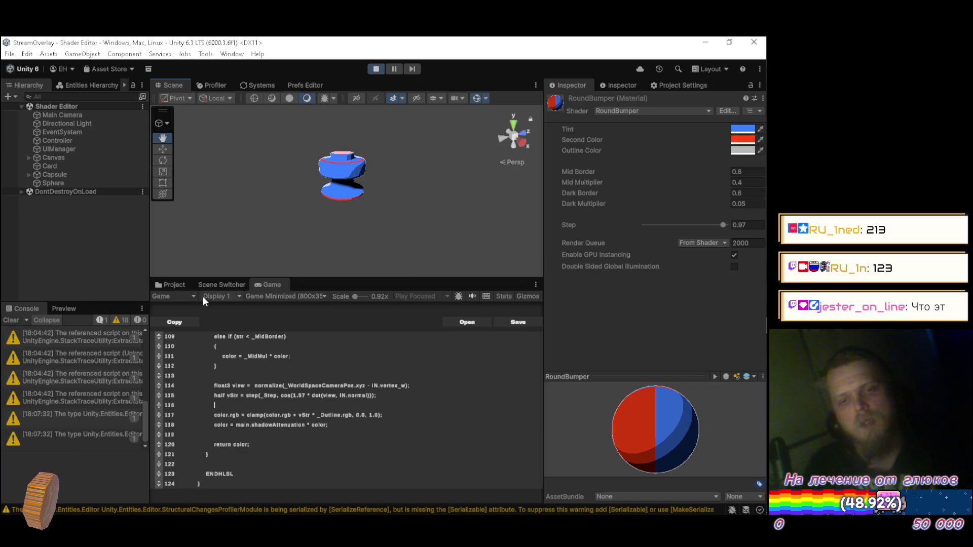
Step: Select the RoundBumper material in the Project window, then orbit close to the Capsule and select it
drag(197, 216, 391, 244)
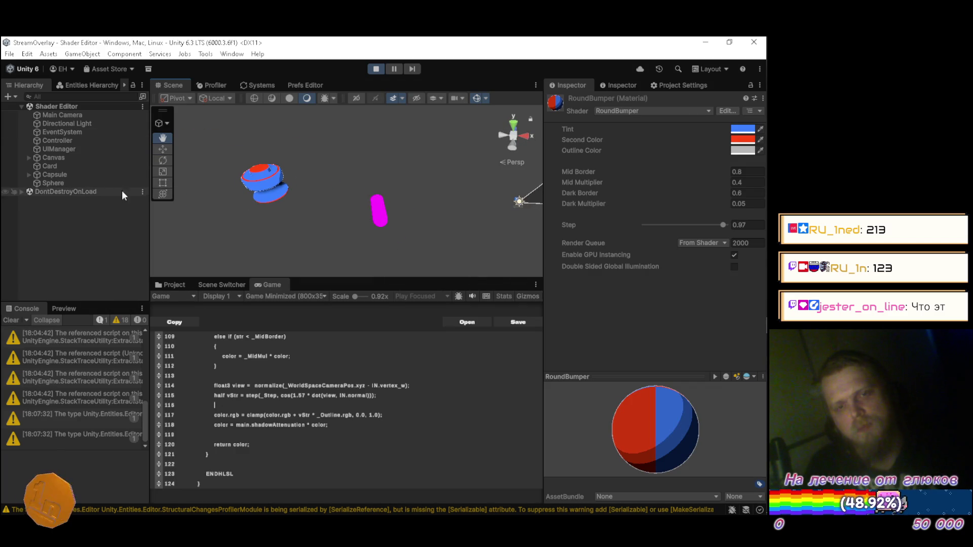
click(177, 284)
click(391, 411)
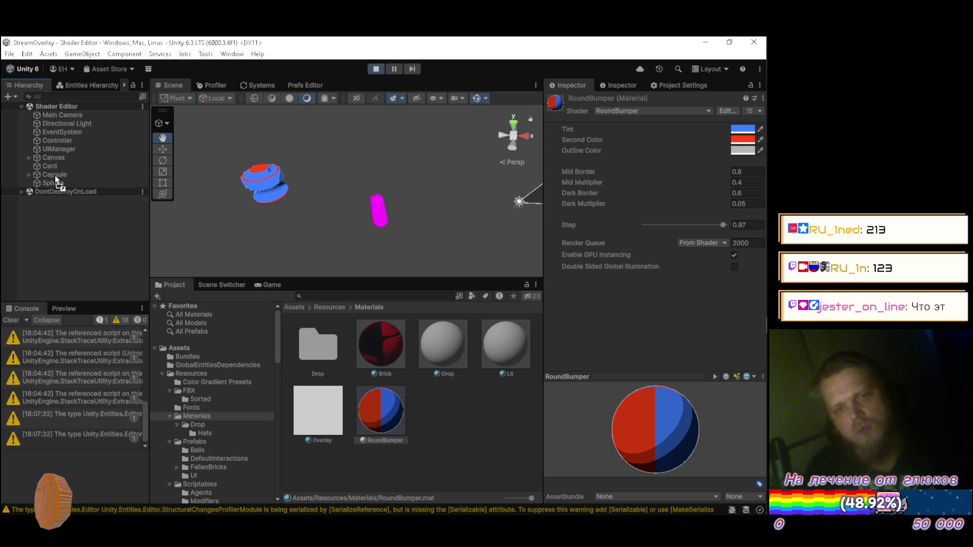
mouse_move(421, 161)
mouse_down()
mouse_move(229, 191)
mouse_move(215, 145)
mouse_move(281, 184)
mouse_move(256, 125)
mouse_move(261, 226)
mouse_move(251, 203)
mouse_move(283, 185)
mouse_move(352, 206)
mouse_move(315, 226)
mouse_move(363, 210)
mouse_move(272, 256)
mouse_move(314, 171)
mouse_move(360, 154)
mouse_move(346, 141)
mouse_move(344, 200)
mouse_move(354, 169)
mouse_move(482, 166)
mouse_move(443, 154)
mouse_move(520, 177)
mouse_move(653, 185)
mouse_move(600, 175)
mouse_move(281, 194)
mouse_move(174, 172)
mouse_up()
click(58, 175)
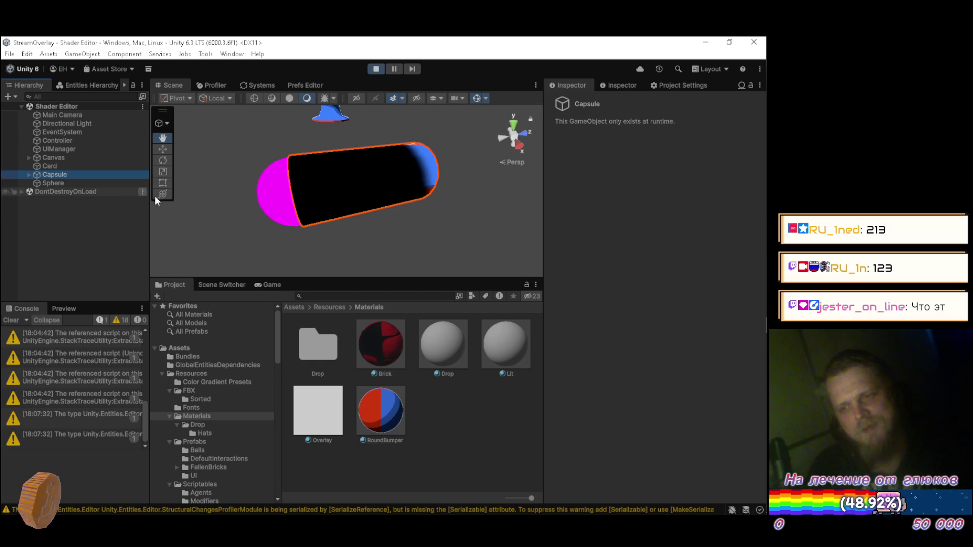
Step: Exit play mode and drag the RoundBumper material onto the Capsule
click(618, 84)
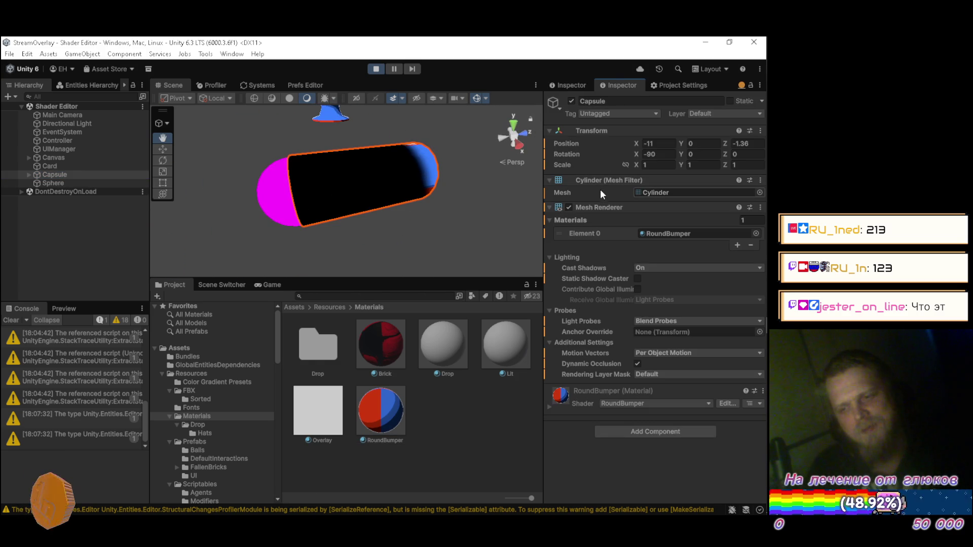
click(376, 69)
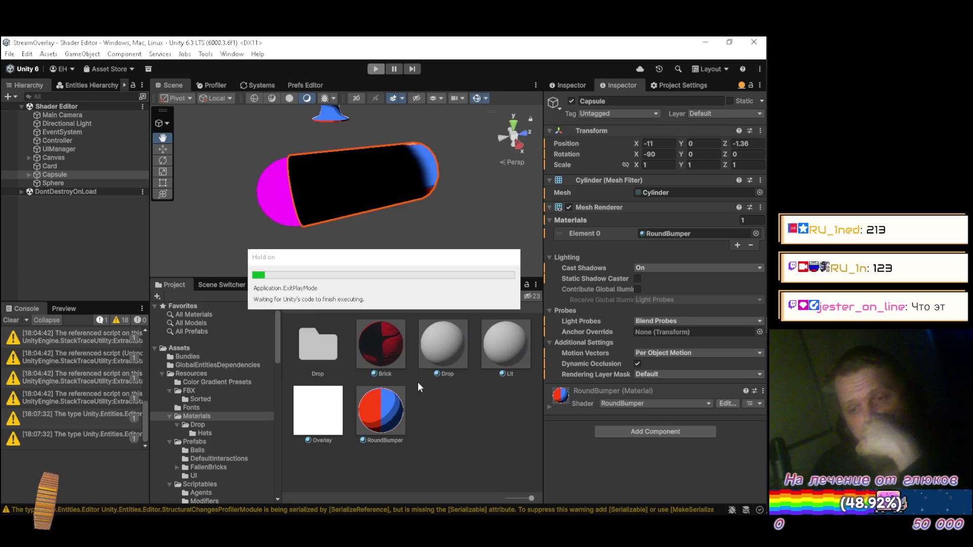
drag(395, 423, 69, 172)
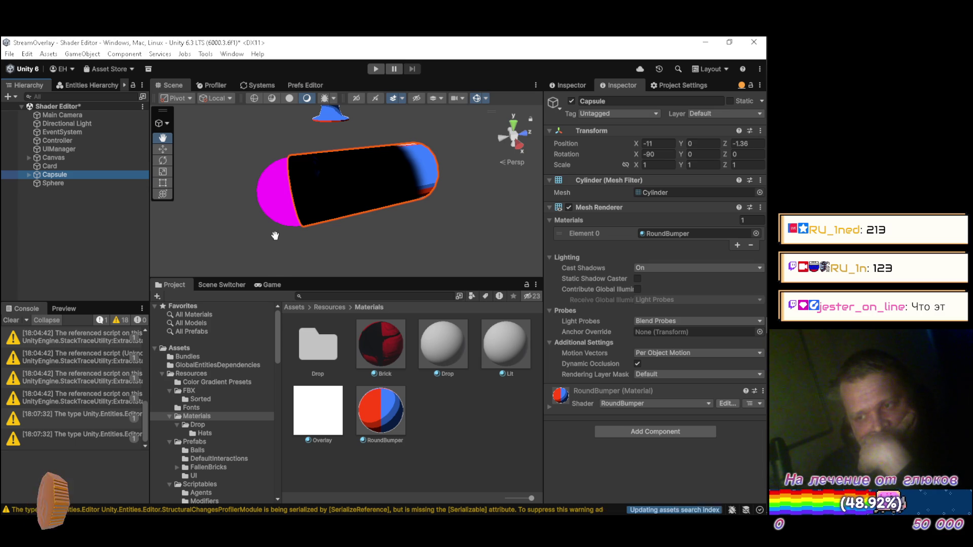
Step: Delete the Sphere child object nested under the Capsule
click(28, 175)
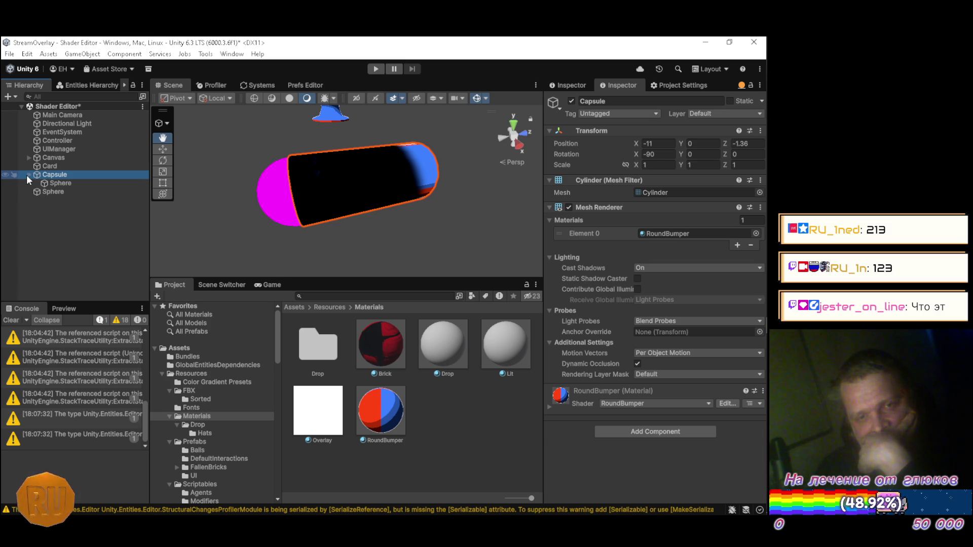
click(52, 183)
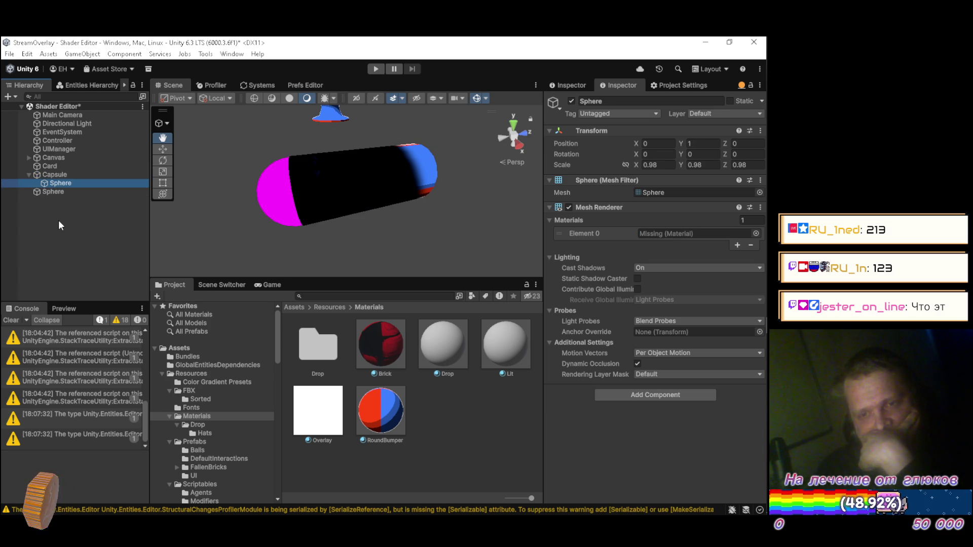
key(Delete)
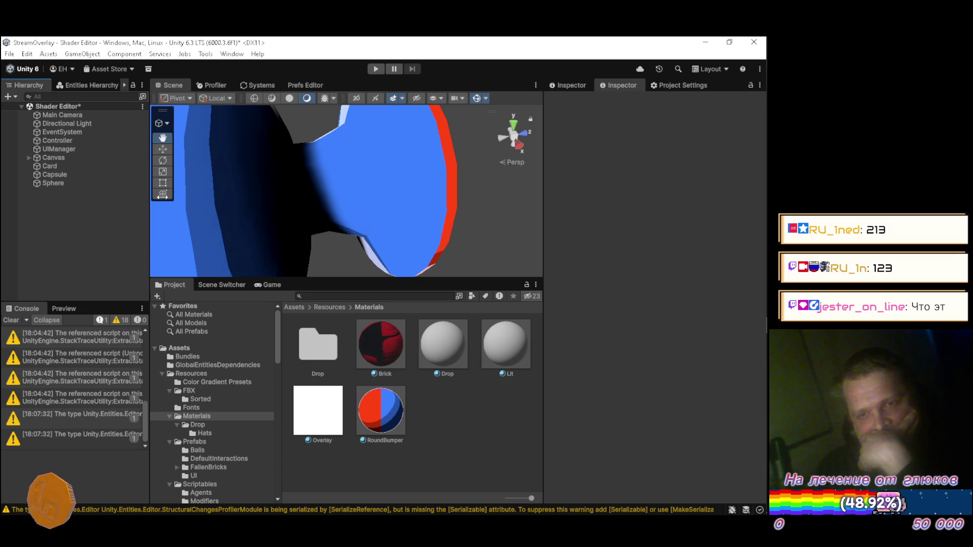
Step: Zoom and orbit the Scene view to inspect the blue bumper with red edges from several sides
scroll(467, 160, down, 5)
mouse_move(467, 159)
mouse_down()
mouse_move(493, 174)
mouse_move(417, 152)
mouse_move(284, 175)
mouse_move(456, 152)
mouse_up()
scroll(494, 151, down, 5)
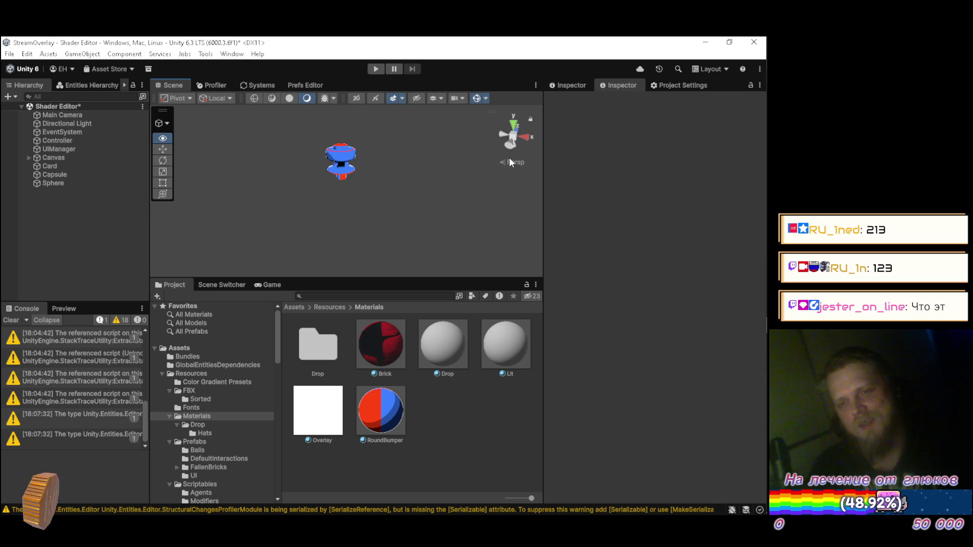
mouse_move(350, 188)
mouse_down()
mouse_move(299, 162)
mouse_move(329, 150)
mouse_move(380, 175)
mouse_move(372, 180)
mouse_up()
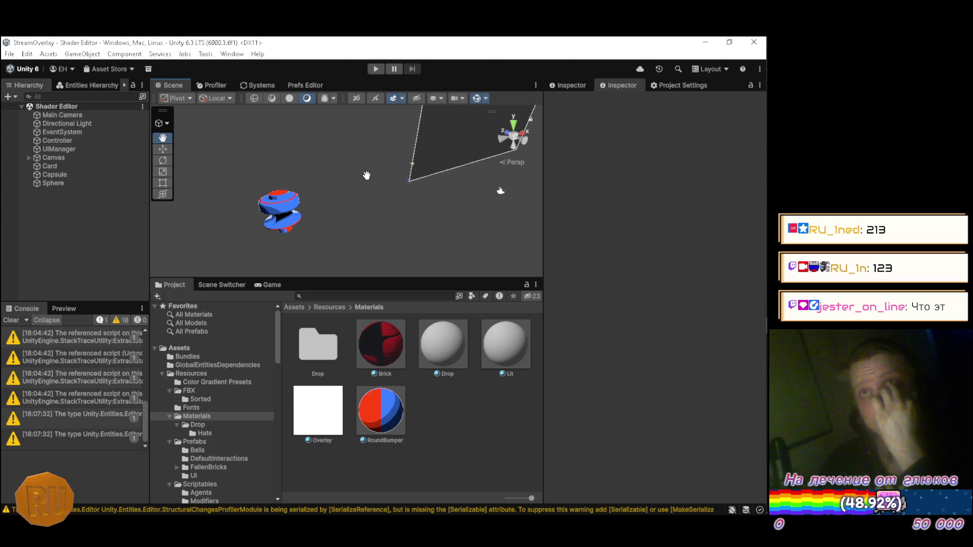
mouse_move(366, 175)
mouse_down()
mouse_move(544, 217)
mouse_move(392, 219)
mouse_move(539, 203)
mouse_move(435, 215)
mouse_move(537, 208)
mouse_move(278, 191)
mouse_move(463, 213)
mouse_move(284, 153)
mouse_move(276, 208)
mouse_up()
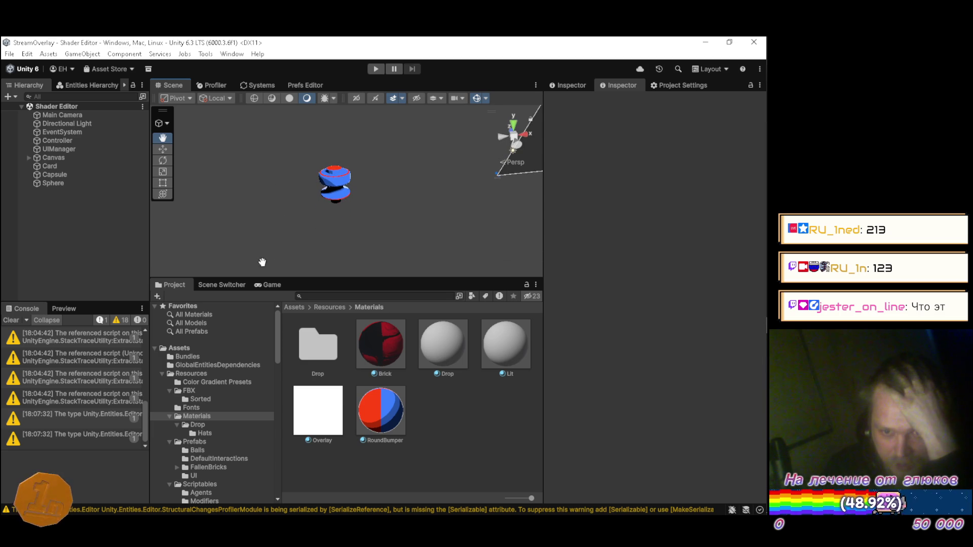
Step: Enter play mode and load Assets/Resources/Shaders/RoundBumper.shader into the in-game shader editor
click(259, 284)
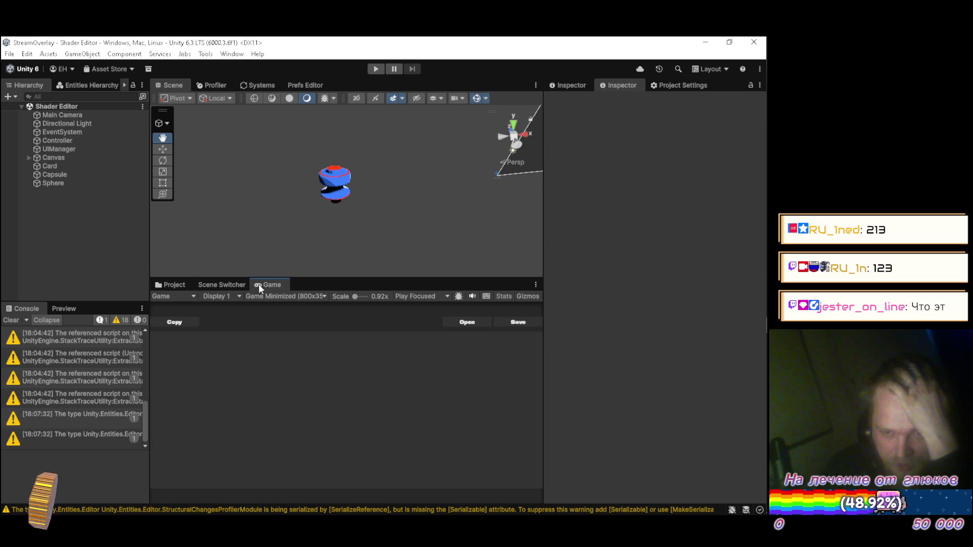
click(378, 69)
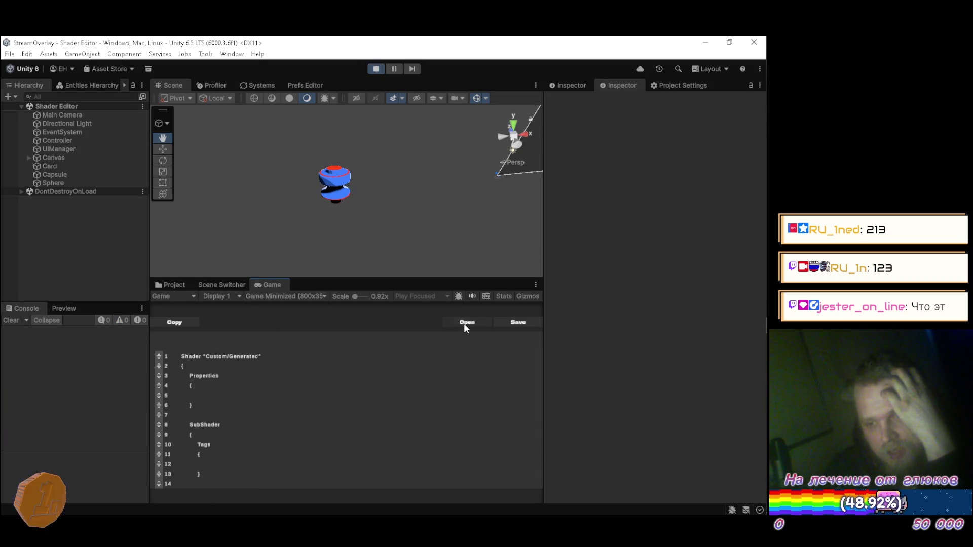
click(464, 323)
double_click(381, 195)
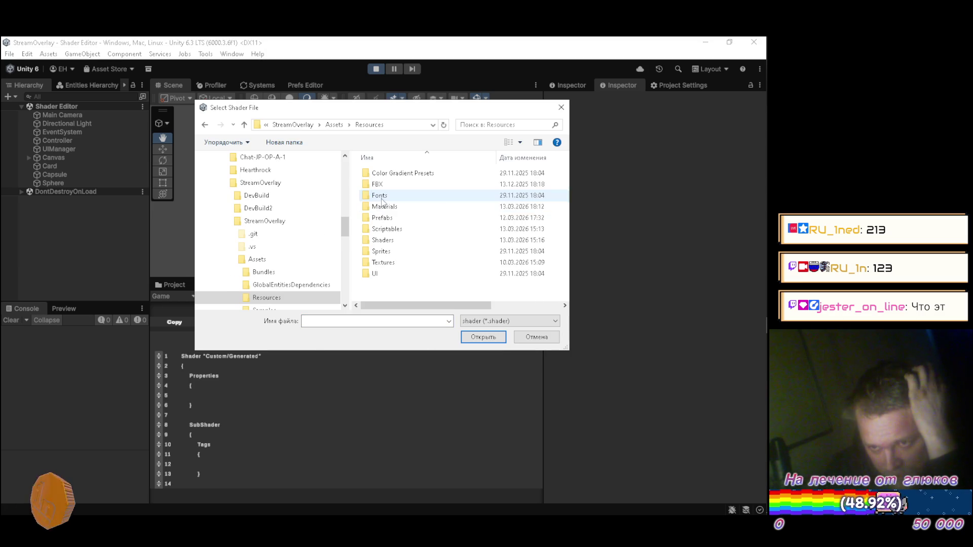
double_click(384, 241)
click(395, 173)
click(483, 337)
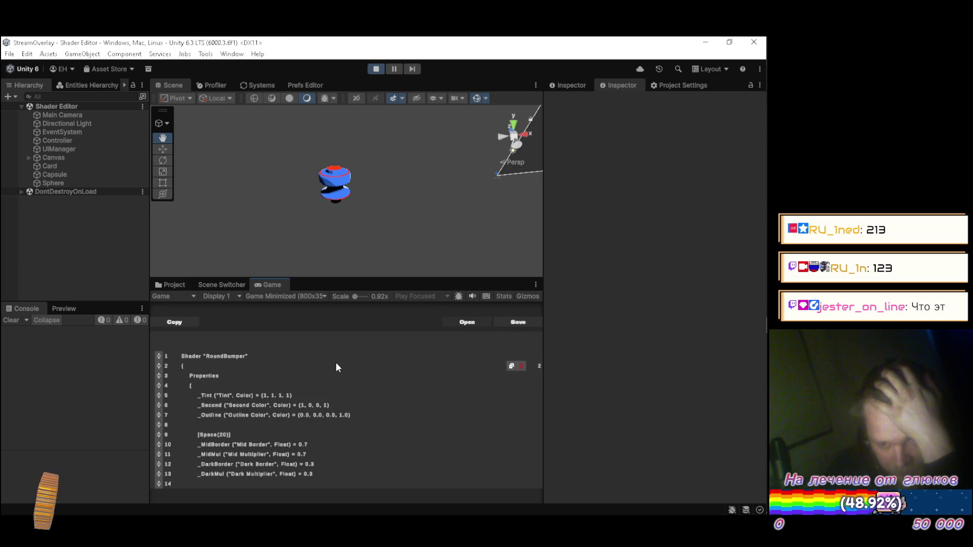
scroll(335, 364, down, 5)
Step: Add a new line after the uv field in the Input struct and begin typing 'UNI'
scroll(339, 377, down, 2)
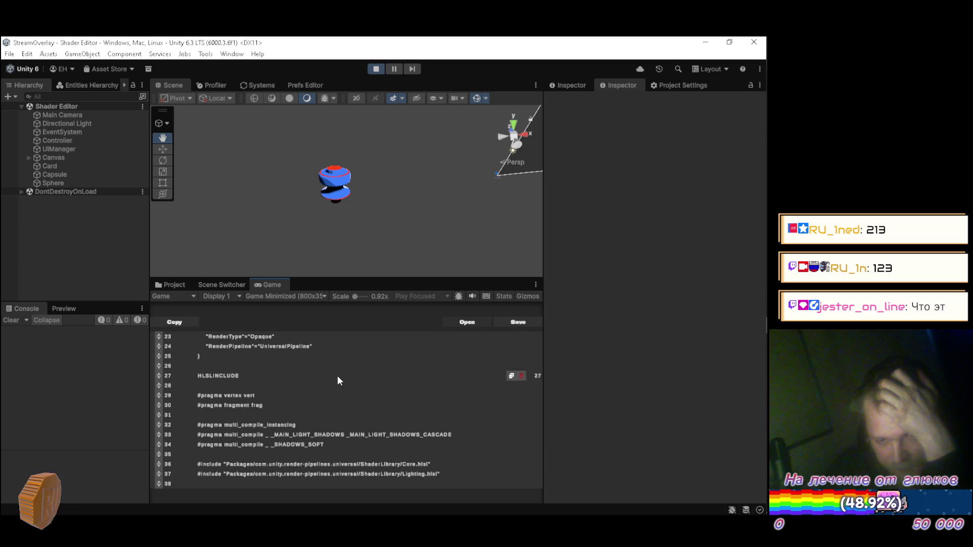
scroll(338, 380, down, 1)
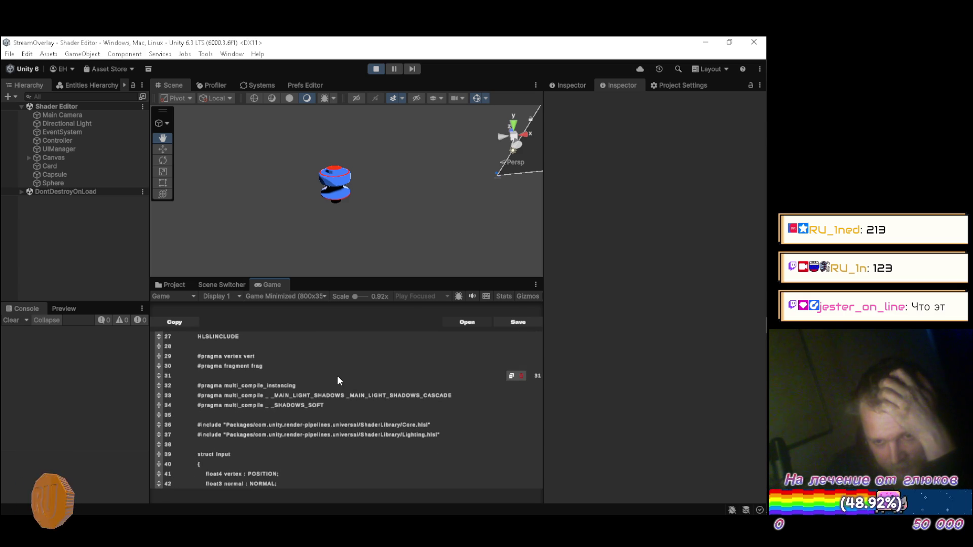
scroll(338, 387, down, 3)
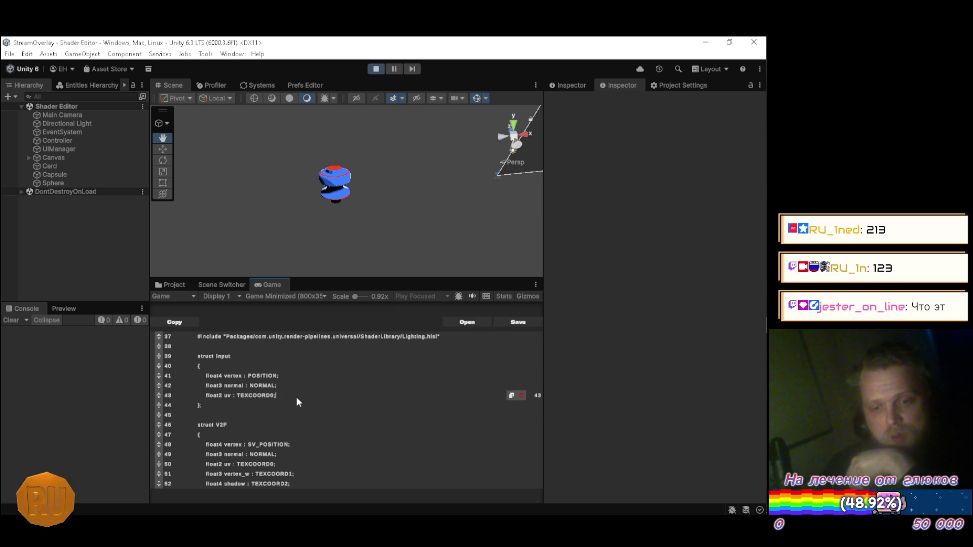
key(Return)
key(Return)
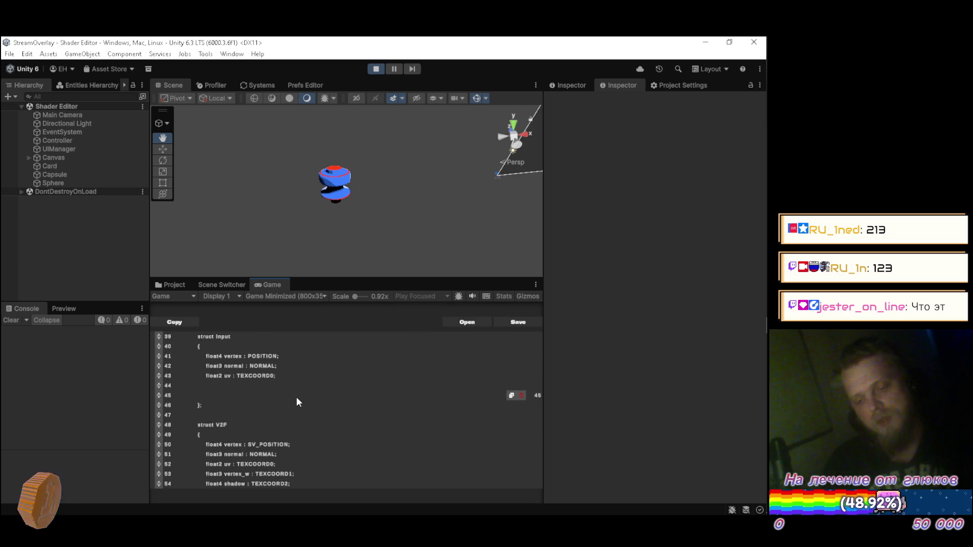
text(UNITY)
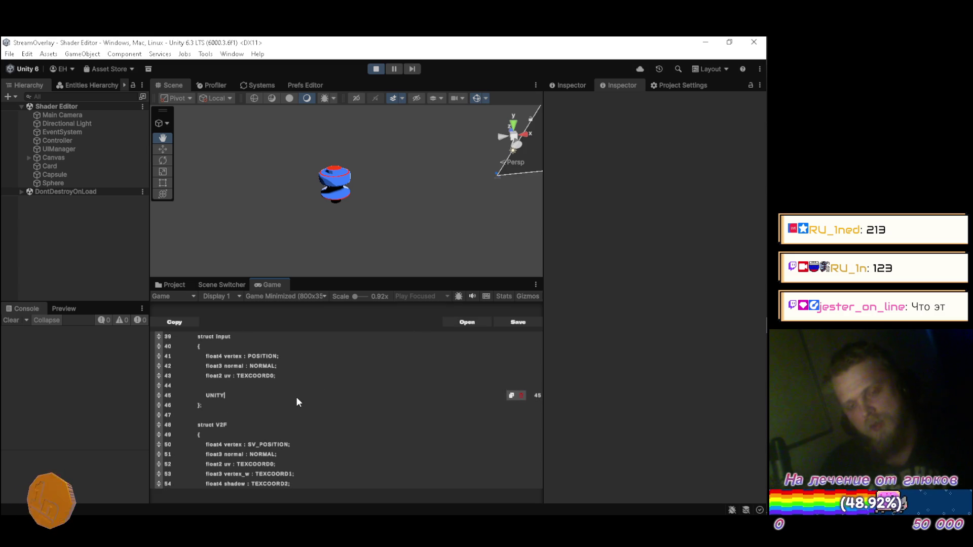
key(alt+Tab)
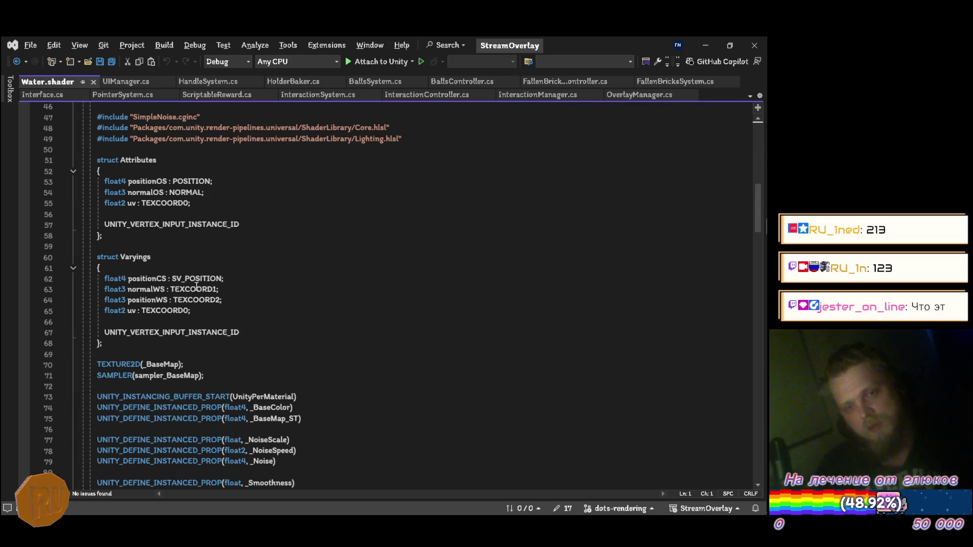
Step: Return to Unity after checking Water.shader's UNITY_VERTEX_INPUT_INSTANCE_ID lines
key(alt+Tab)
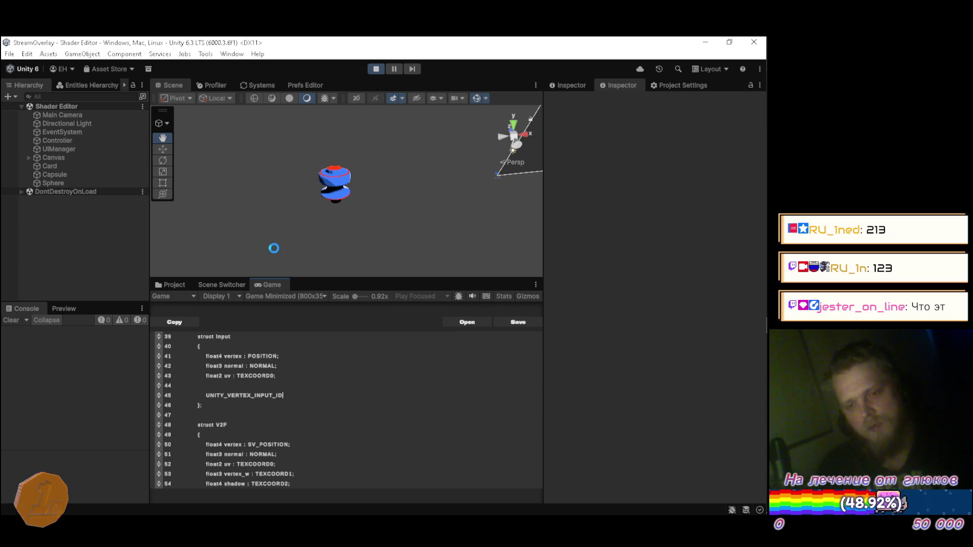
Step: Add a UNITY_VERTEX_INPUT_ID line at the end of the V2F struct, then compare in Visual Studio
scroll(303, 396, down, 2)
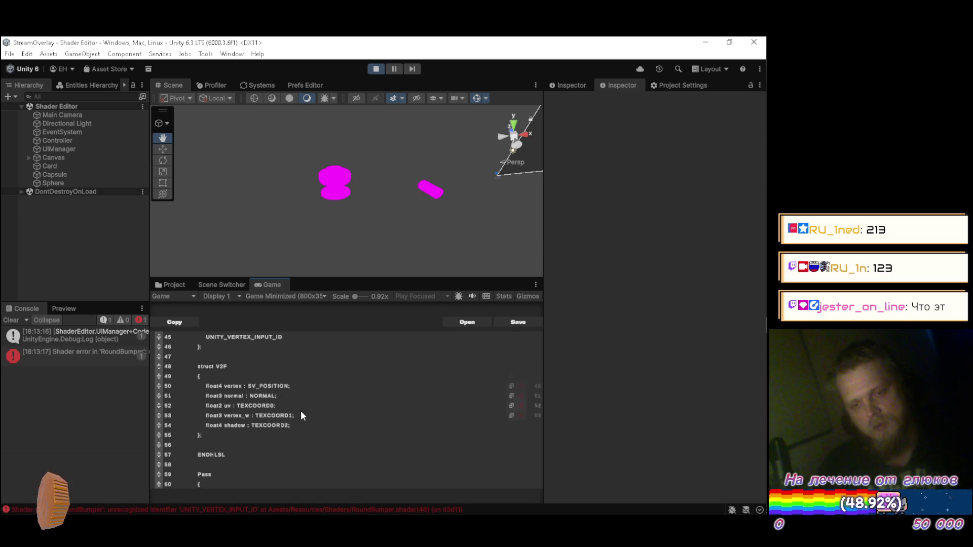
key(Return)
key(Return)
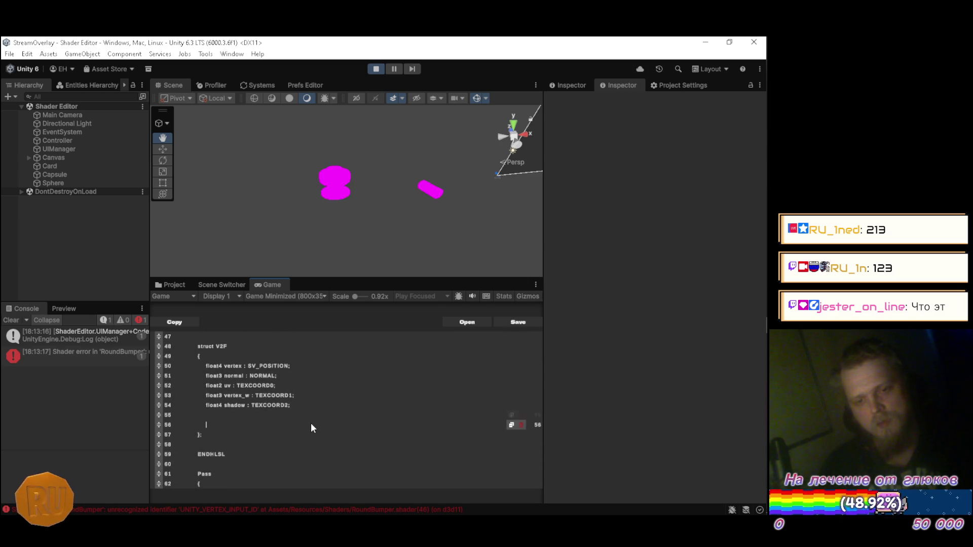
text(UNITY_)
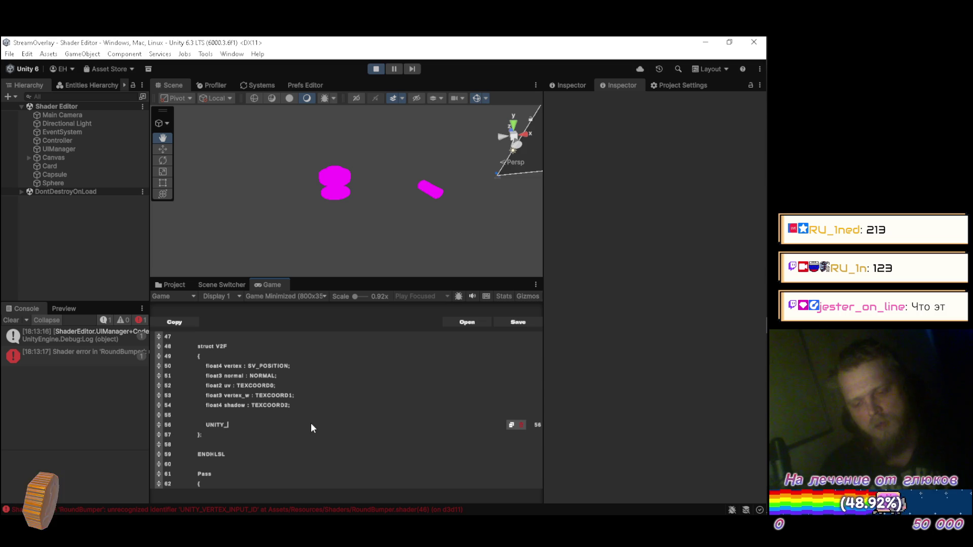
text(VERTEX_)
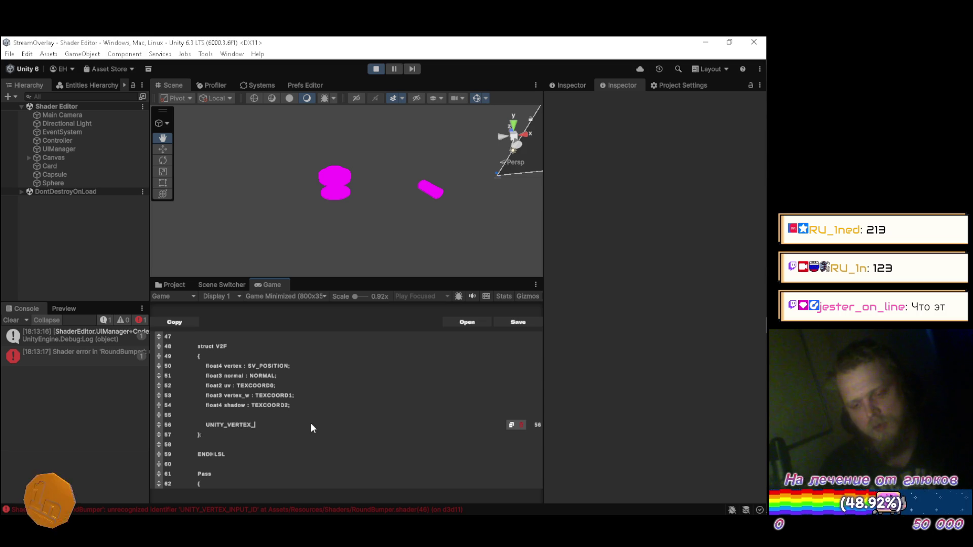
text(INPUT_ID)
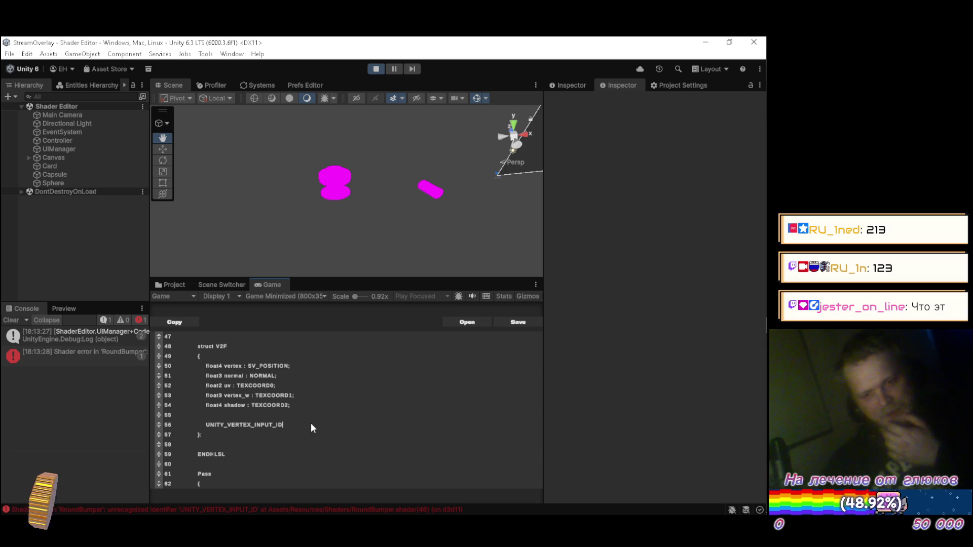
key(alt+Tab)
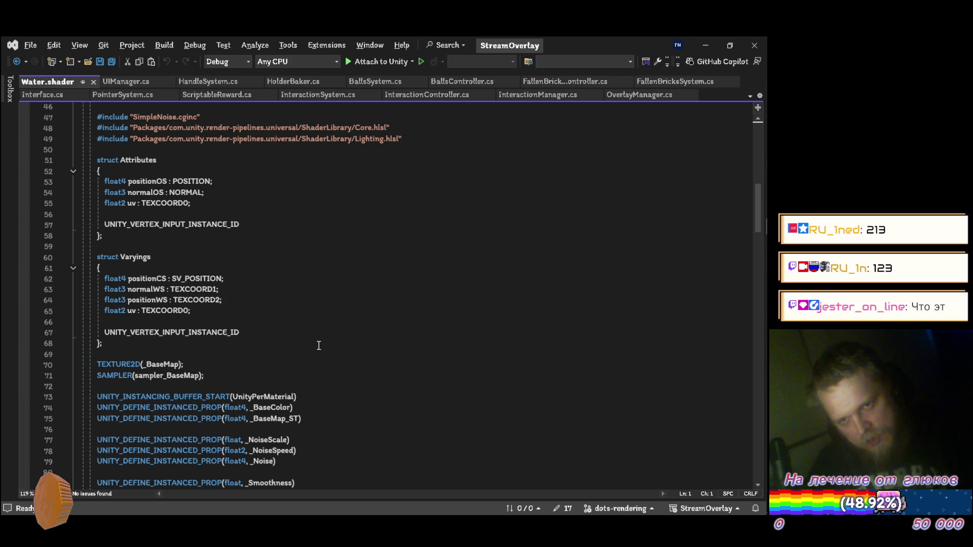
key(alt+Tab)
scroll(328, 399, up, 2)
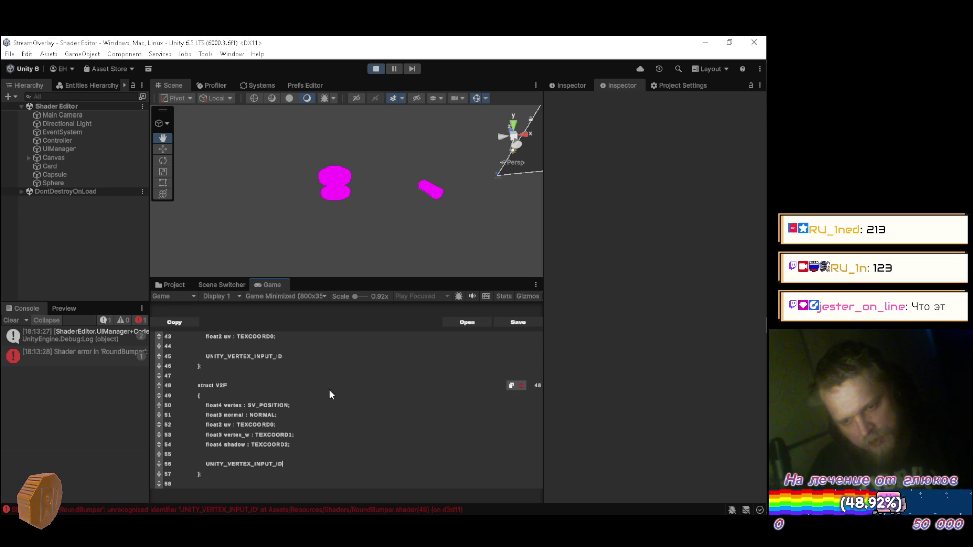
scroll(329, 394, up, 4)
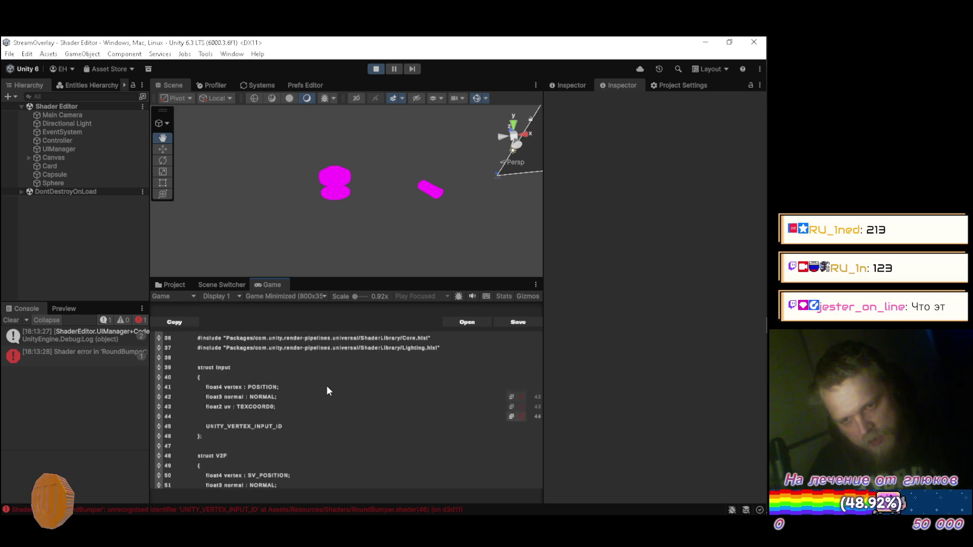
scroll(327, 388, up, 2)
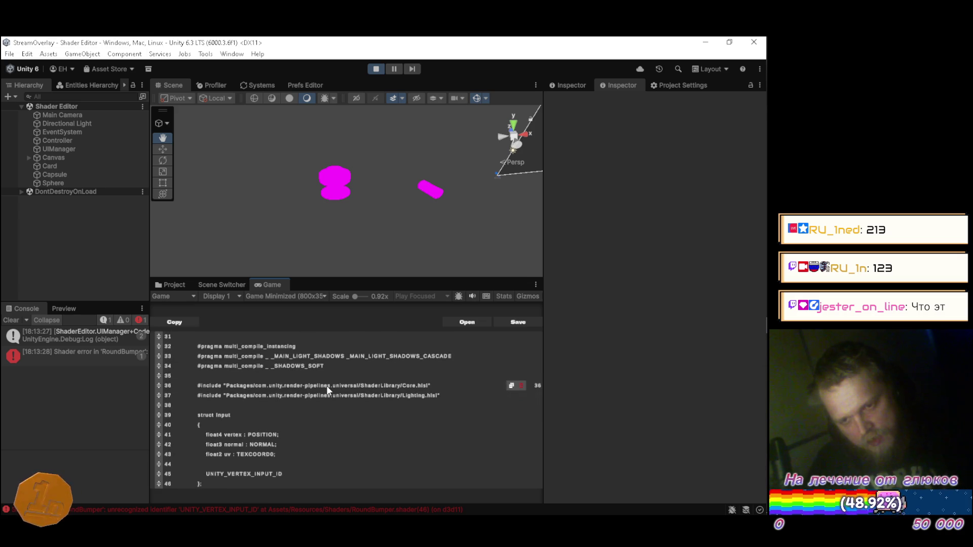
scroll(327, 388, down, 2)
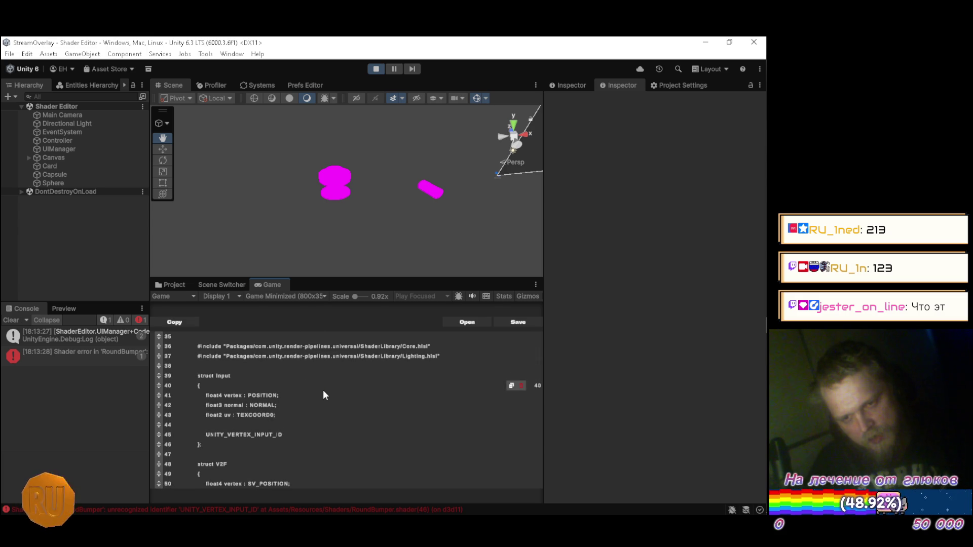
key(alt+Tab)
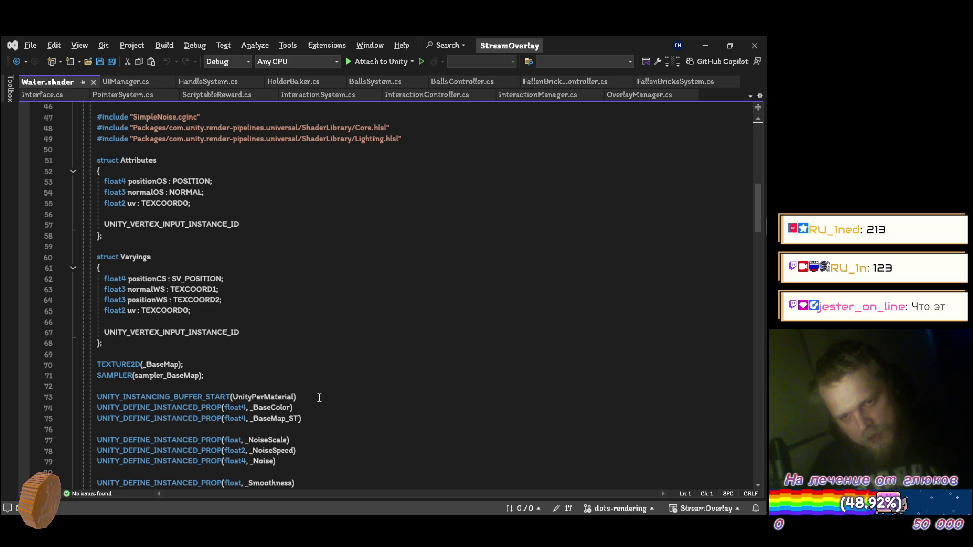
scroll(319, 397, up, 4)
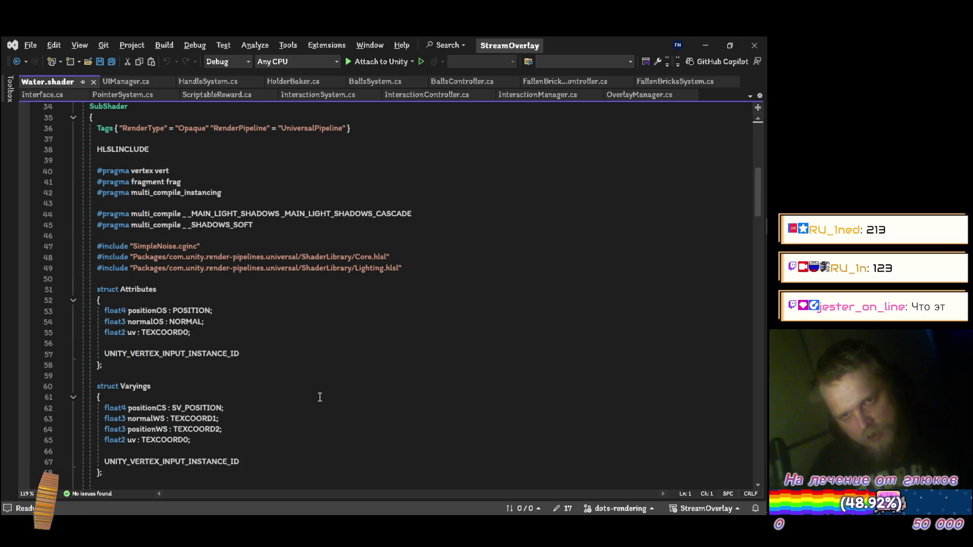
scroll(320, 397, up, 3)
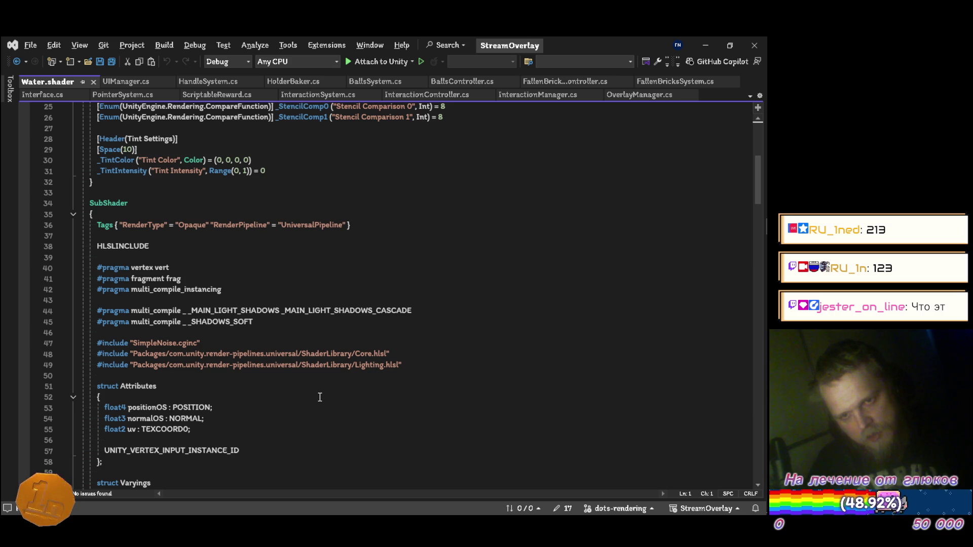
scroll(320, 397, up, 4)
scroll(320, 397, down, 10)
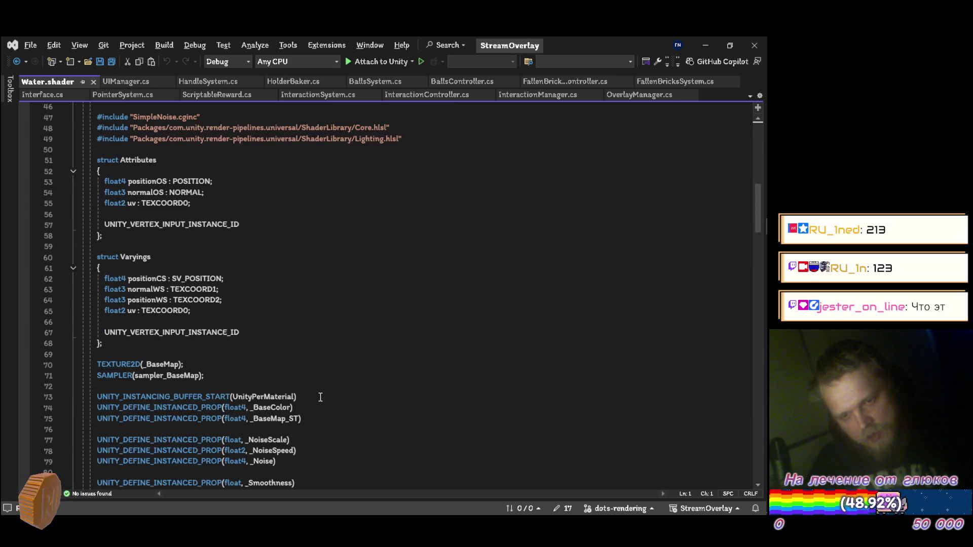
scroll(321, 396, down, 4)
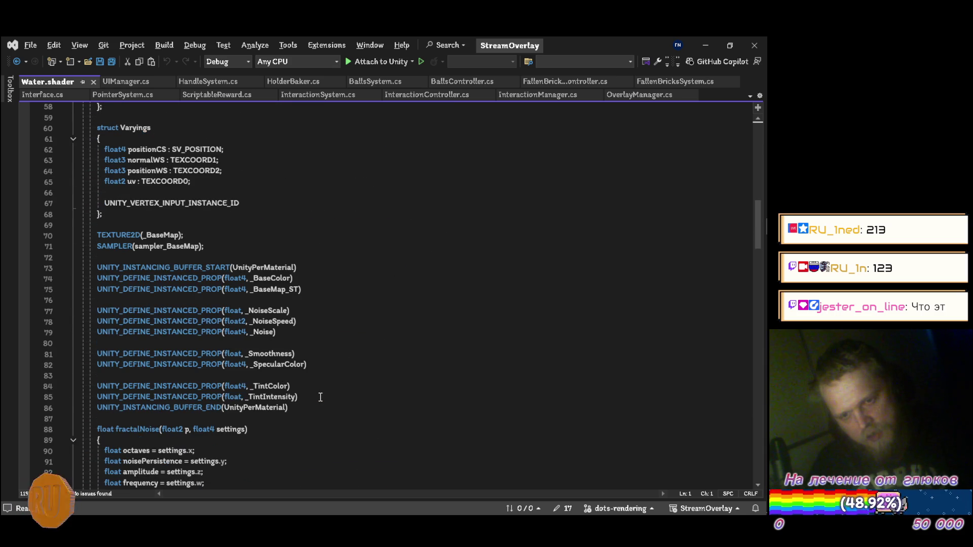
scroll(321, 397, down, 12)
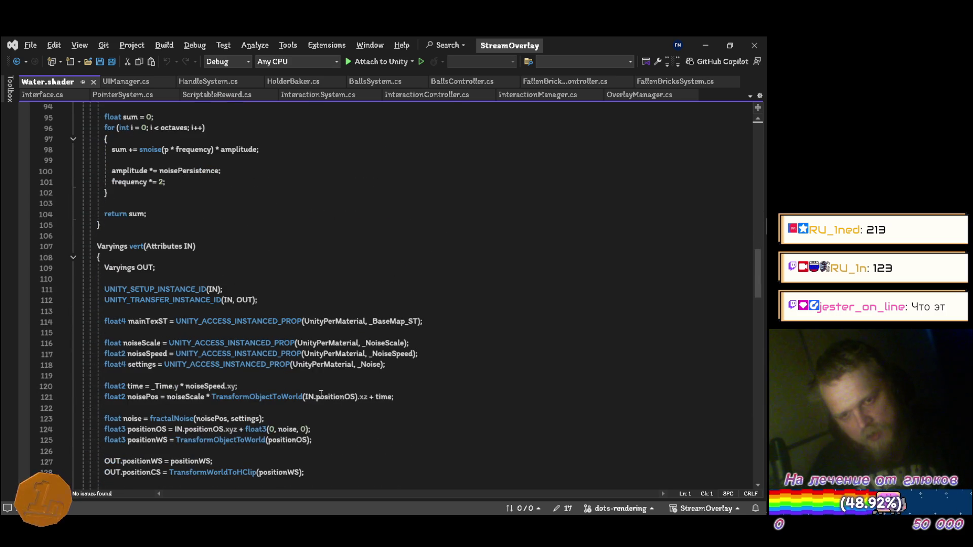
click(248, 288)
drag(207, 289, 106, 290)
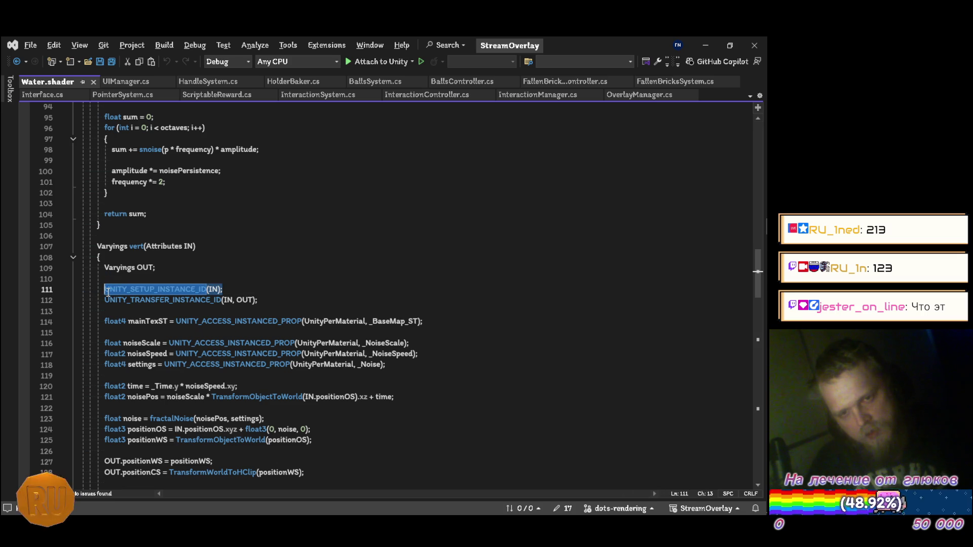
scroll(255, 299, down, 17)
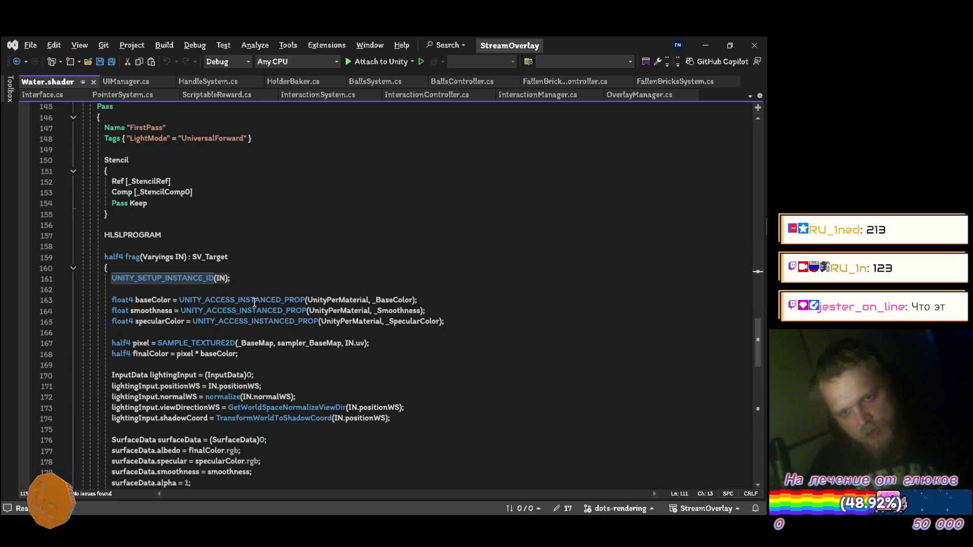
scroll(254, 302, up, 15)
scroll(246, 311, up, 11)
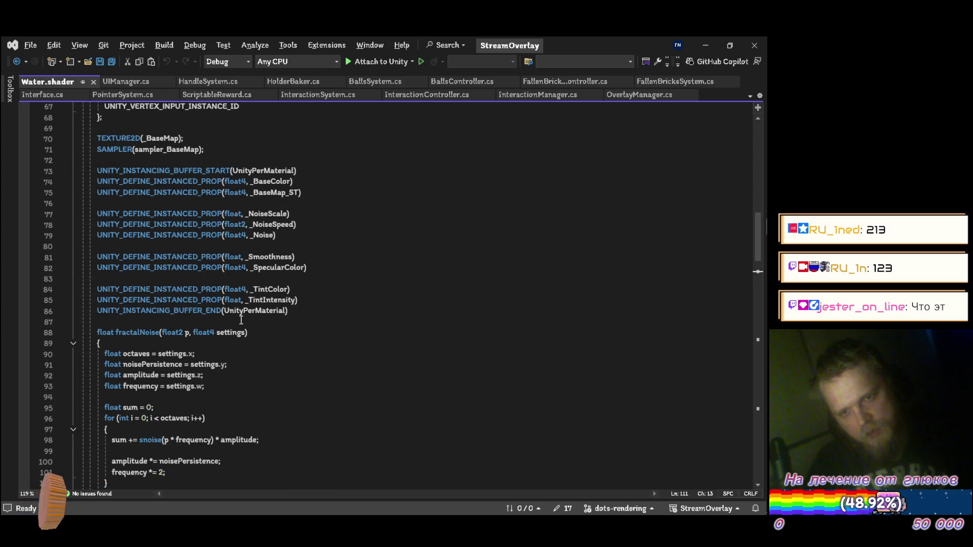
scroll(241, 319, down, 8)
scroll(244, 335, down, 7)
scroll(253, 345, up, 10)
scroll(260, 362, down, 1)
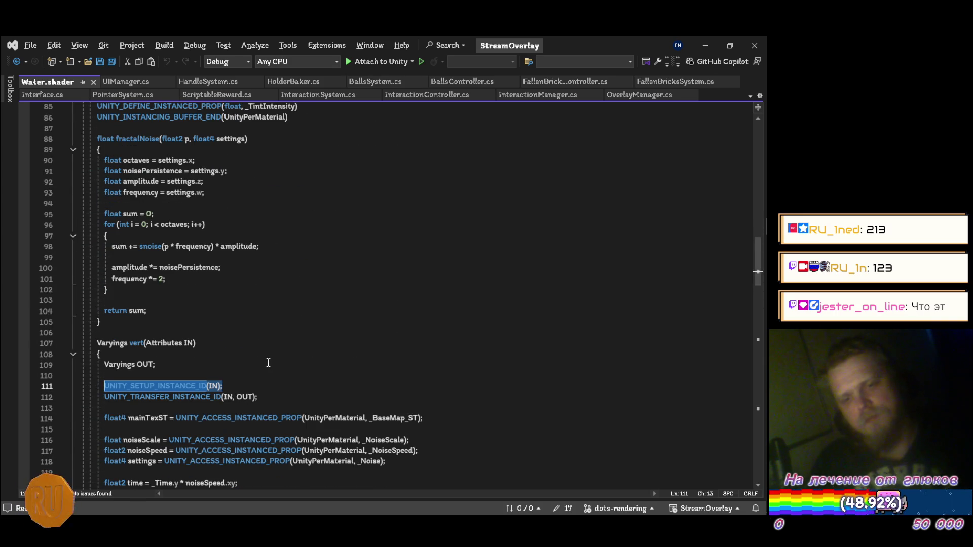
key(alt+Tab)
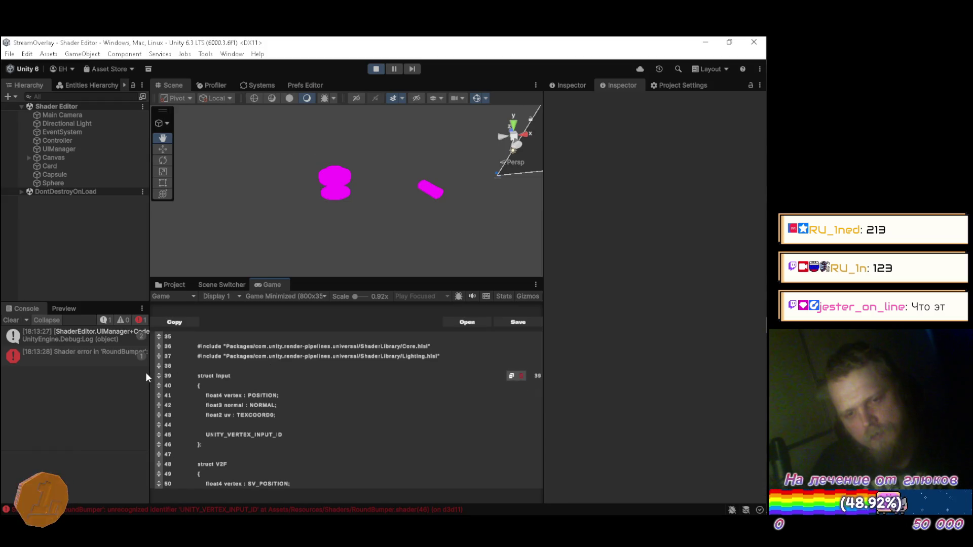
Step: Expand the 'unrecognized identifier UNITY_VERTEX_INPUT_ID' error and scroll through the RoundBumper shader code
click(83, 357)
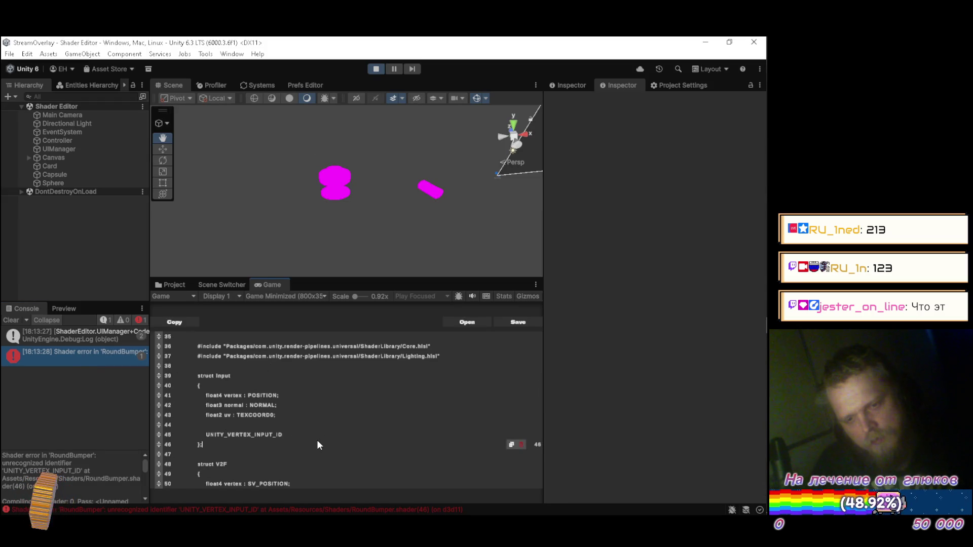
scroll(324, 434, up, 3)
scroll(323, 428, up, 2)
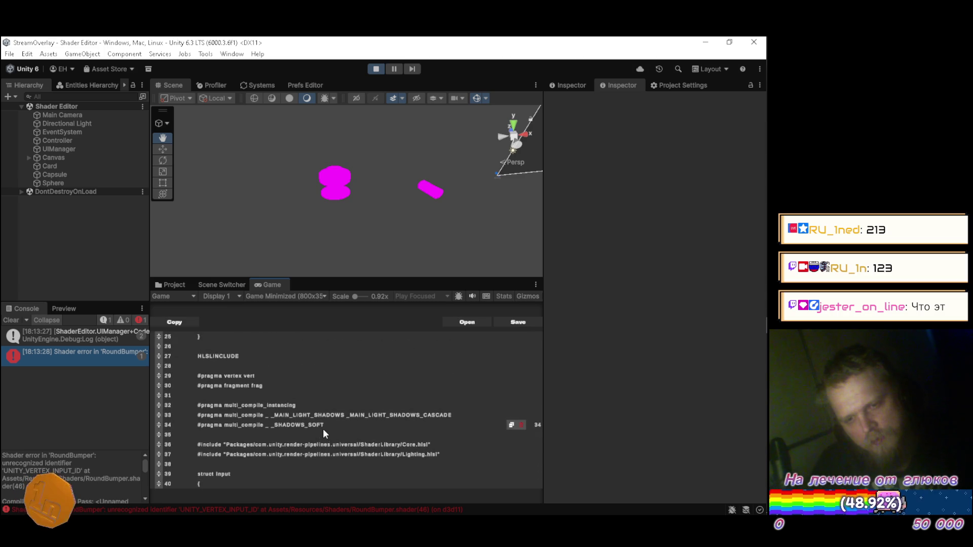
scroll(323, 426, up, 7)
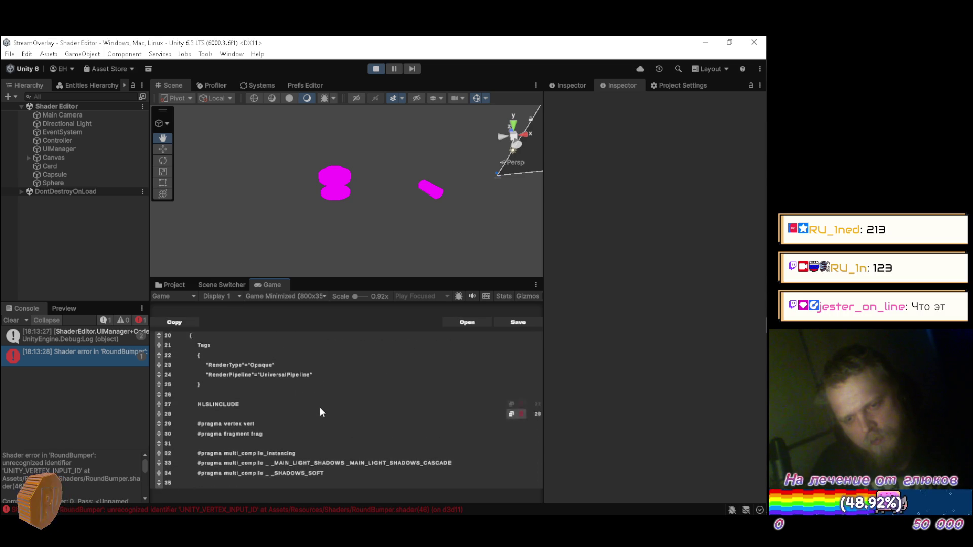
scroll(321, 418, down, 6)
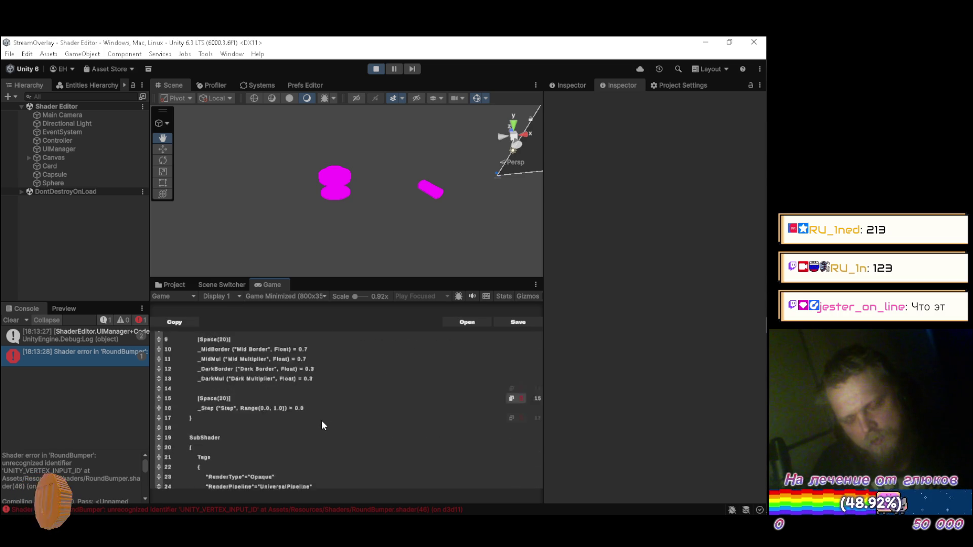
scroll(321, 421, up, 3)
scroll(321, 425, down, 9)
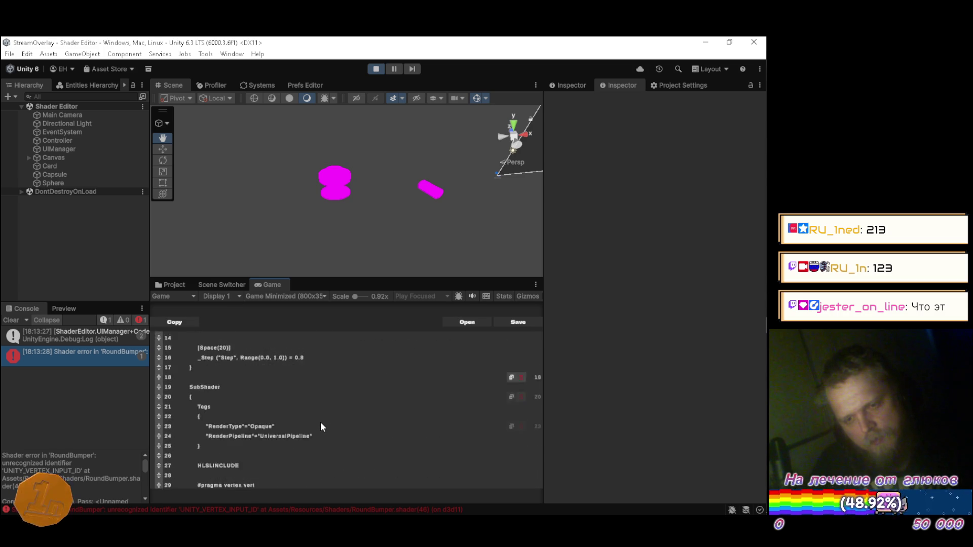
scroll(321, 424, down, 2)
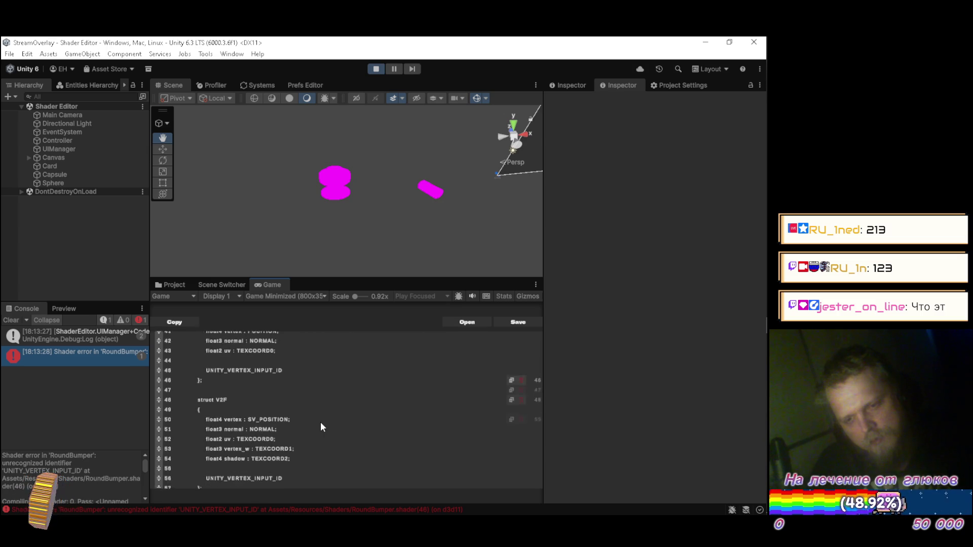
key(alt+Tab)
Step: In YouTube Music, collapse the player and play Ppr:kut from Рекомендуем, then go back to Unity
click(435, 117)
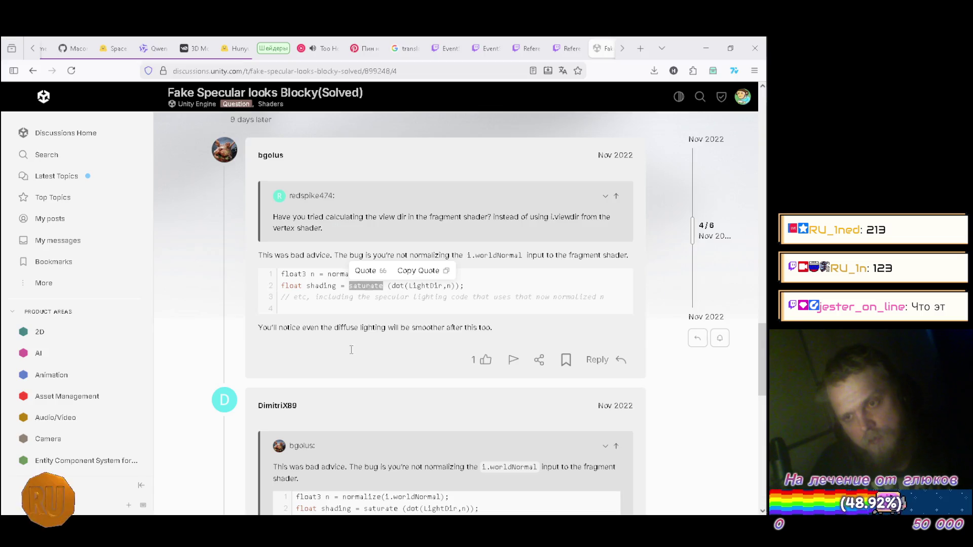
click(324, 49)
scroll(632, 254, down, 3)
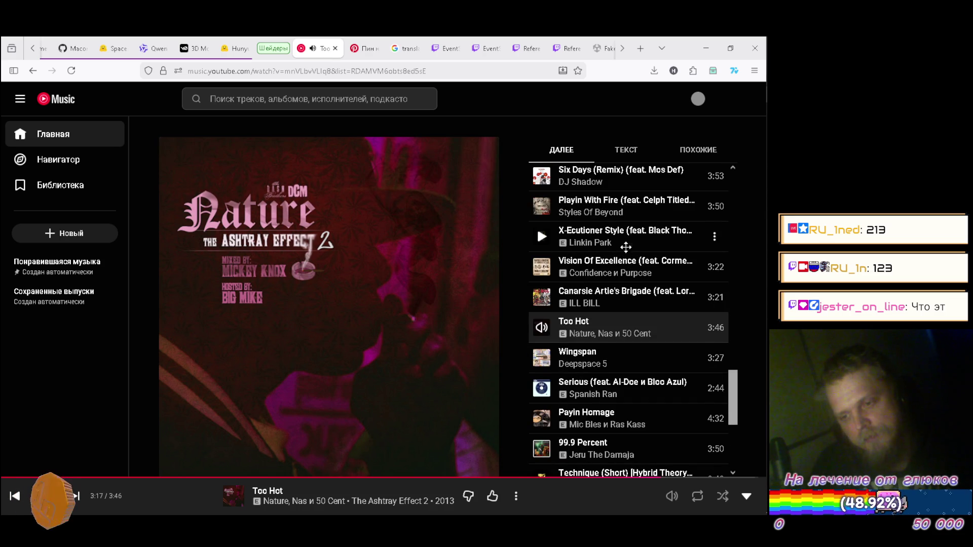
scroll(626, 251, down, 3)
scroll(639, 230, down, 2)
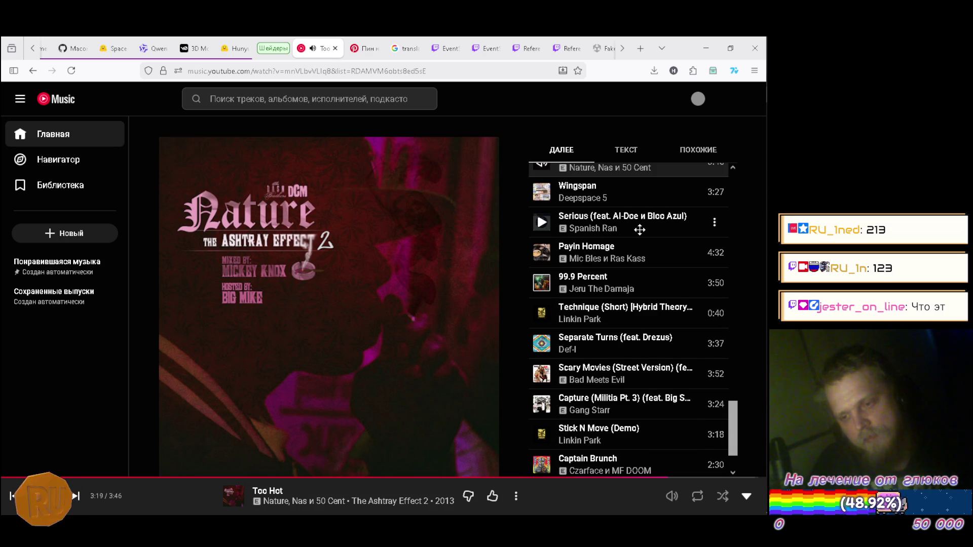
scroll(640, 229, down, 2)
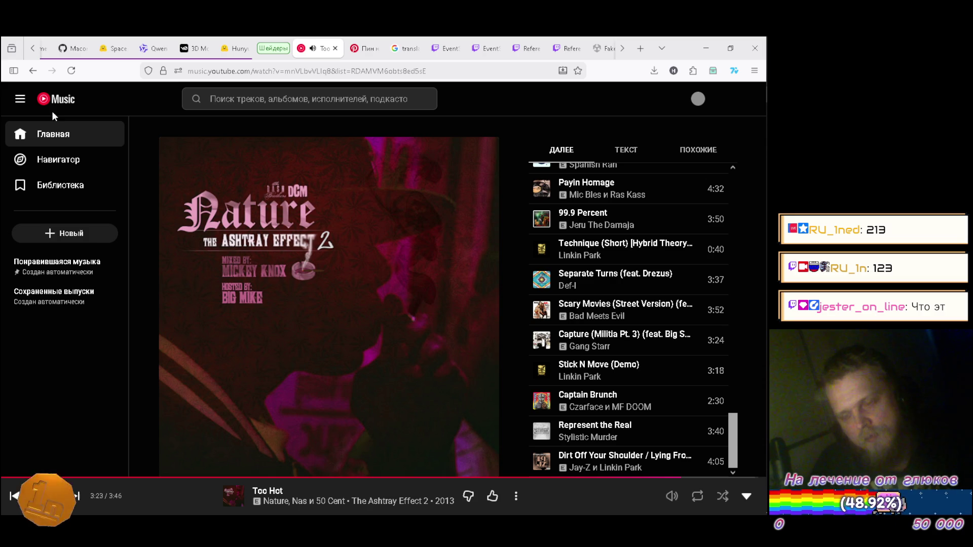
click(54, 136)
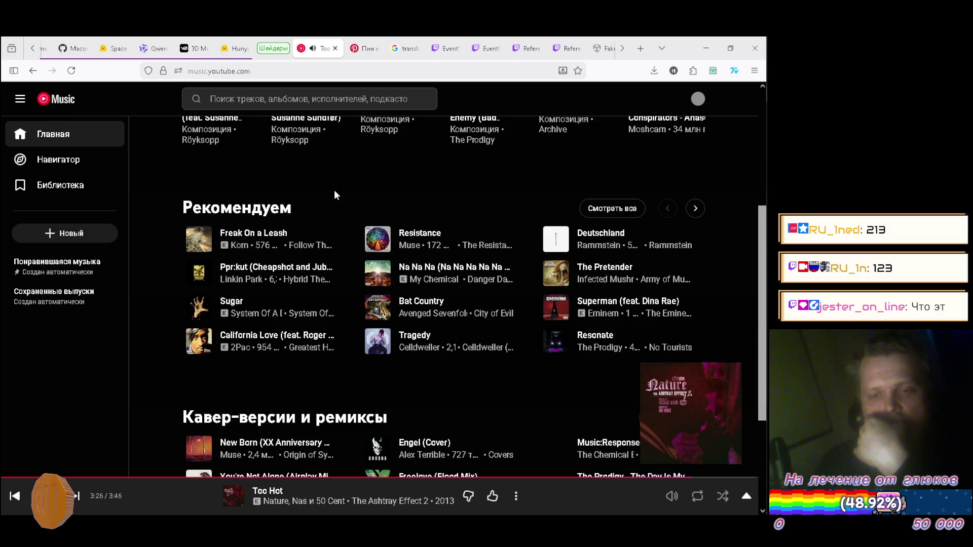
click(197, 275)
key(alt+Tab)
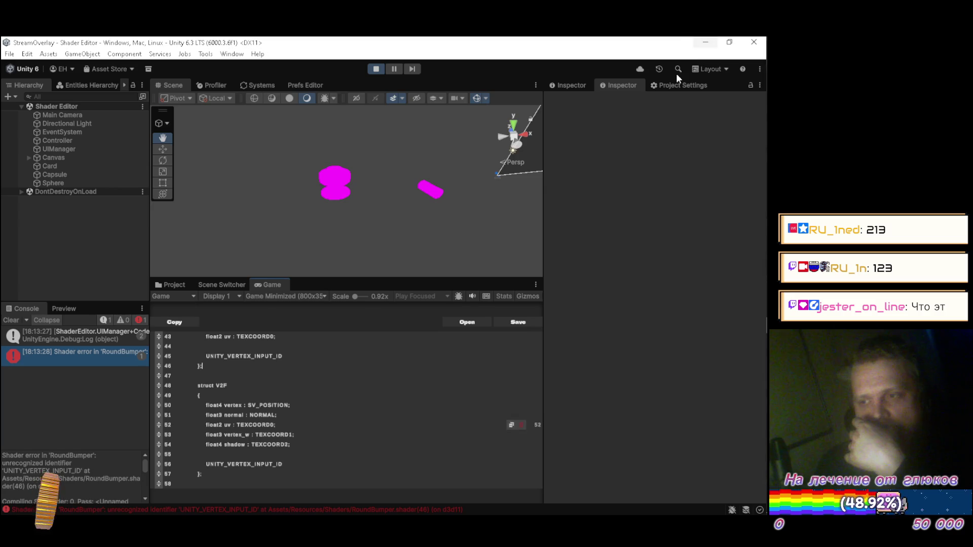
click(301, 347)
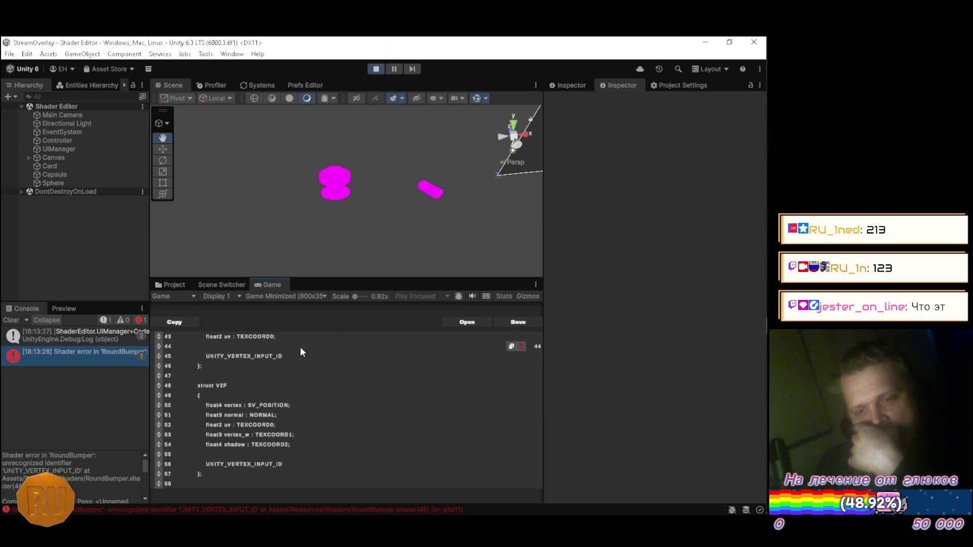
scroll(327, 365, up, 4)
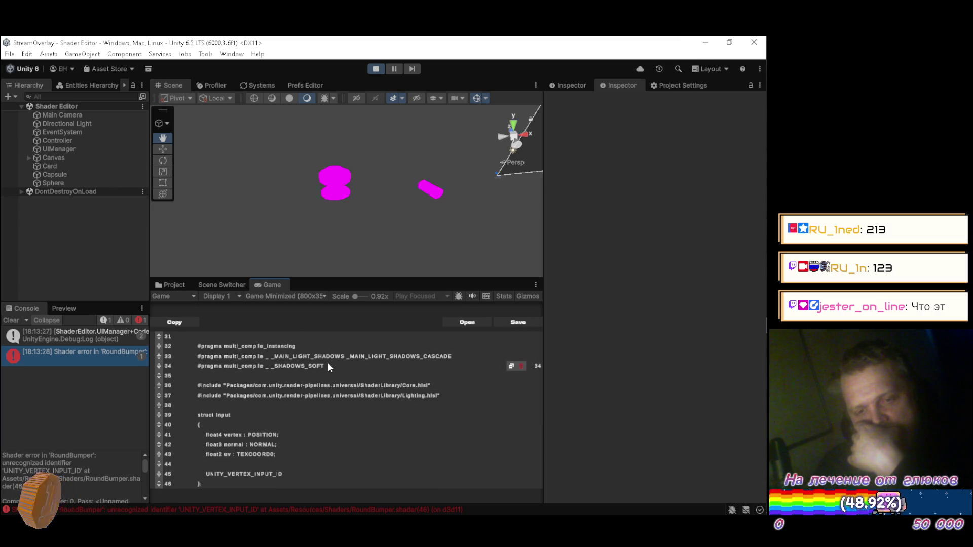
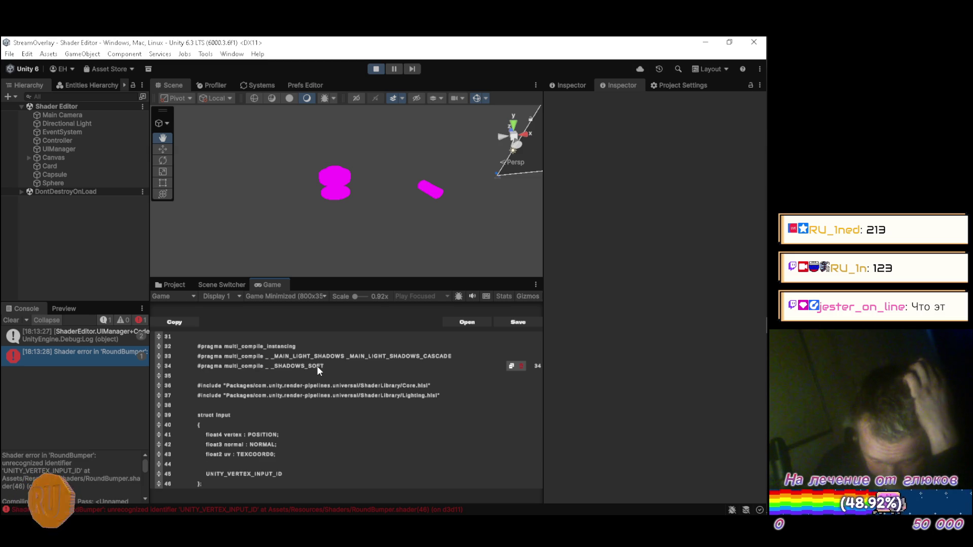
Step: Paste the RoundBumper shader code into a new message in DeepSeek's URP shader chat
scroll(314, 358, down, 3)
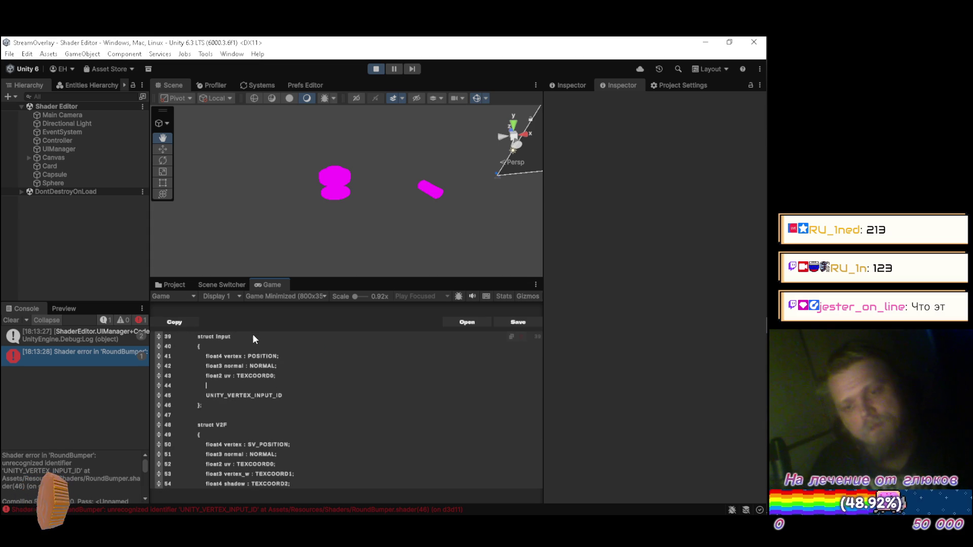
key(alt+Tab)
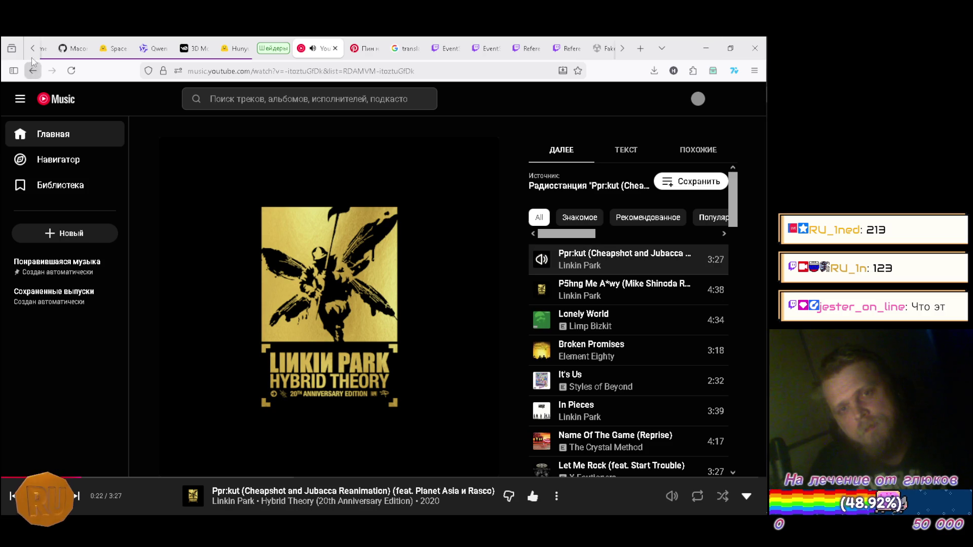
click(33, 48)
click(218, 48)
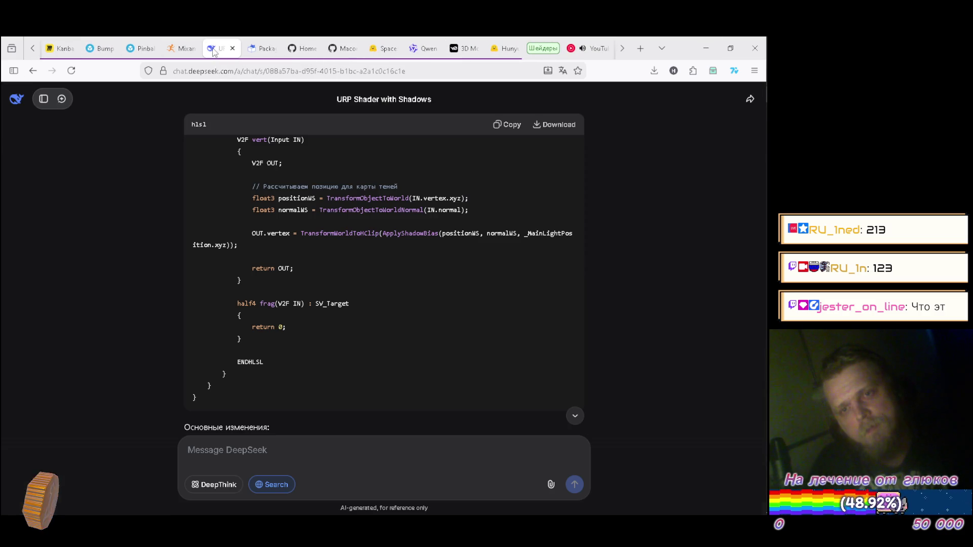
click(280, 458)
key(ctrl+v)
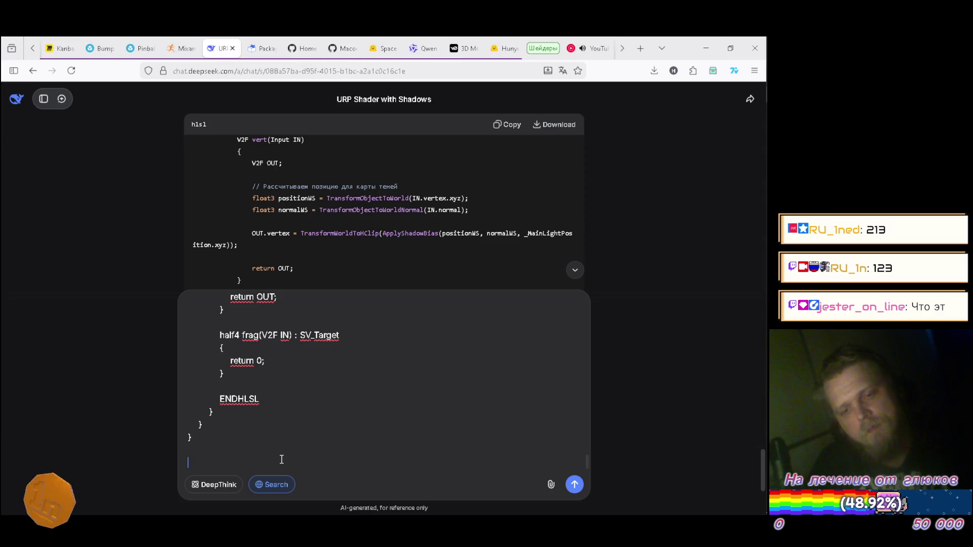
Step: Add the Unity console's UNITY_VERTEX_INPUT_ID error to the message and send it
key(alt+Tab)
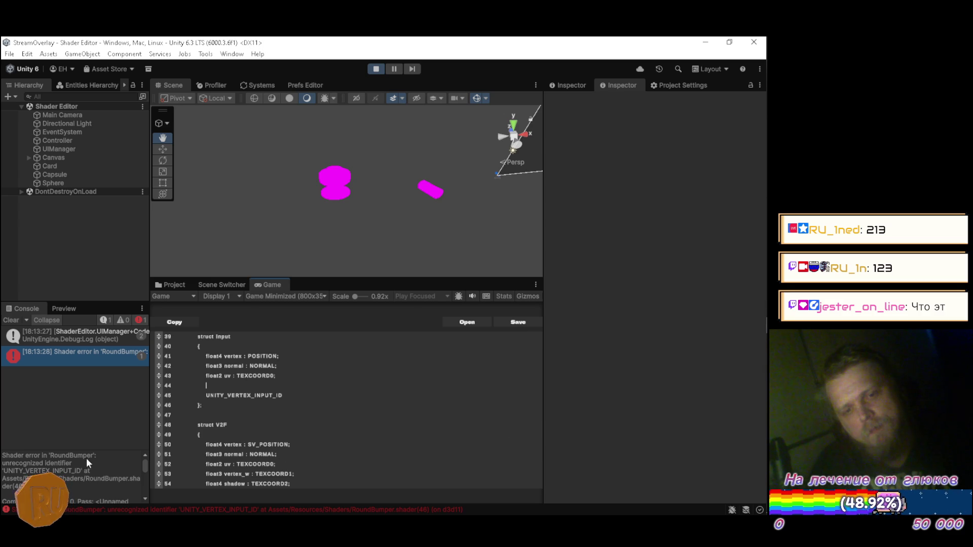
triple_click(114, 491)
key(ctrl+c)
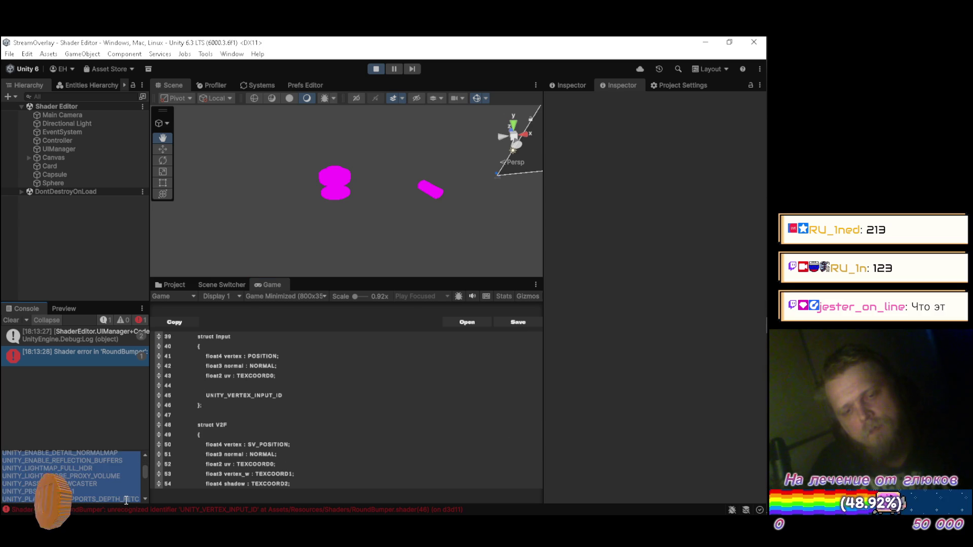
key(alt+Tab)
key(ctrl+v)
key(Return)
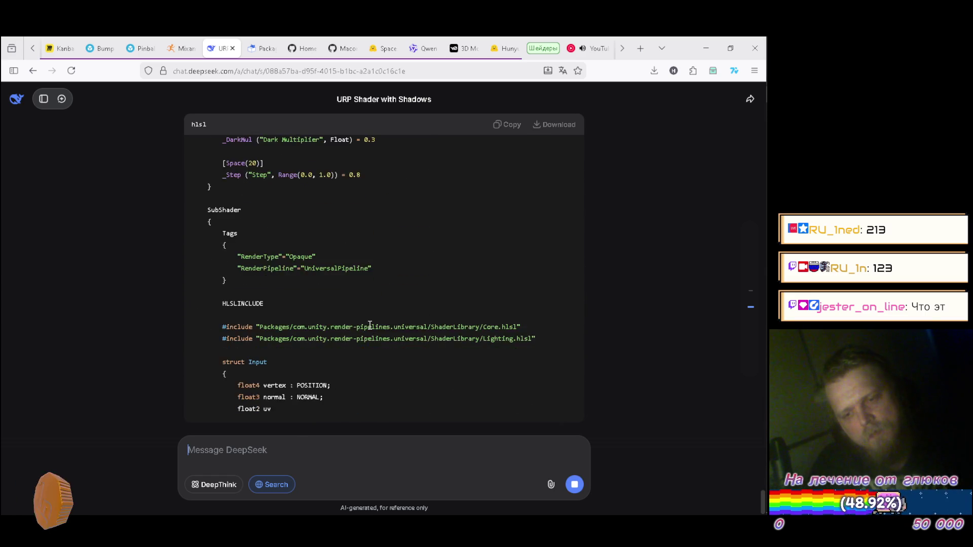
Step: Read through DeepSeek's corrected shader, including the ShadowCaster pass, down to its four listed fixes
scroll(369, 324, up, 3)
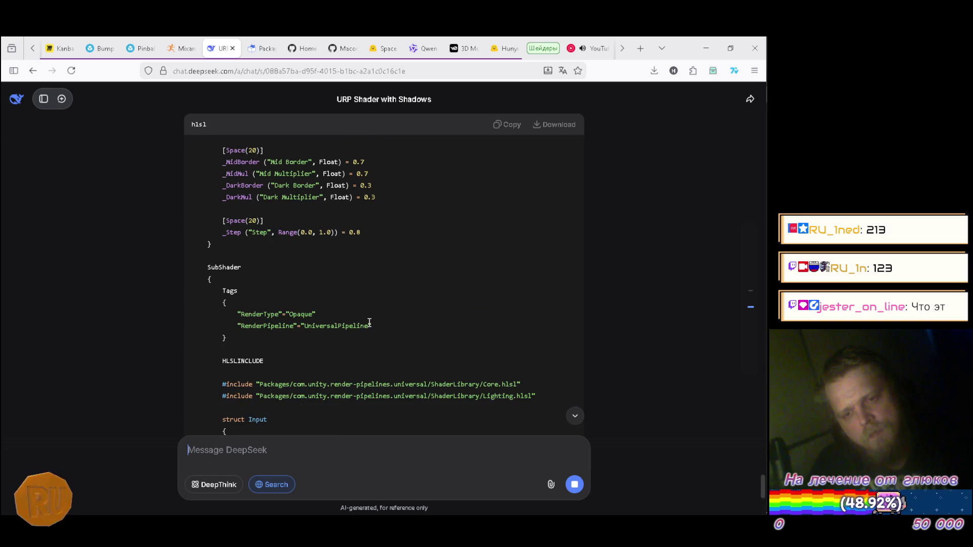
scroll(369, 322, down, 2)
scroll(369, 322, up, 2)
scroll(370, 323, down, 3)
scroll(370, 320, down, 4)
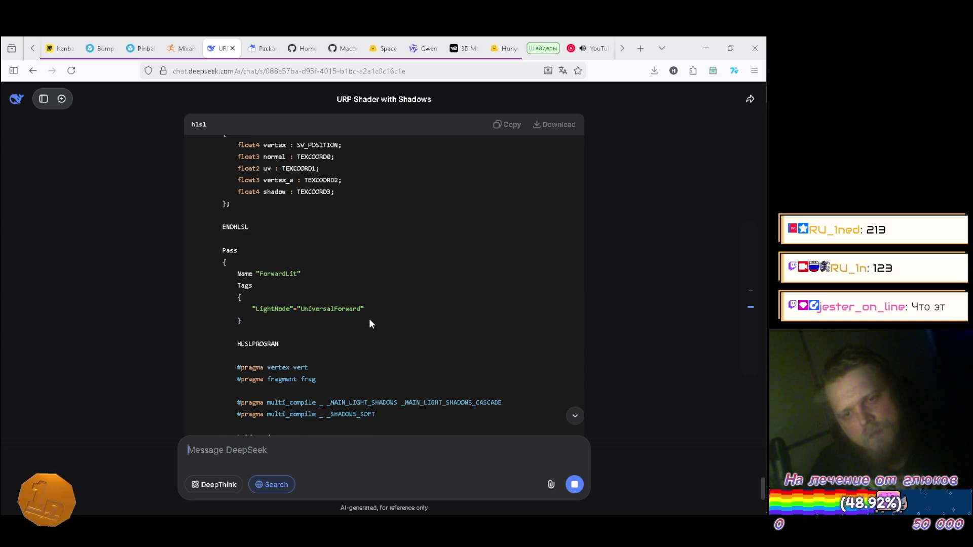
scroll(370, 323, down, 5)
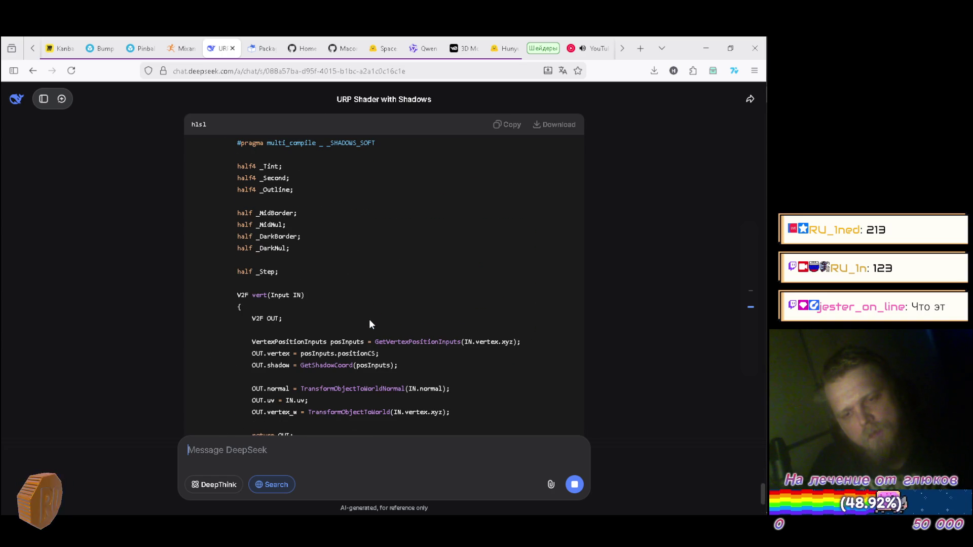
scroll(369, 319, down, 7)
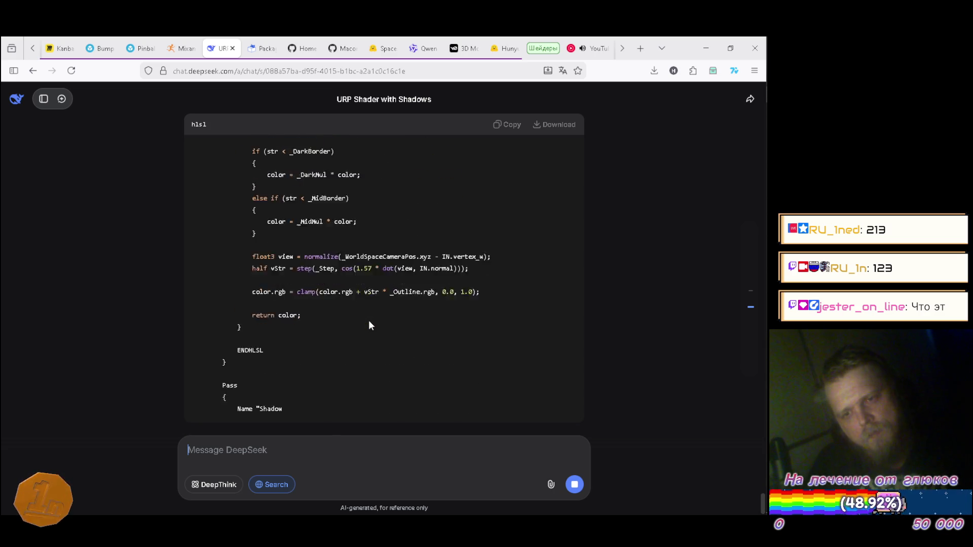
scroll(365, 326, up, 3)
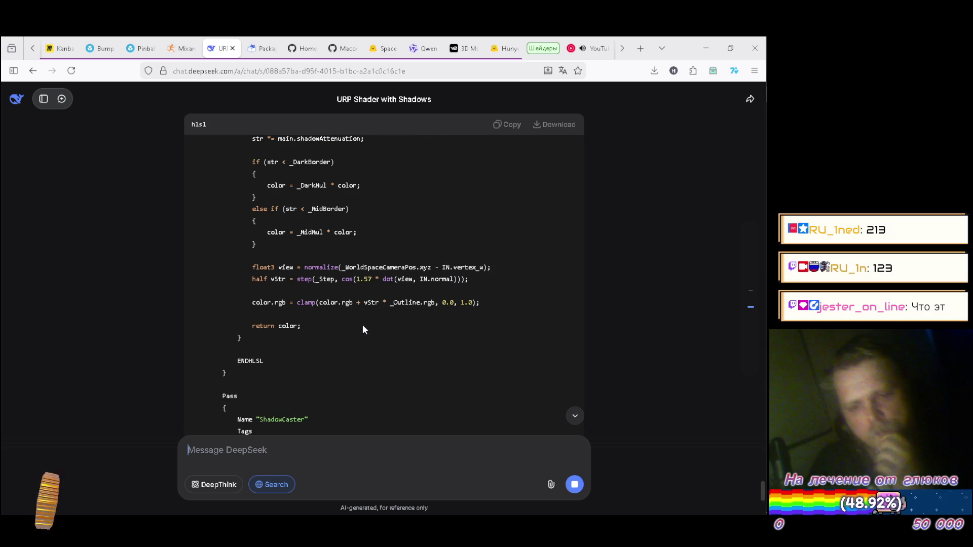
scroll(363, 324, down, 2)
scroll(363, 323, down, 3)
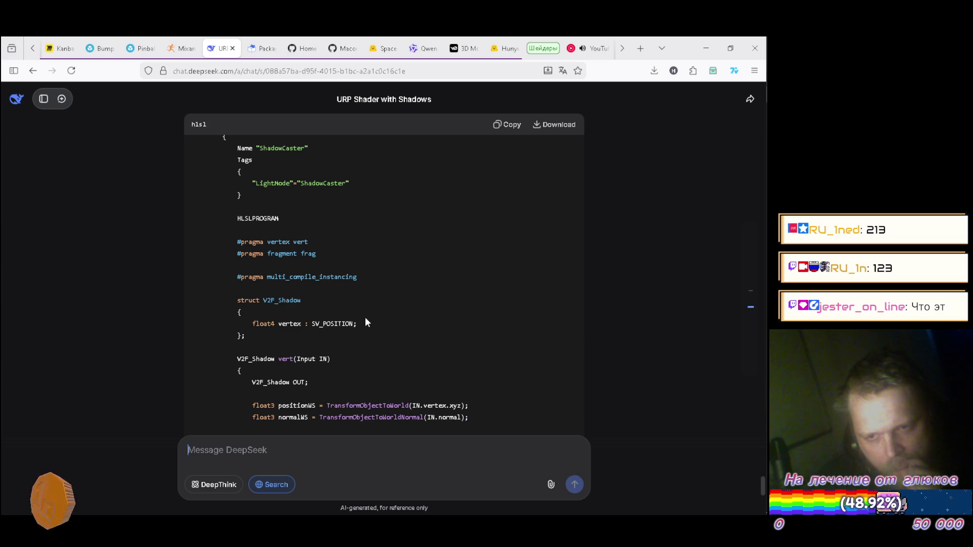
scroll(365, 322, down, 5)
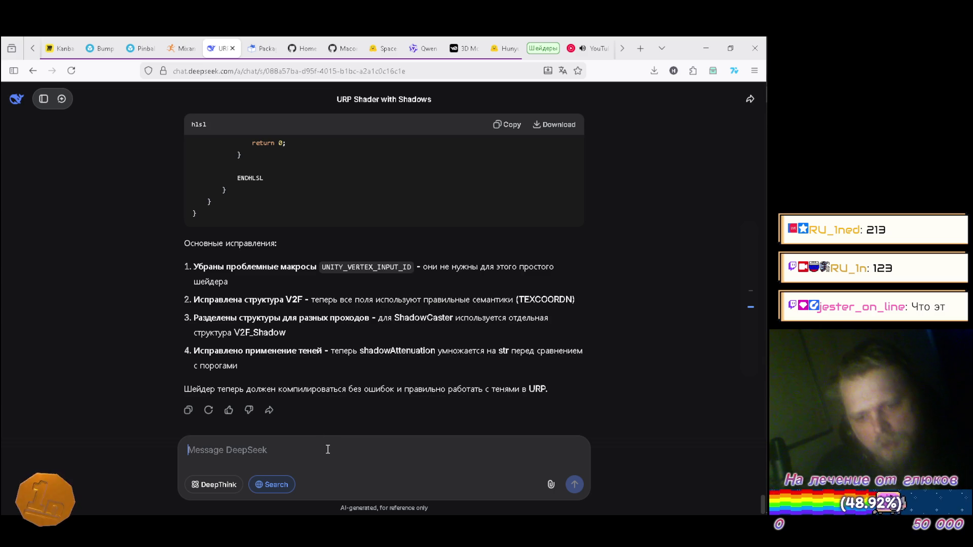
Step: Ask DeepSeek, in Russian, for a RoundBumper shader version with GPU instancing support
text(Ты )
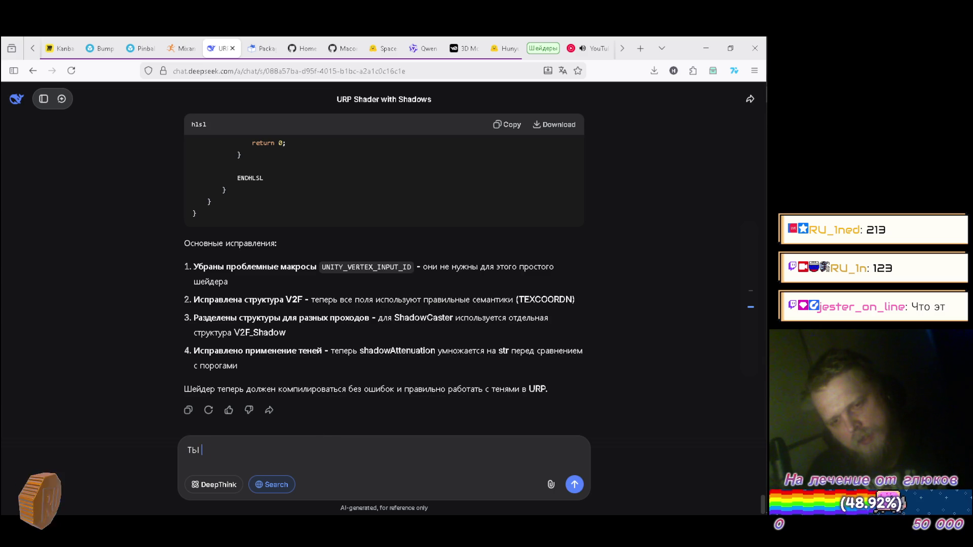
text(ЧЁ БЛЯТЬ)
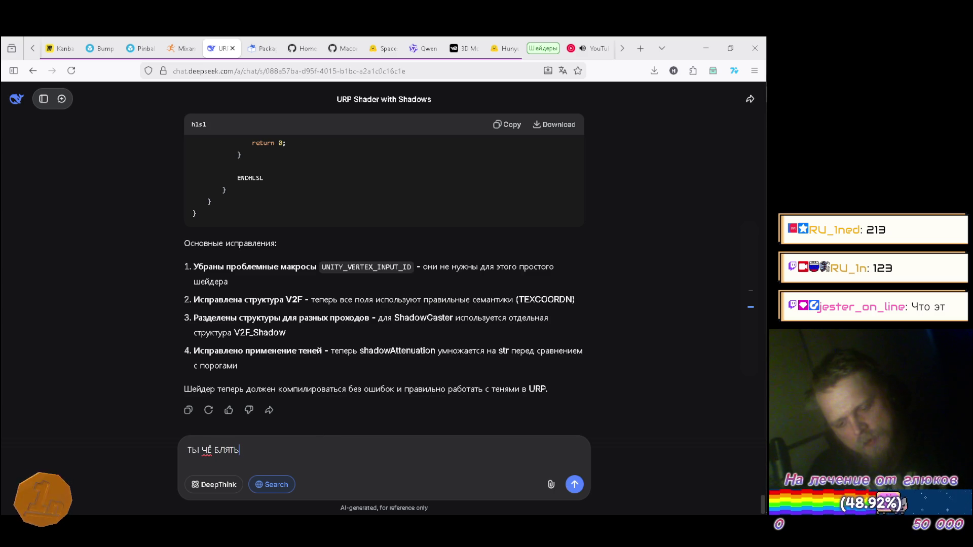
text(МНЕ НУЖЕН ИНСТАНСИНГ)
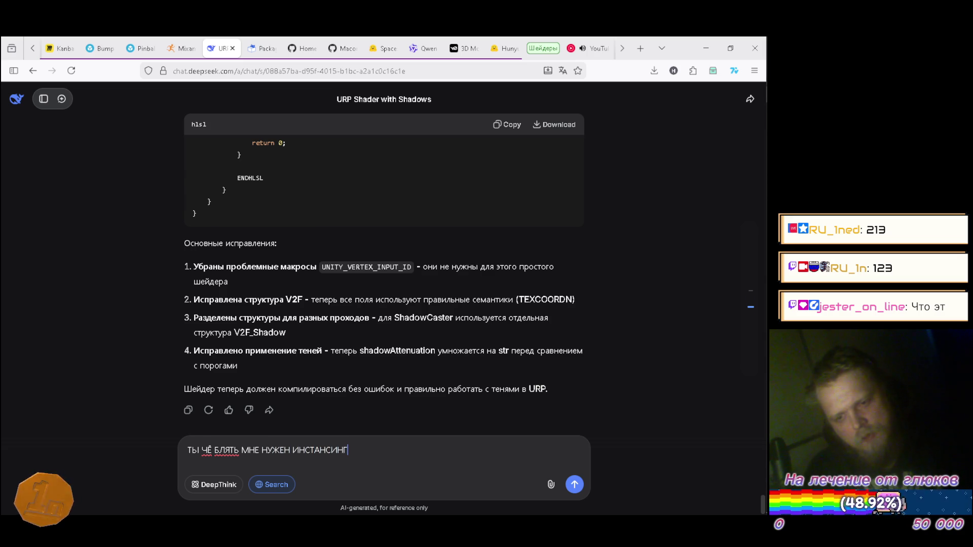
key(Return)
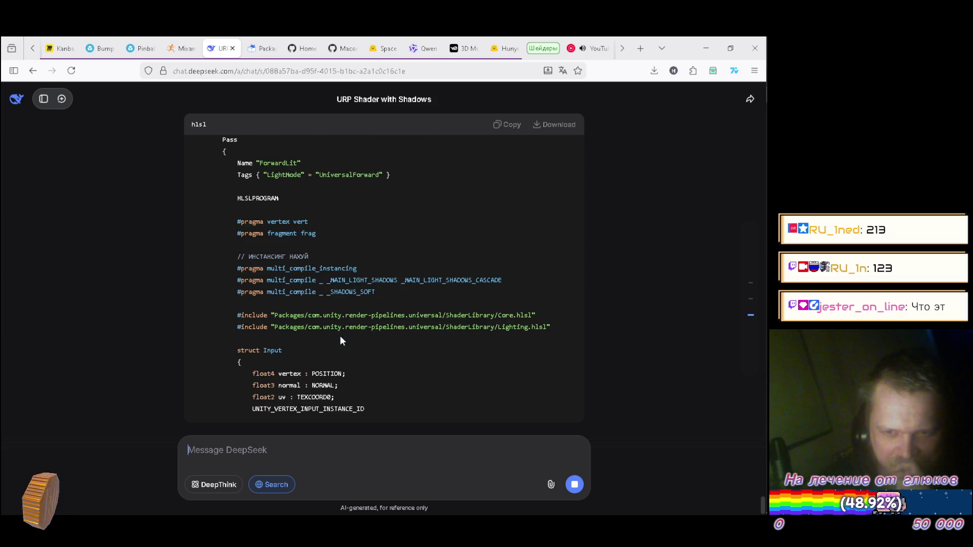
Step: Scroll through DeepSeek's instancing shader code to find the vert function
scroll(397, 303, up, 4)
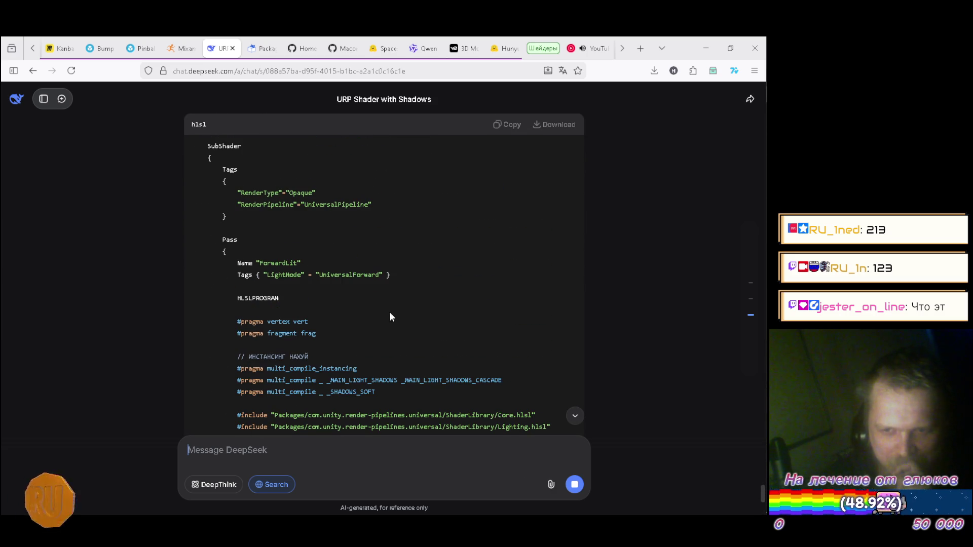
scroll(377, 359, down, 1)
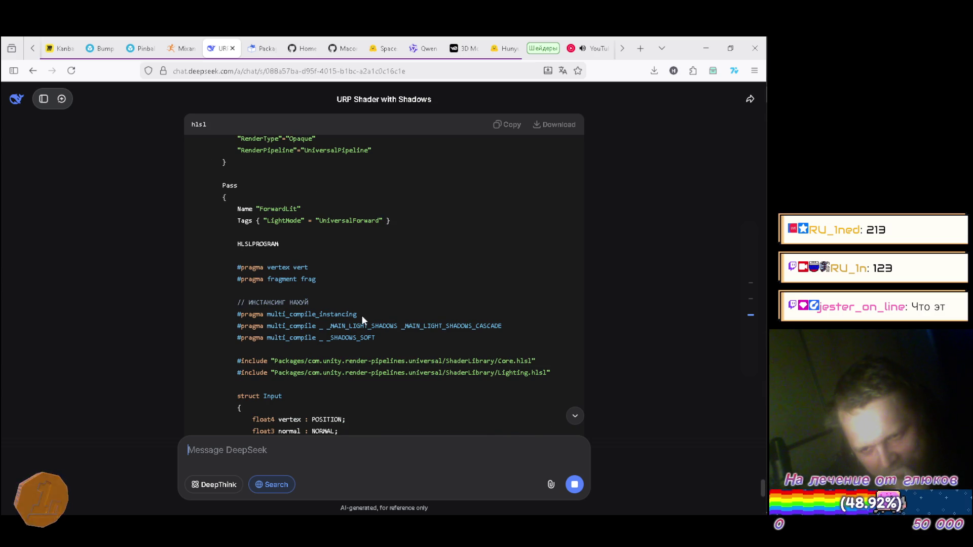
scroll(363, 315, down, 3)
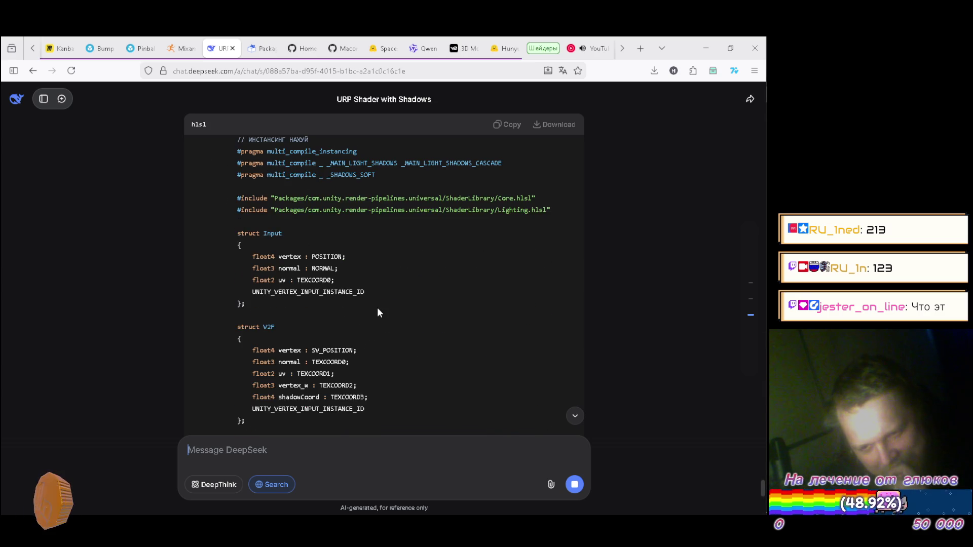
scroll(377, 307, down, 2)
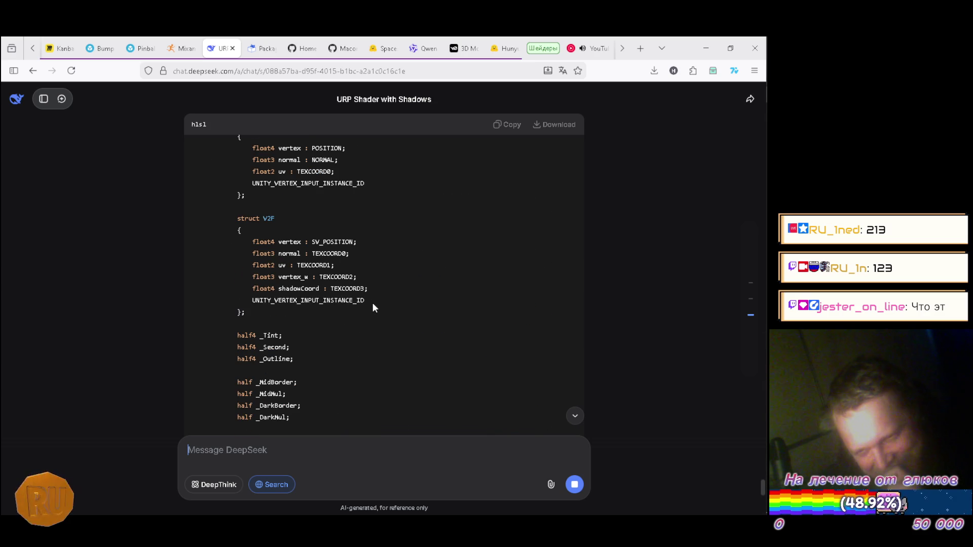
scroll(370, 309, down, 4)
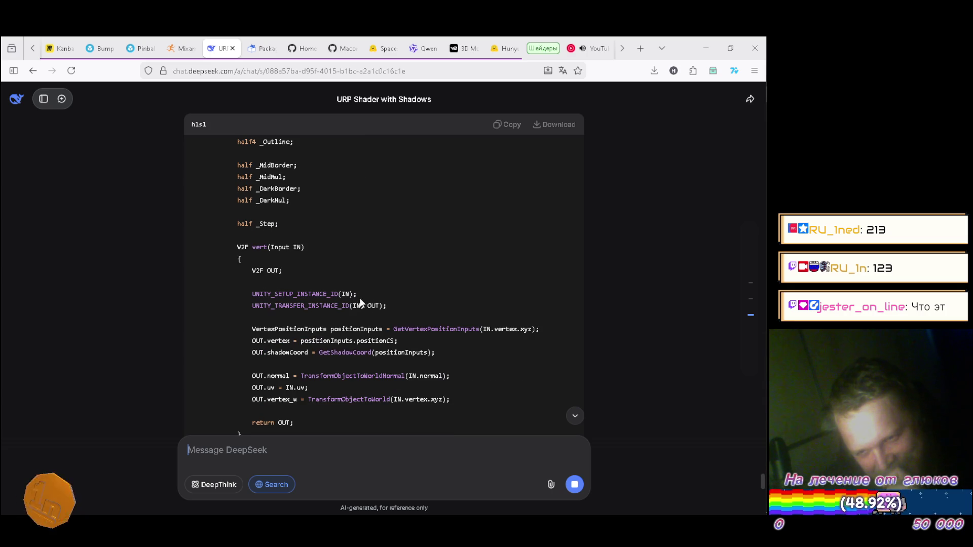
scroll(369, 299, up, 5)
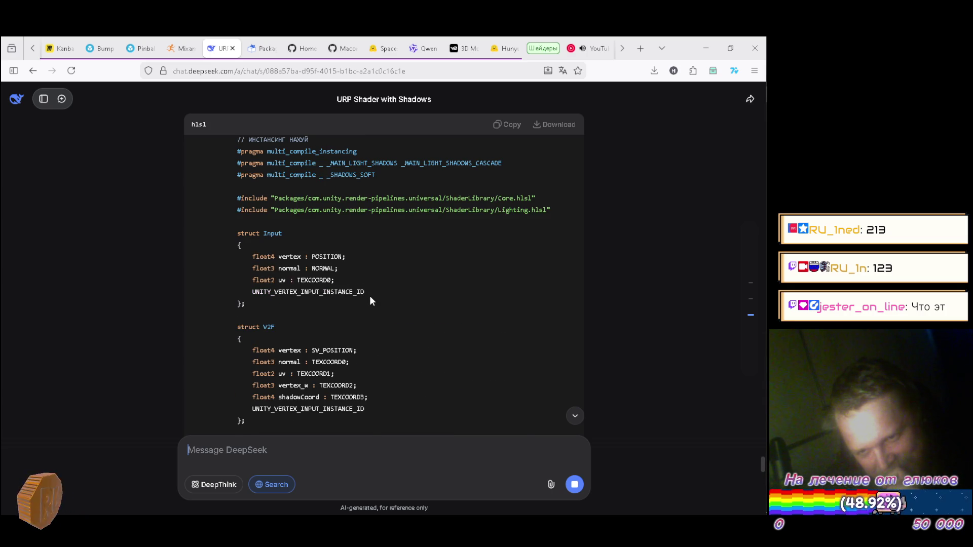
scroll(370, 299, up, 4)
scroll(370, 298, down, 9)
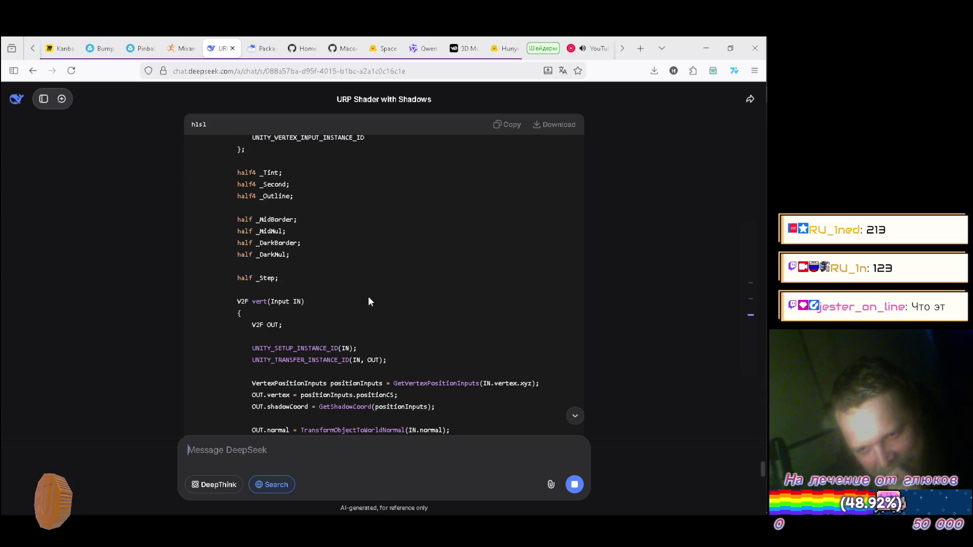
scroll(369, 299, down, 2)
scroll(371, 297, down, 4)
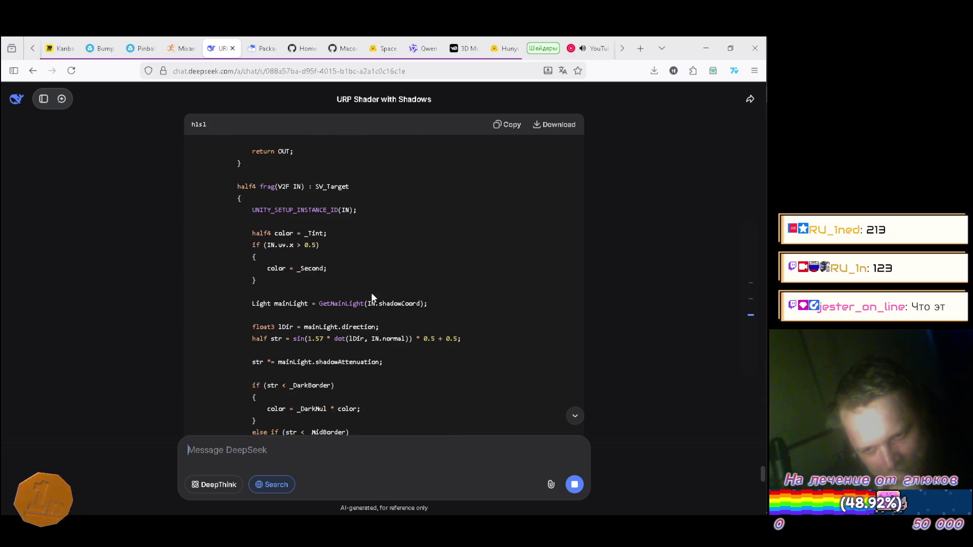
scroll(370, 298, down, 5)
scroll(366, 297, down, 4)
scroll(364, 298, up, 6)
scroll(364, 297, up, 4)
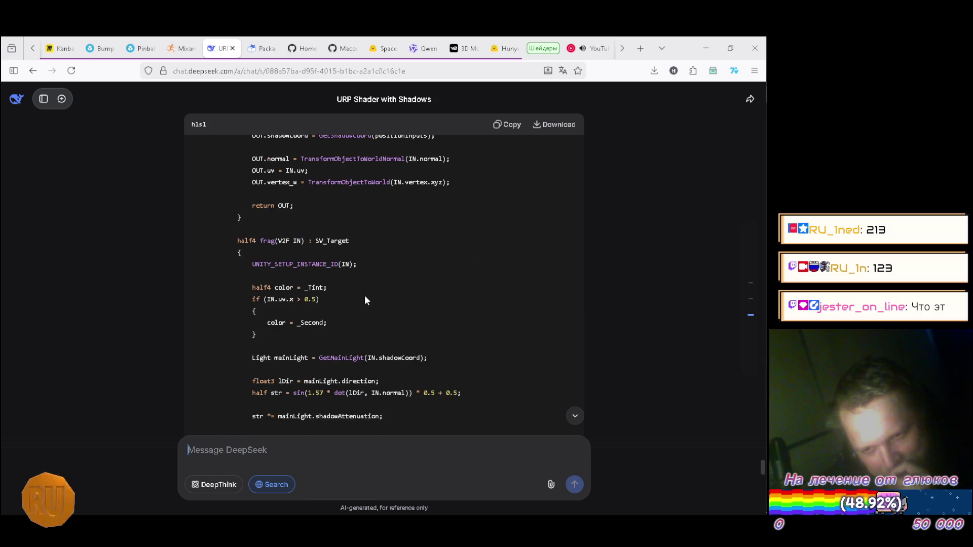
scroll(364, 295, up, 4)
scroll(365, 294, up, 6)
scroll(365, 294, up, 6)
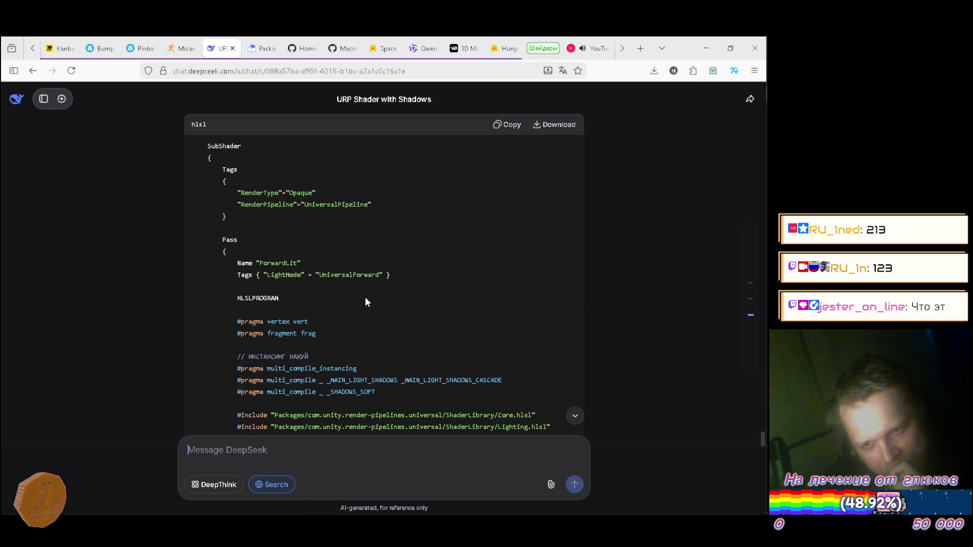
scroll(366, 302, down, 2)
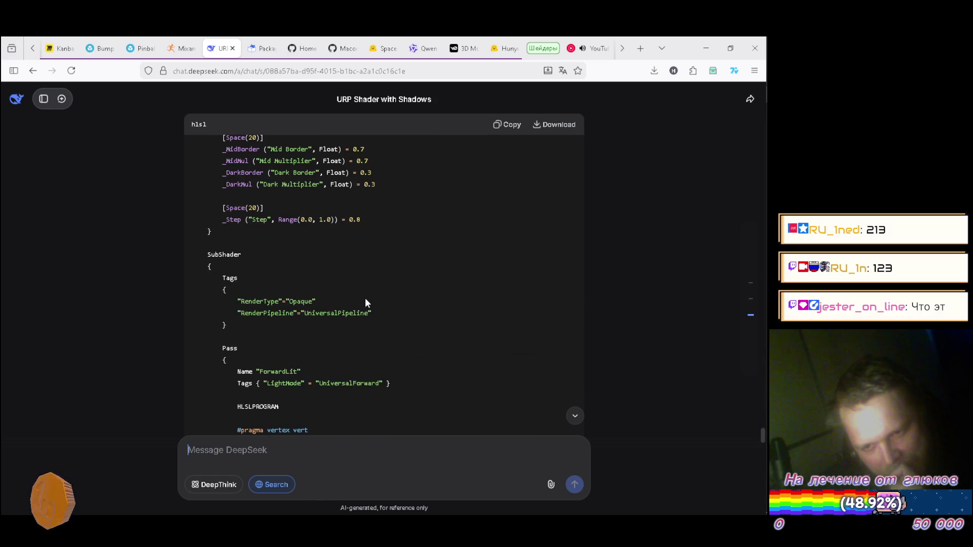
scroll(364, 302, down, 2)
scroll(363, 299, down, 2)
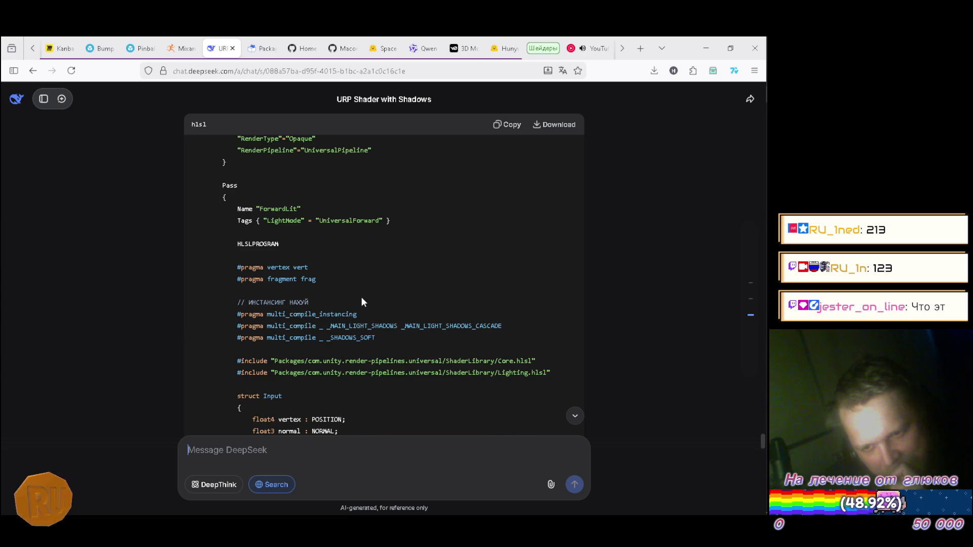
scroll(375, 306, down, 6)
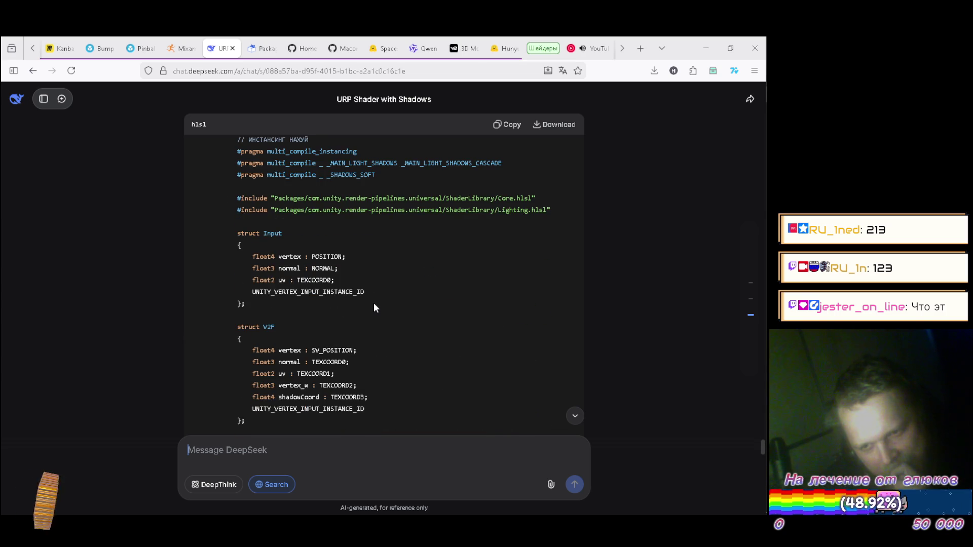
scroll(373, 302, down, 8)
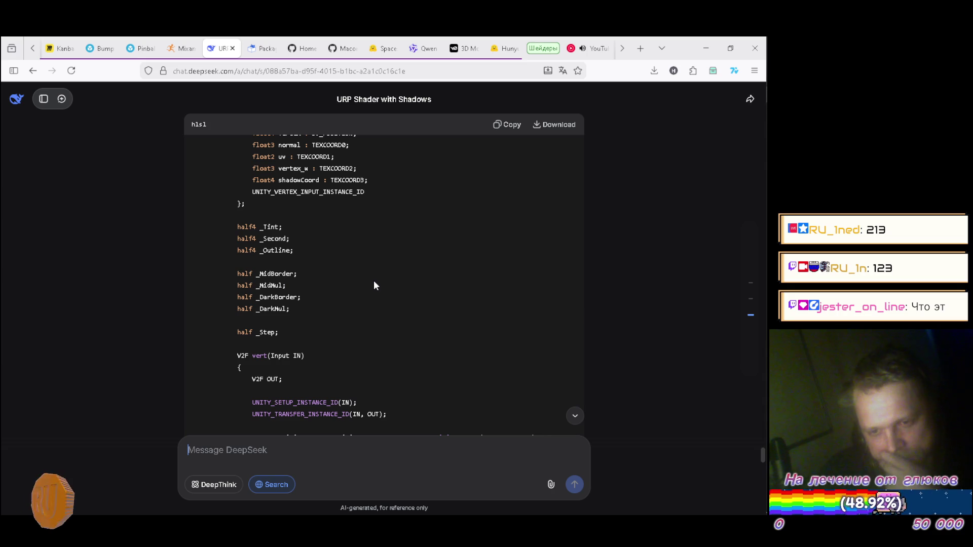
scroll(373, 284, up, 6)
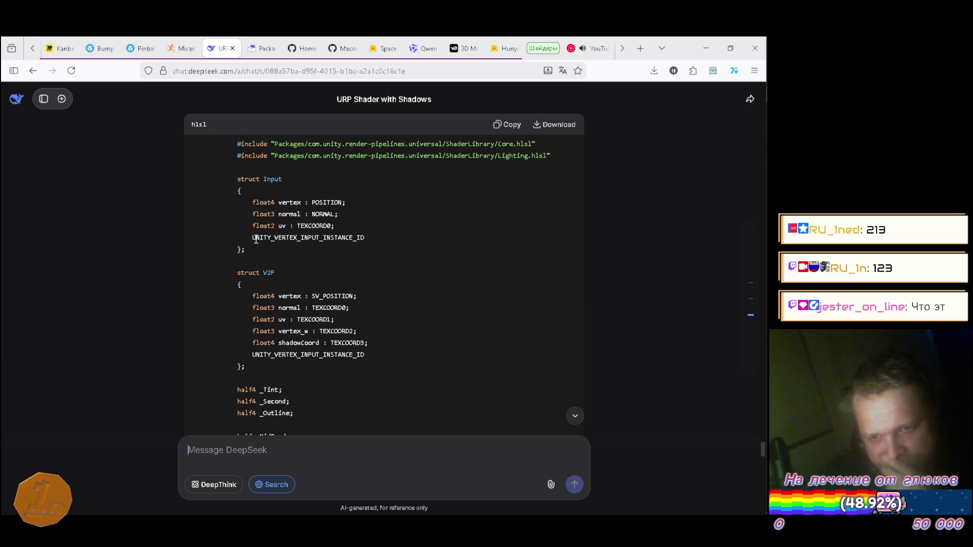
Step: Select the UNITY_SETUP_INSTANCE_ID(IN); line in the suggested vert() function
drag(252, 237, 304, 96)
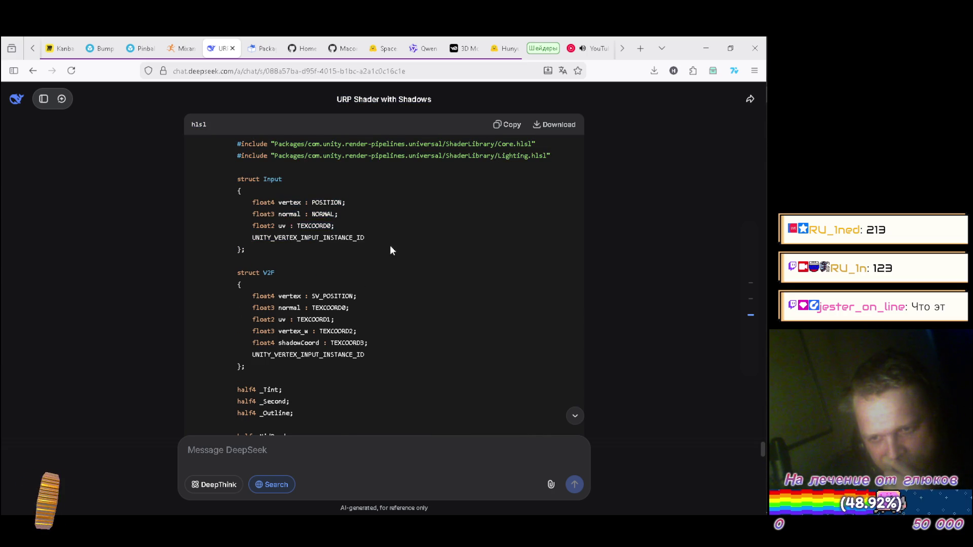
scroll(385, 248, down, 5)
mouse_move(310, 237)
mouse_down()
mouse_move(213, 137)
mouse_move(260, 244)
mouse_up()
key(ctrl+c)
key(alt+Tab)
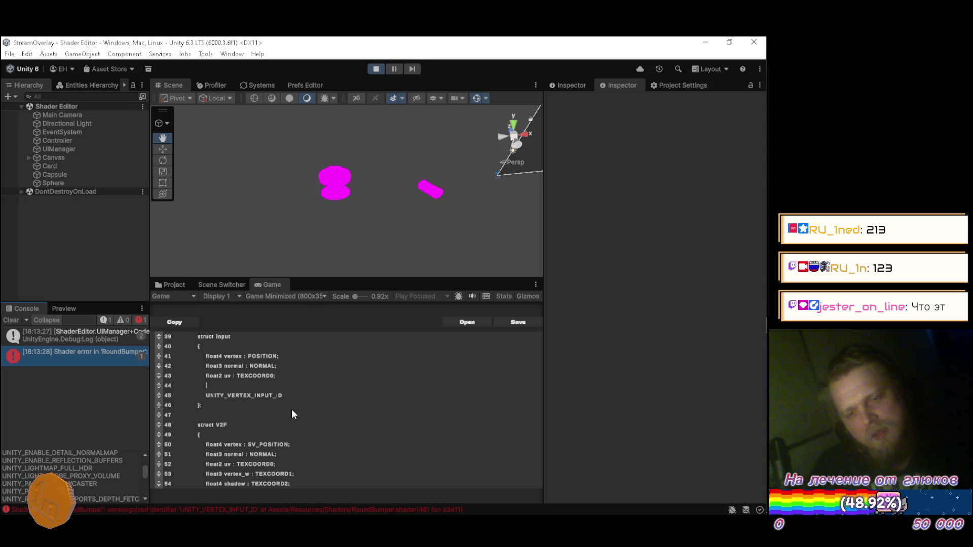
Step: Insert UNITY_SETUP_INSTANCE_ID(IN); on a new line in the shader's vert function
scroll(314, 409, down, 5)
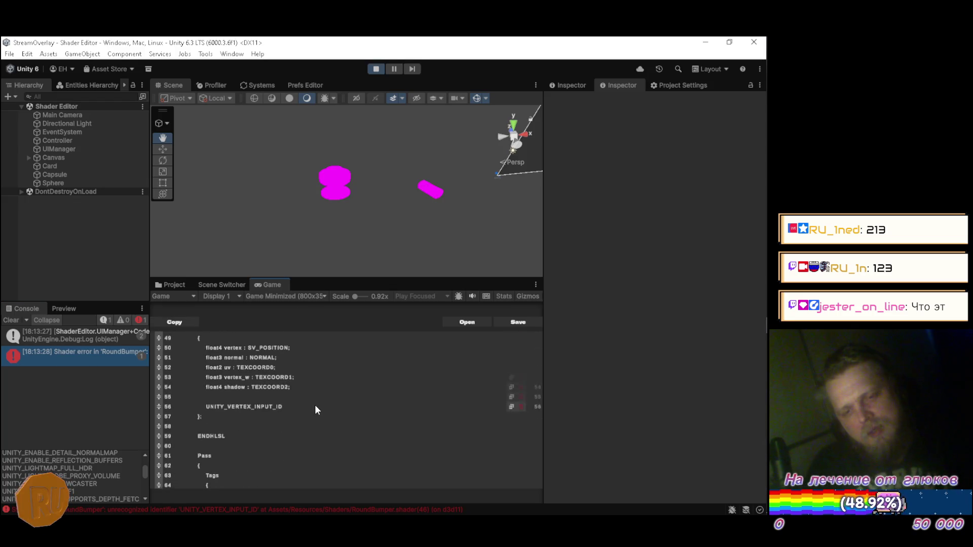
scroll(300, 408, down, 3)
key(alt+Tab)
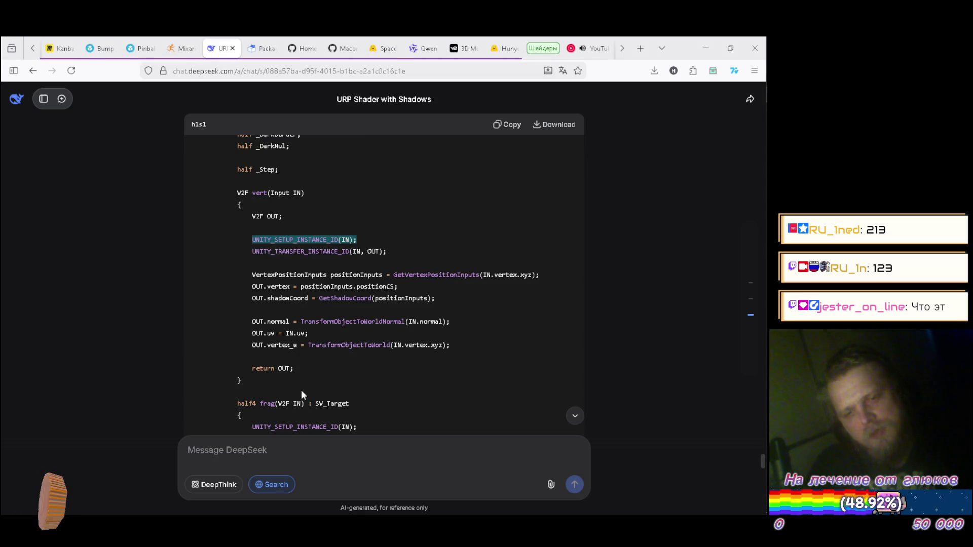
scroll(308, 306, up, 5)
scroll(308, 307, up, 5)
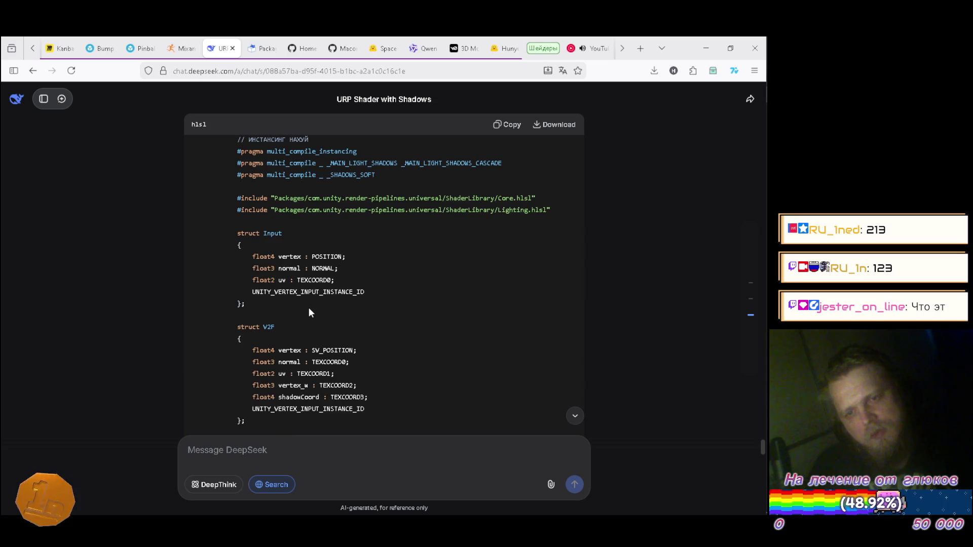
scroll(310, 310, up, 3)
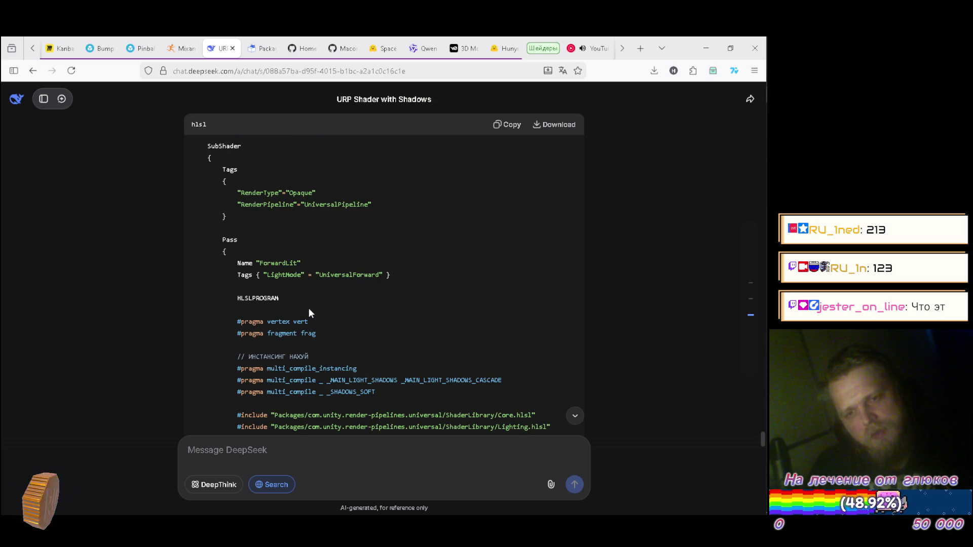
scroll(309, 308, up, 5)
scroll(313, 319, down, 10)
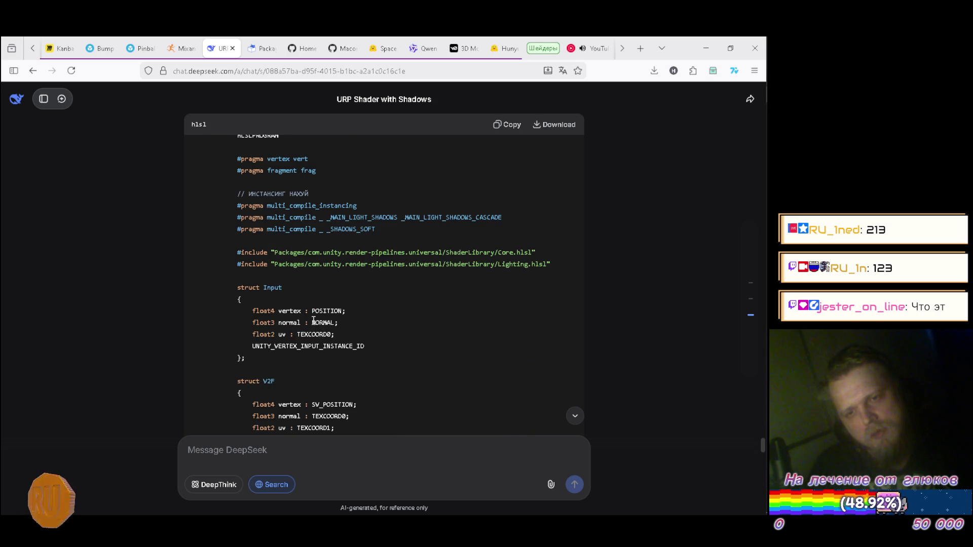
scroll(311, 323, down, 3)
scroll(309, 322, down, 10)
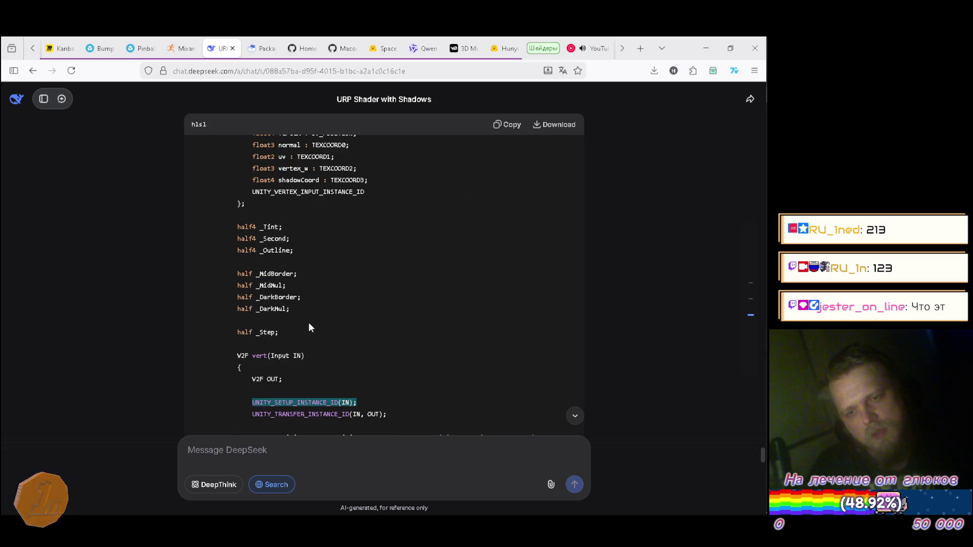
key(alt+Tab)
scroll(305, 381, down, 2)
scroll(305, 382, down, 4)
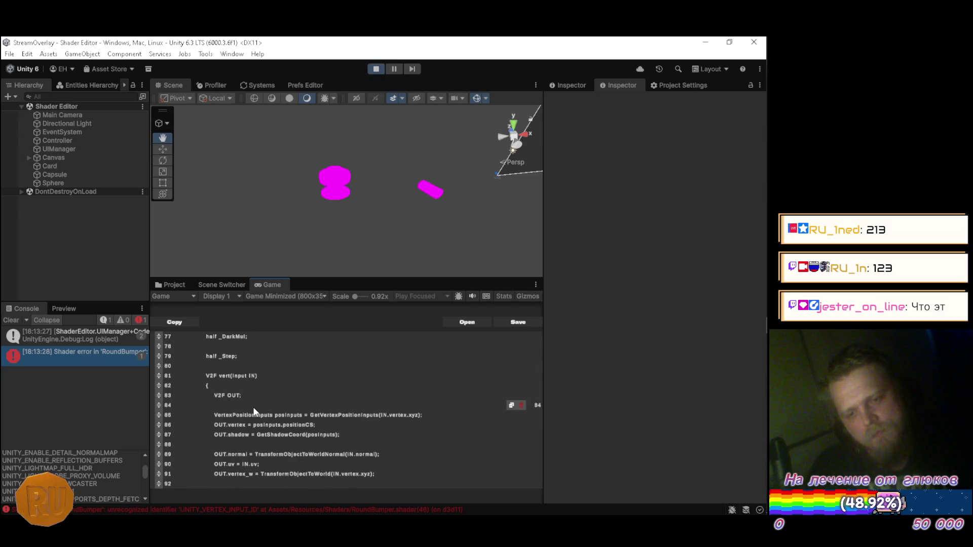
key(Return)
key(Return)
key(Up)
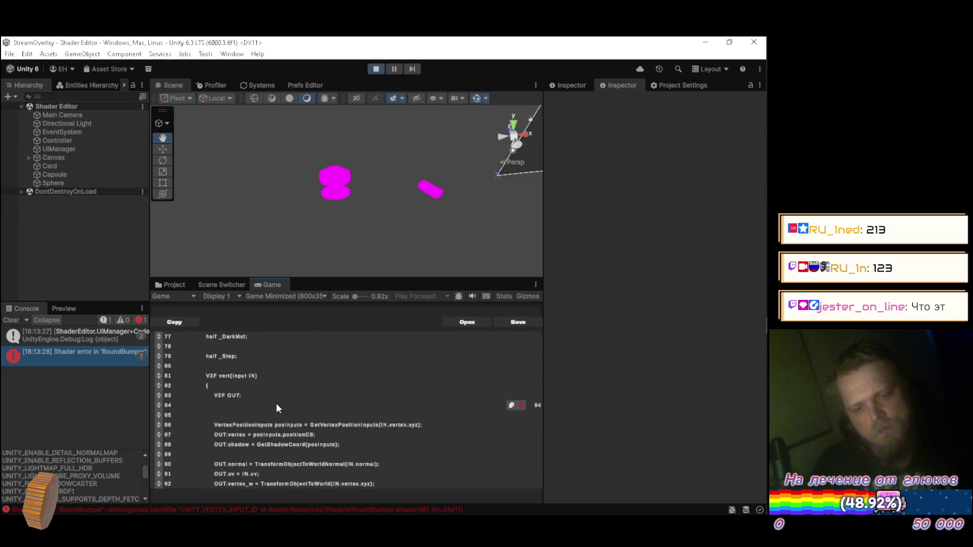
key(ctrl+v)
key(shift+Tab)
Step: Copy UNITY_TRANSFER_INSTANCE_ID(IN, OUT); from DeepSeek onto vert() line 86
key(alt+Tab)
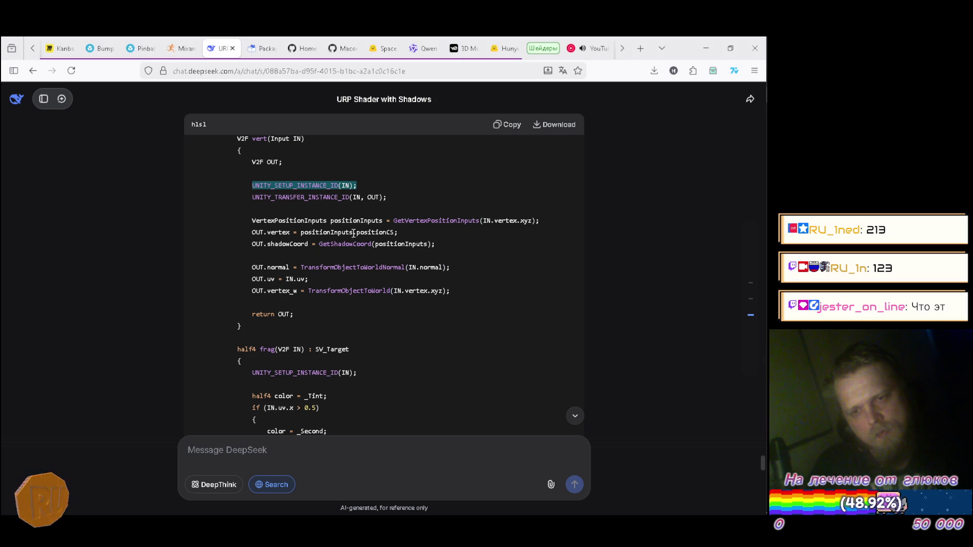
drag(388, 199, 264, 200)
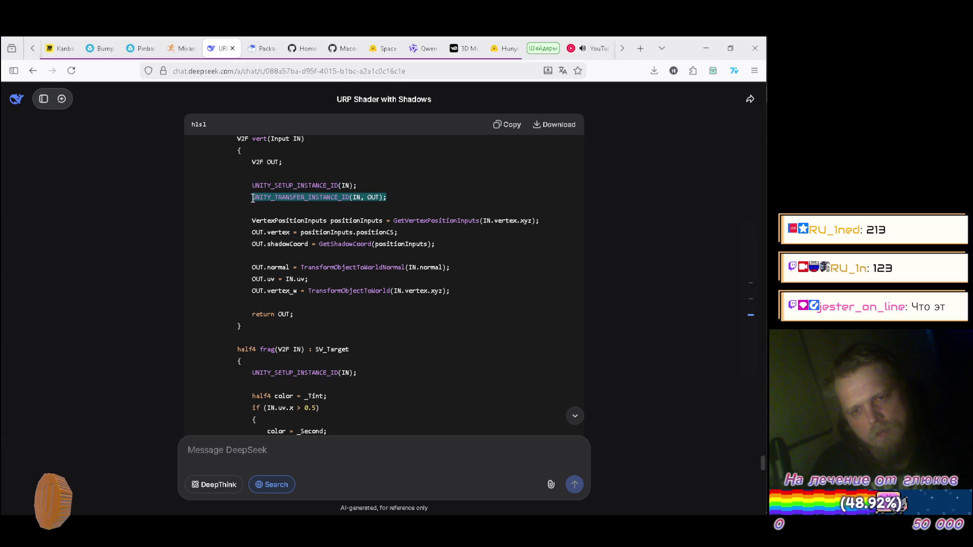
key(ctrl+c)
key(alt+Tab)
key(ctrl+v)
scroll(337, 379, down, 5)
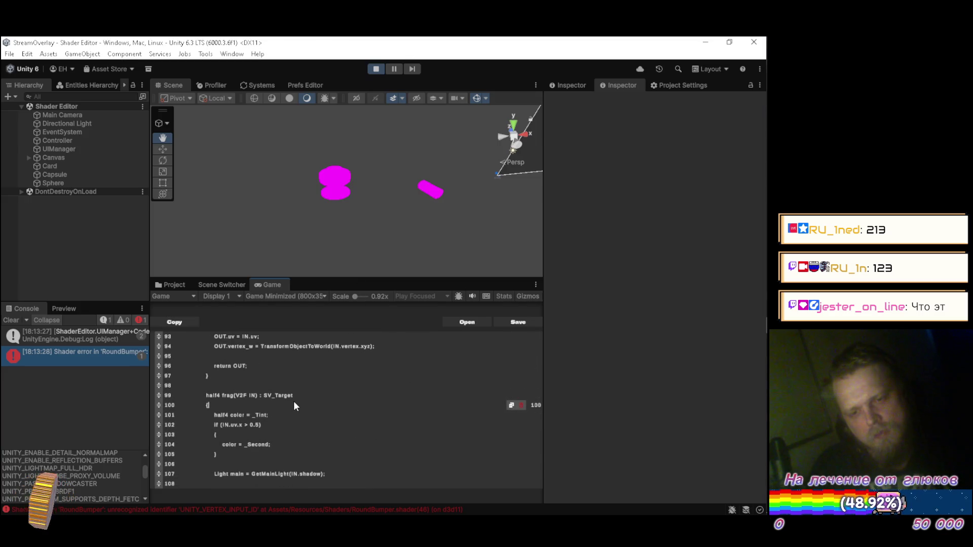
scroll(295, 405, up, 2)
Step: Add UNITY_SETUP_INSTANCE_ID(IN); to the frag function and save RoundBumper
key(alt+Tab)
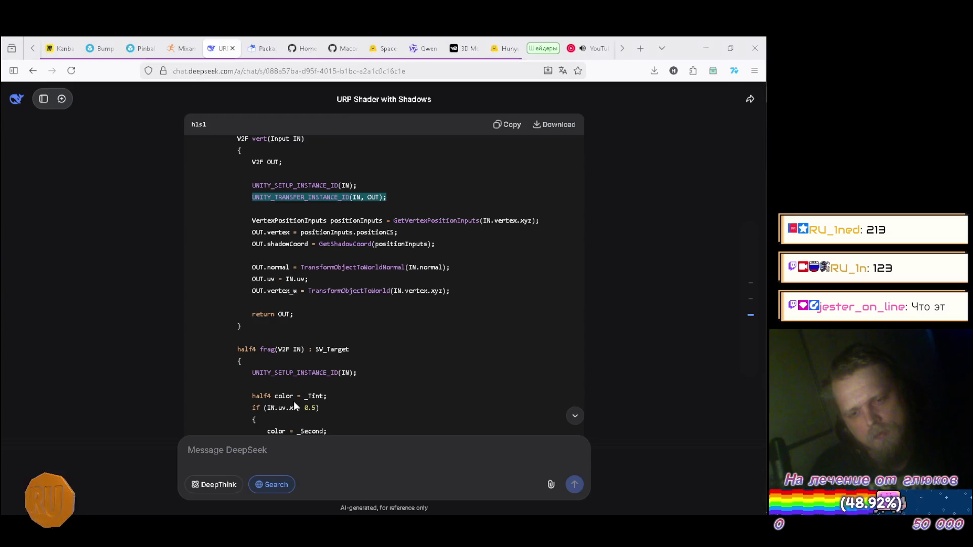
scroll(329, 312, down, 5)
drag(315, 155, 258, 159)
key(ctrl+c)
key(alt+Tab)
key(ctrl+v)
key(Down)
key(ctrl+s)
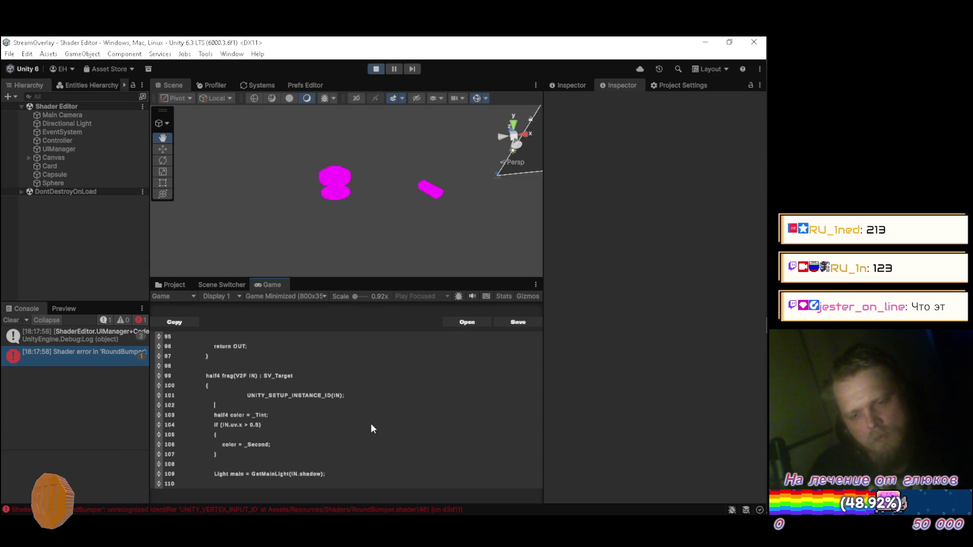
scroll(372, 428, up, 10)
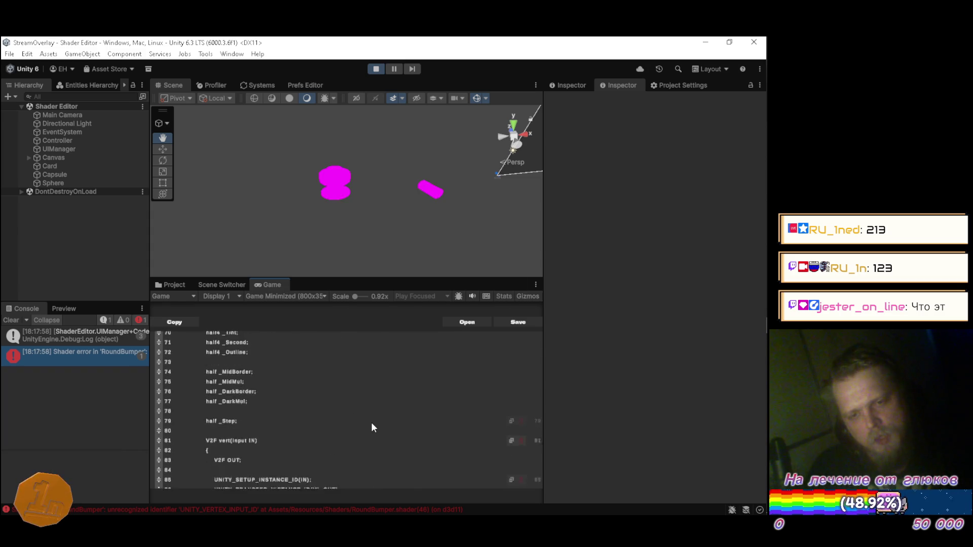
scroll(371, 428, up, 6)
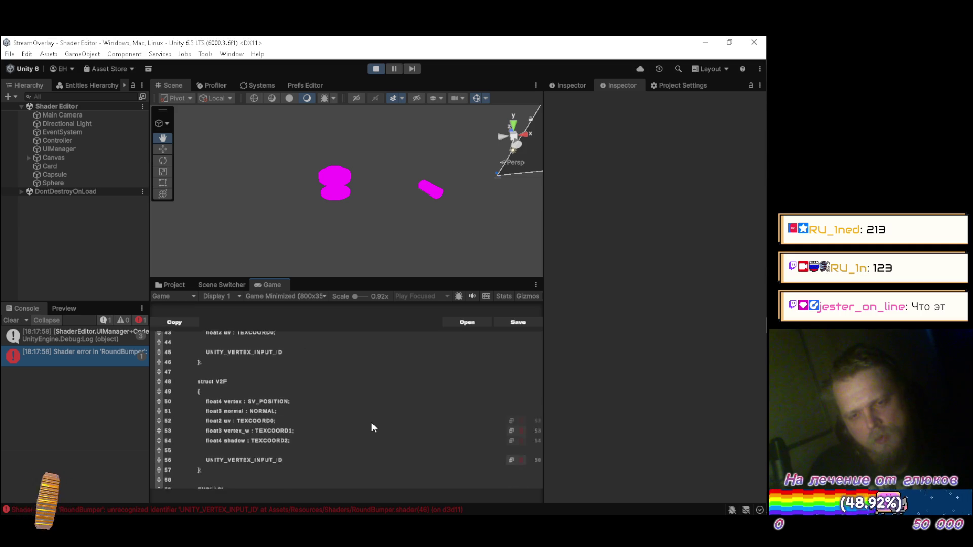
scroll(372, 428, up, 1)
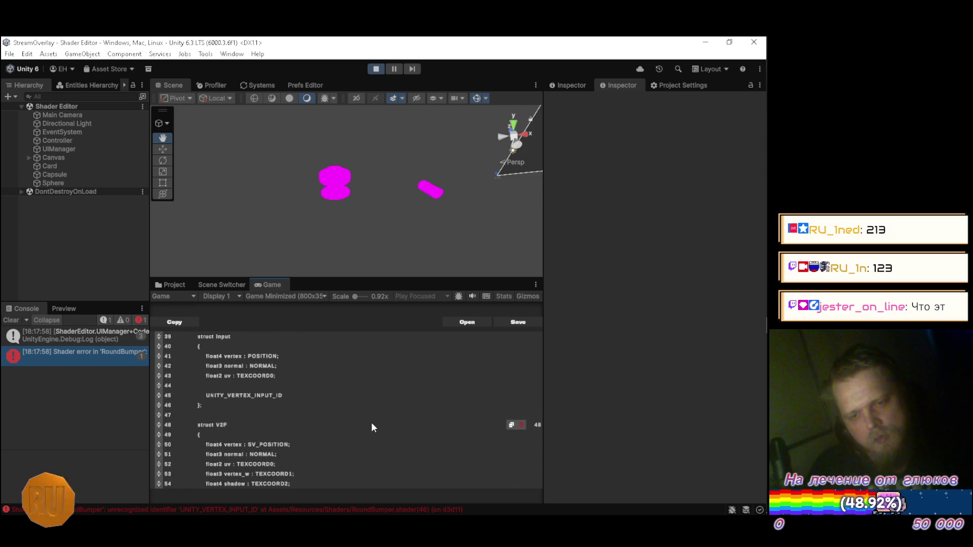
scroll(372, 428, up, 1)
key(alt+Tab)
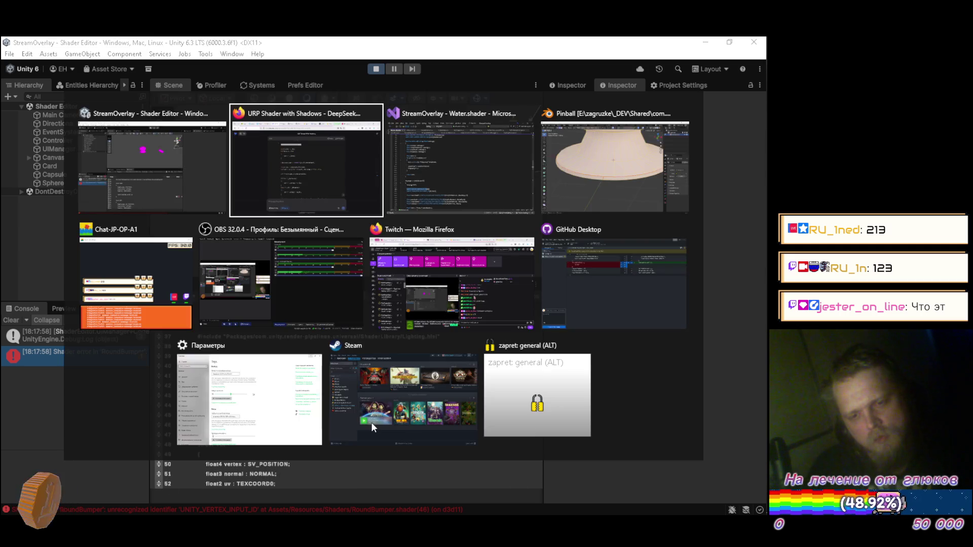
Step: Compare RoundBumper's instancing pragma with the one in DeepSeek's reference shader
scroll(366, 337, up, 4)
scroll(367, 343, up, 12)
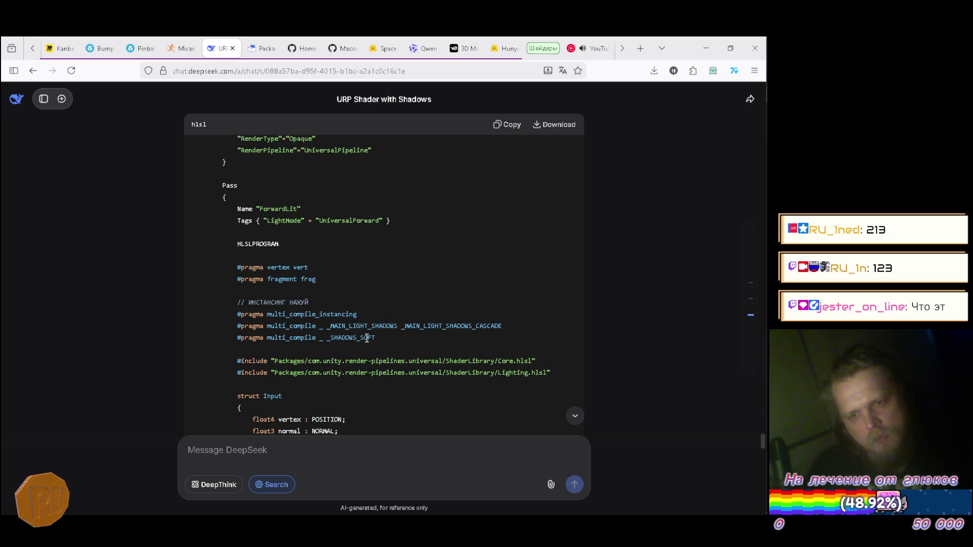
key(alt+Tab)
scroll(358, 384, up, 3)
scroll(358, 385, up, 3)
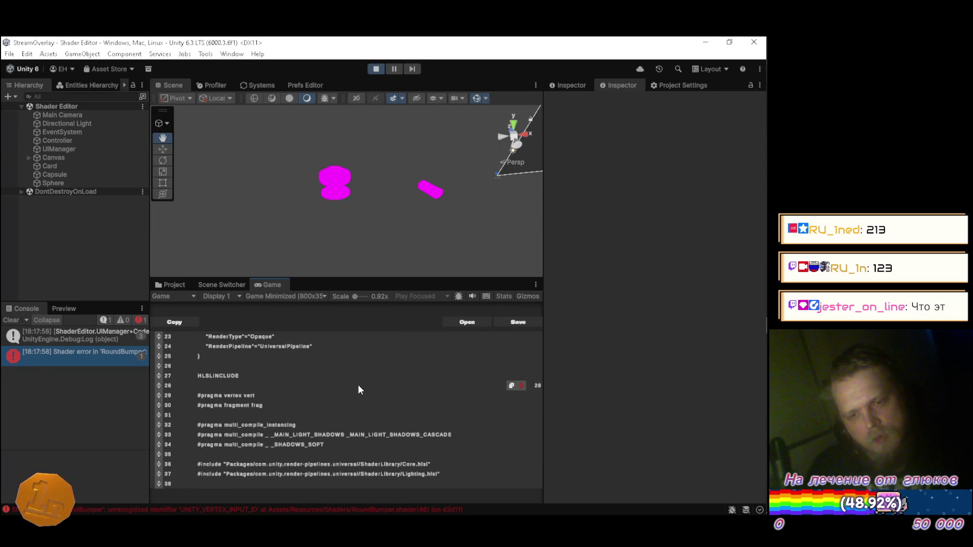
key(alt+Tab)
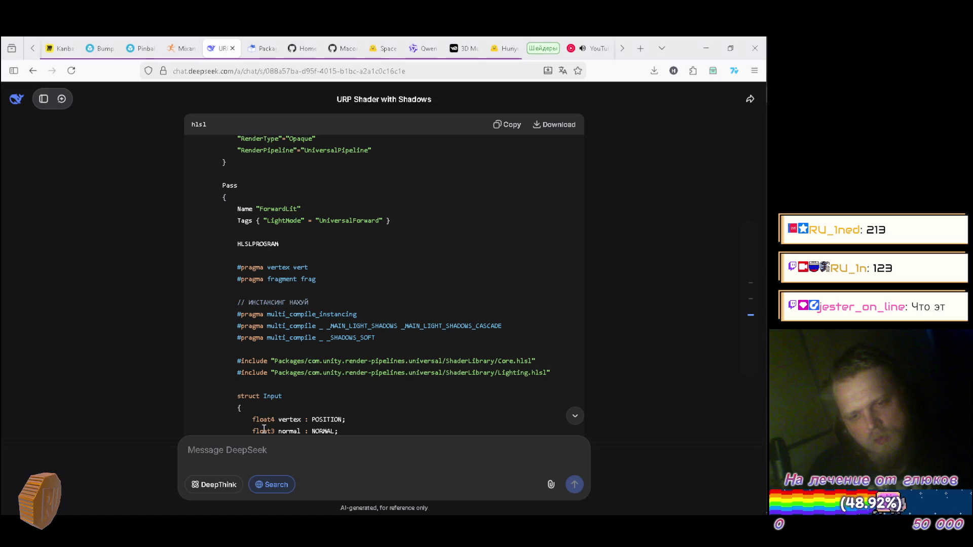
scroll(311, 287, up, 10)
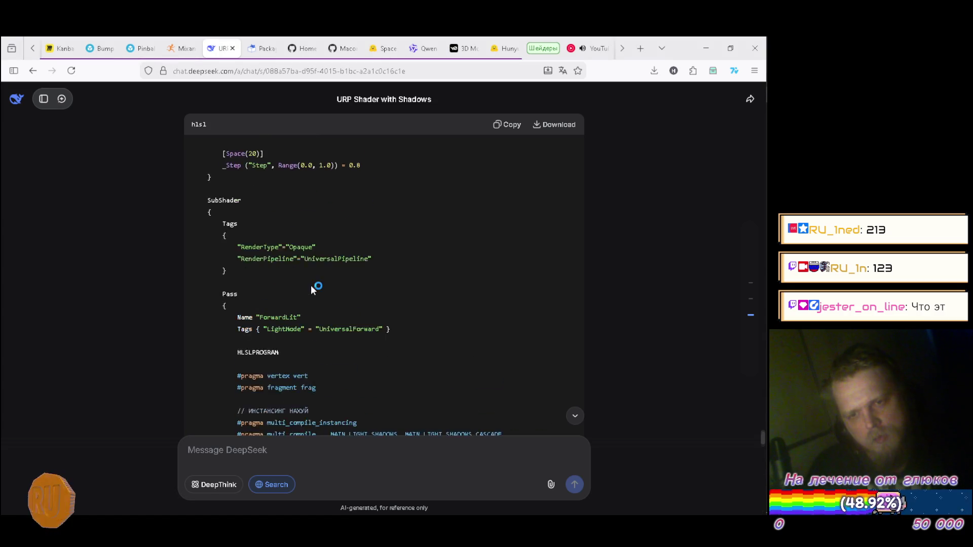
scroll(314, 294, down, 10)
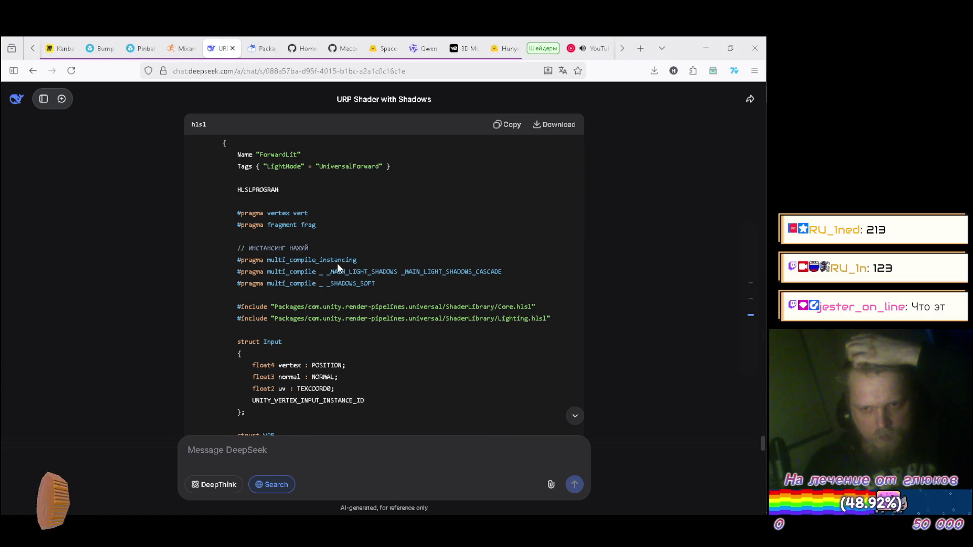
key(alt+Tab)
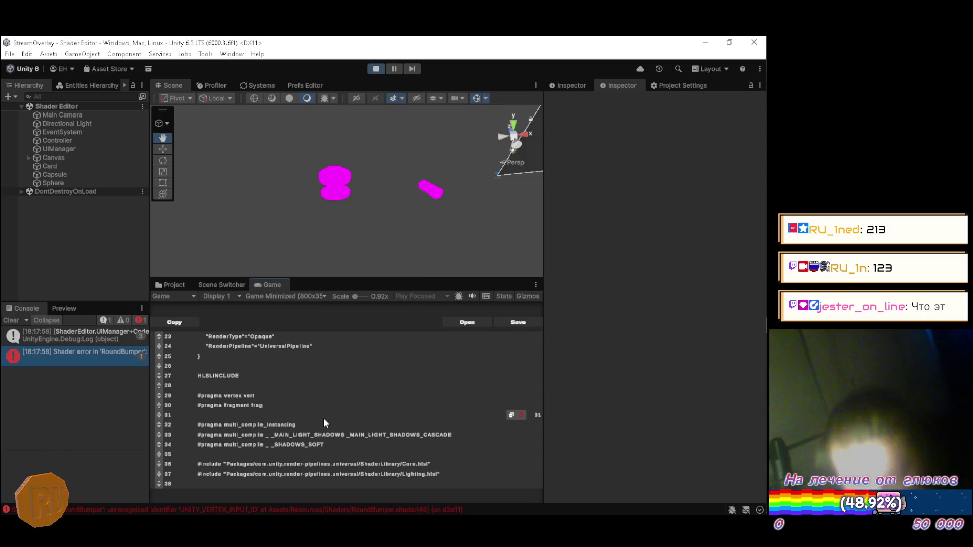
key(alt+Tab)
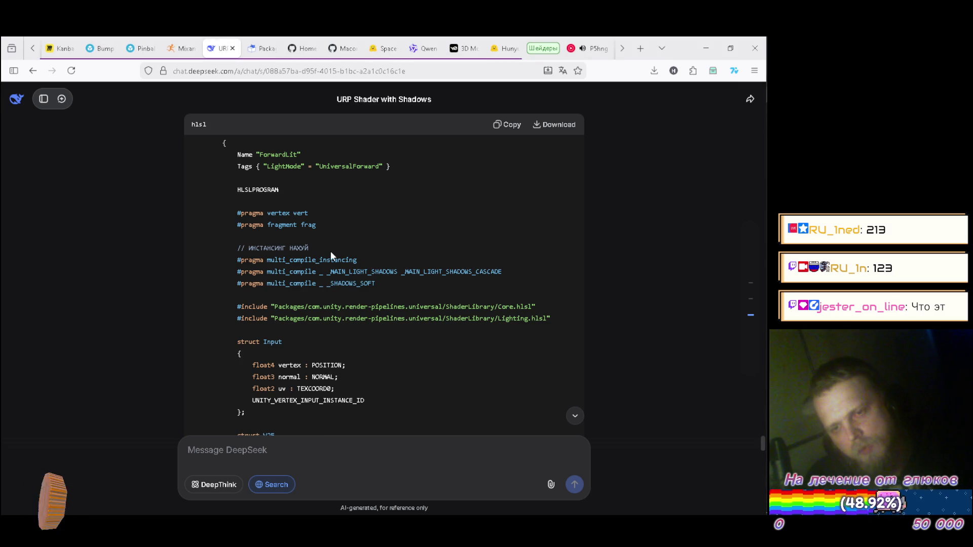
key(alt+Tab)
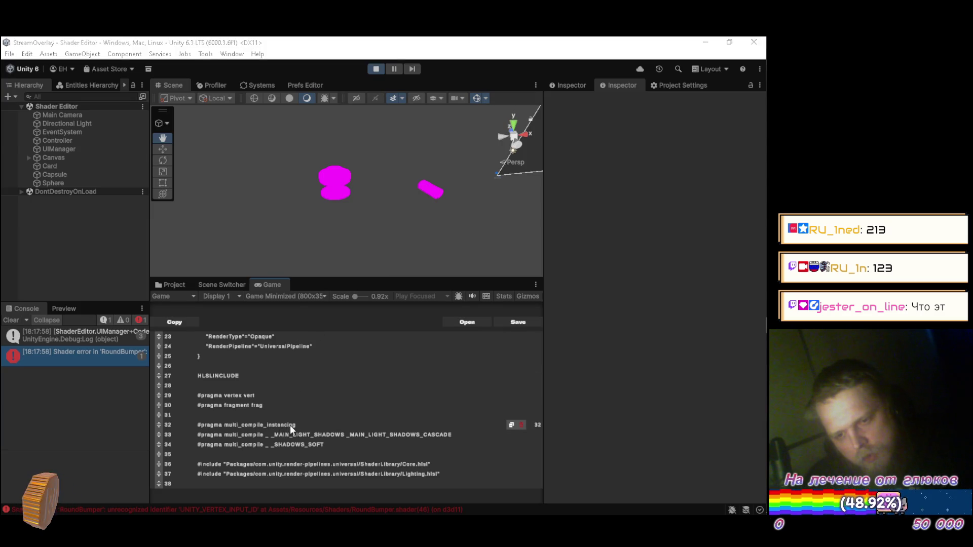
key(alt+Tab)
key(alt+Tab)
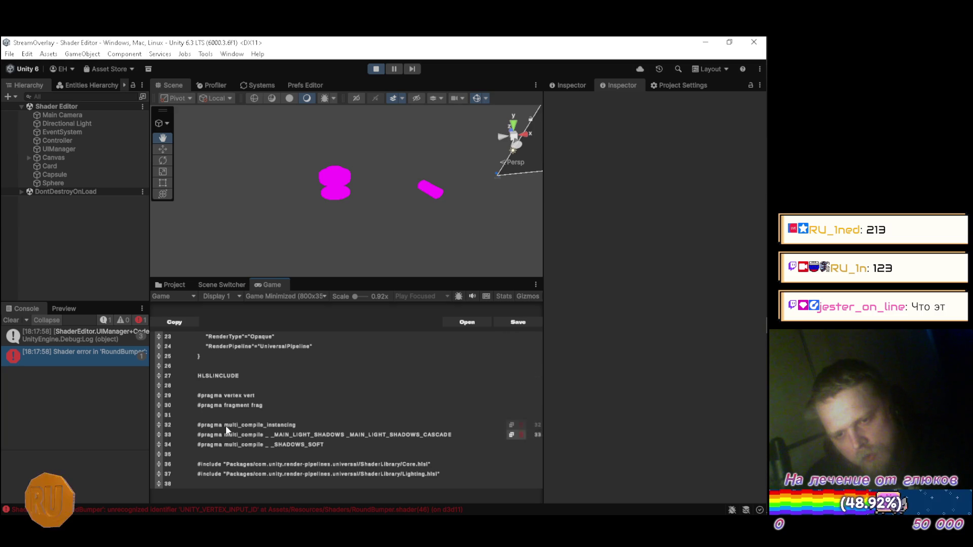
key(alt+Tab)
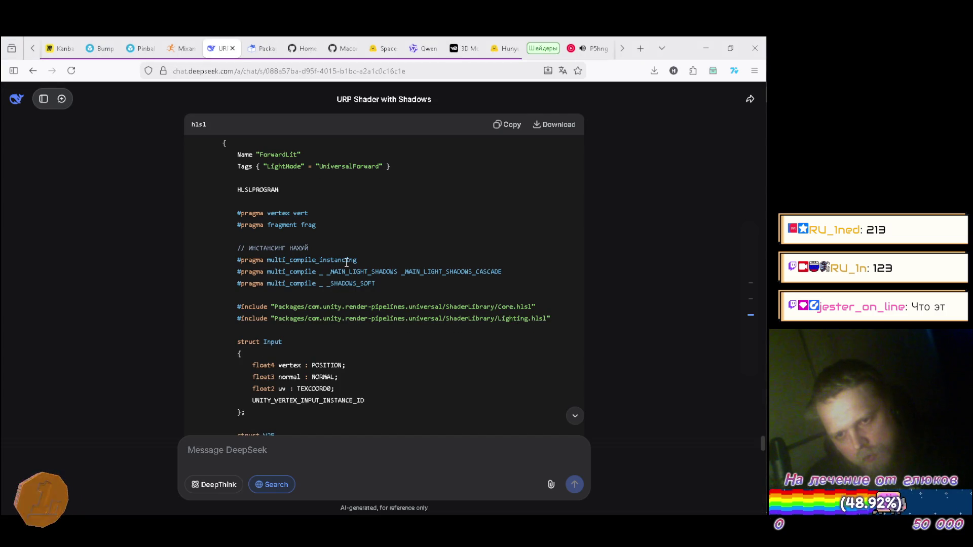
Step: Replace line 32 with the reference's #pragma multi_compile_instancing line
drag(359, 260, 239, 263)
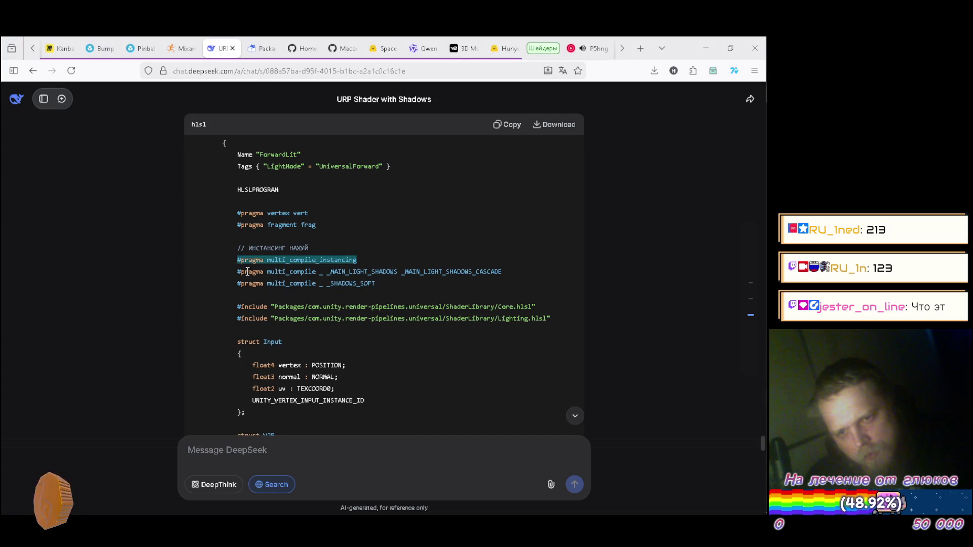
key(alt+Tab)
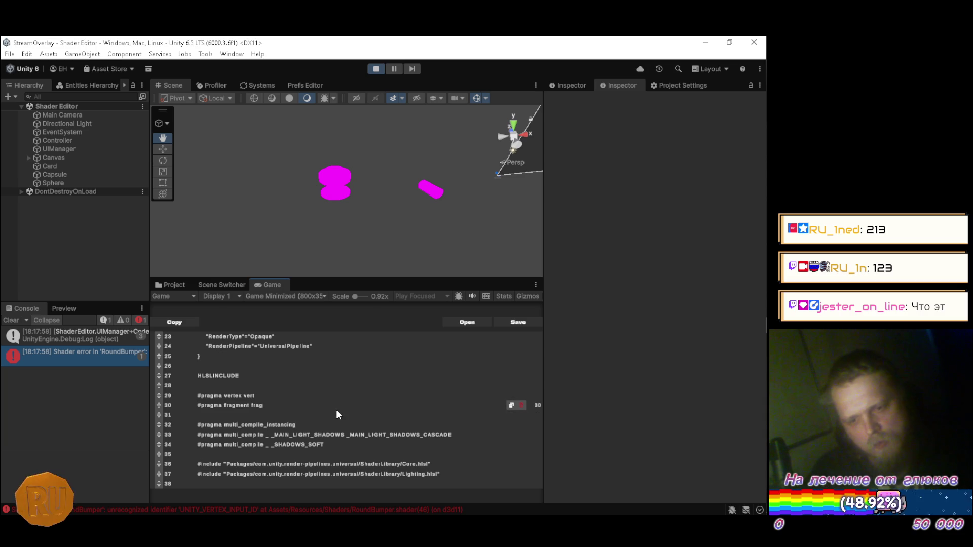
key(BackSpace)
key(BackSpace)
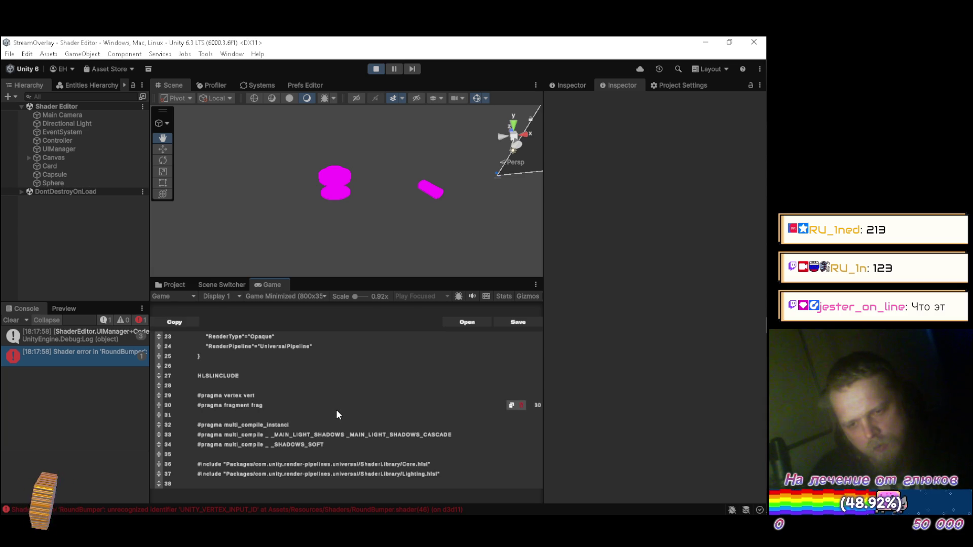
key(BackSpace)
key(BackSpace)
key(BackSpace)
key(BackSpace)
key(ctrl+v)
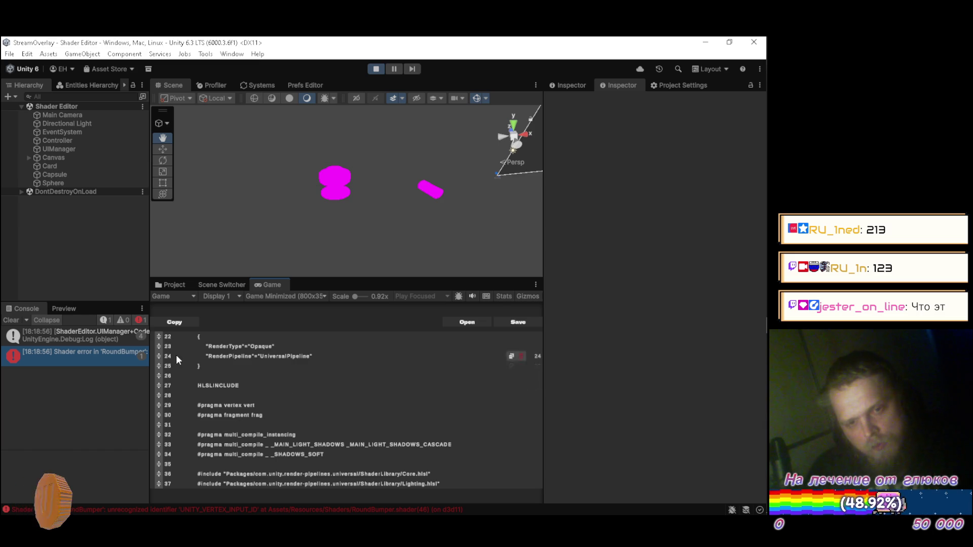
scroll(330, 387, down, 3)
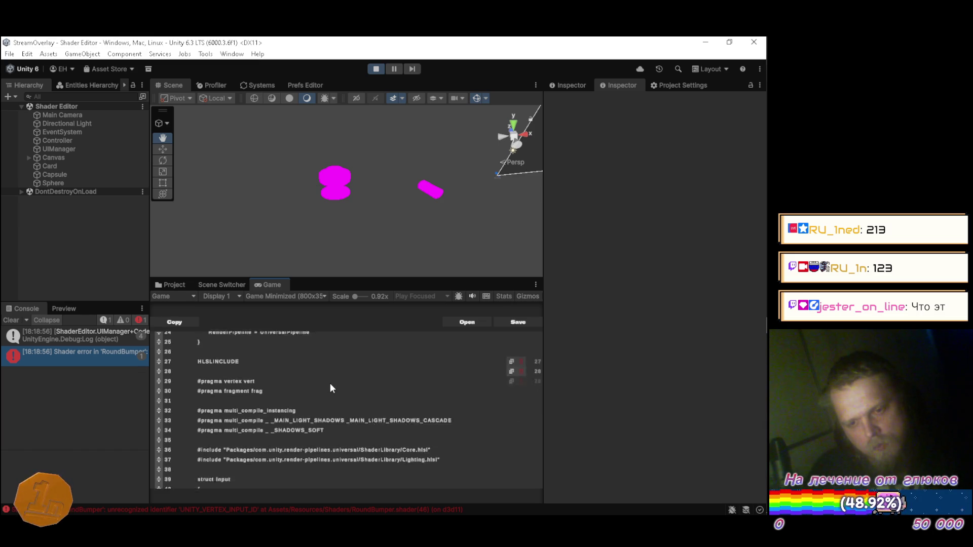
key(alt+Tab)
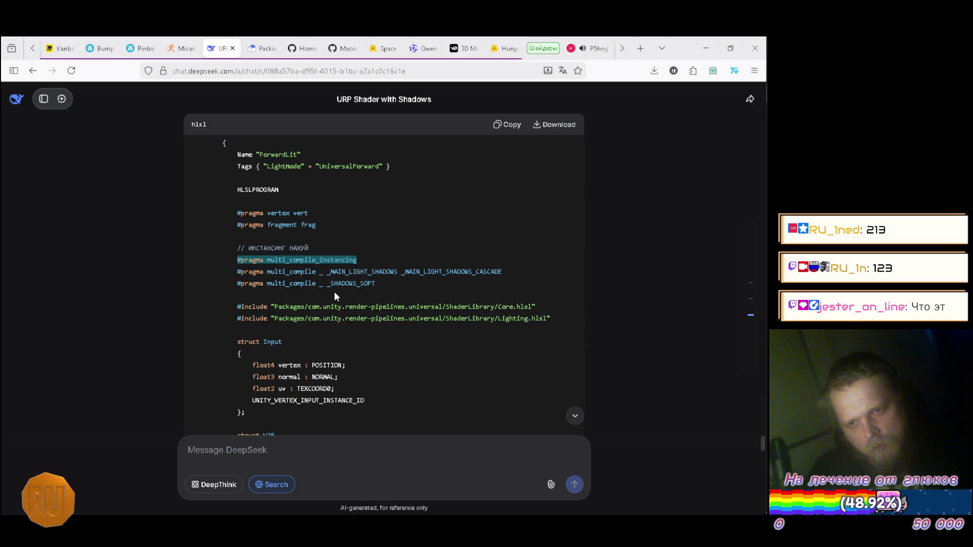
scroll(334, 296, down, 3)
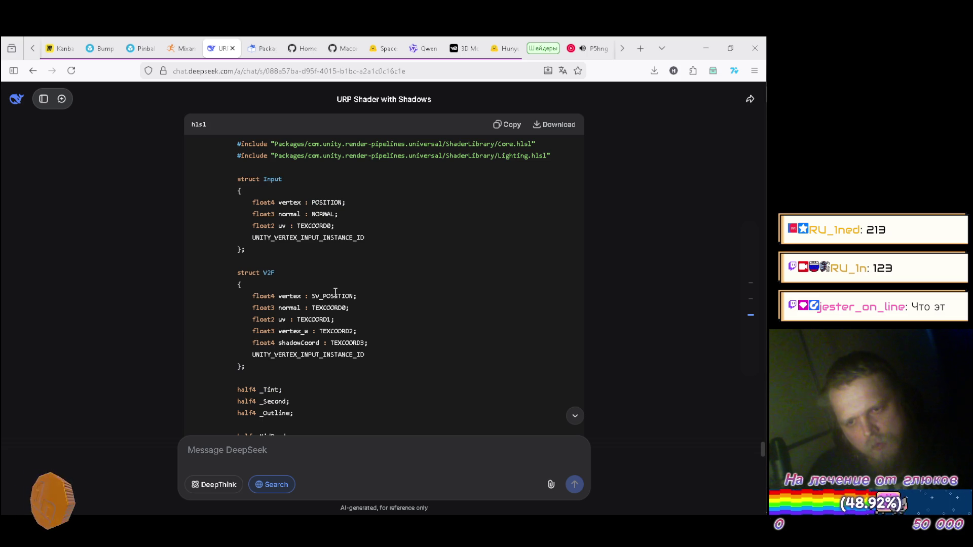
Step: Change the struct IDs on lines 45 and 56 to UNITY_VERTEX_INPUT_INSTANCE_ID and save
key(alt+Tab)
scroll(327, 355, down, 2)
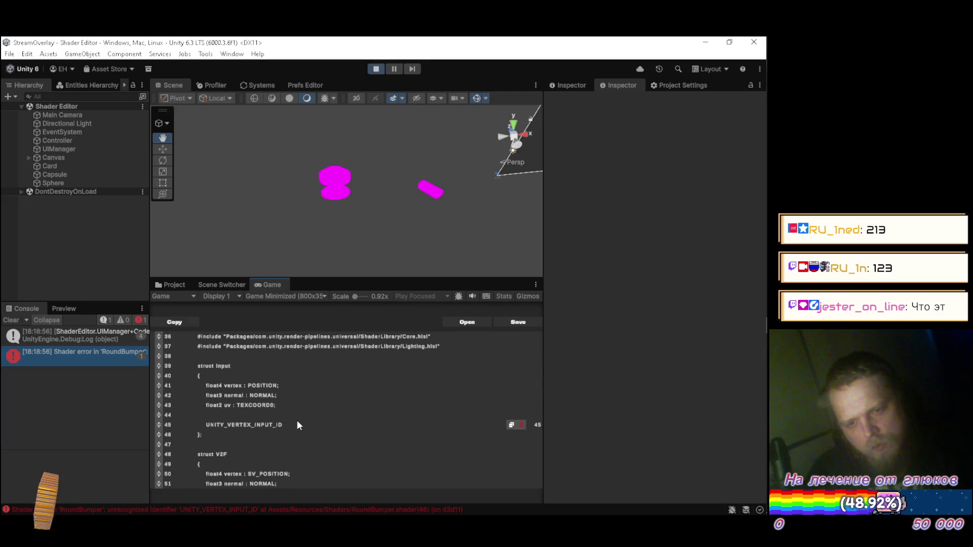
key(alt+Tab)
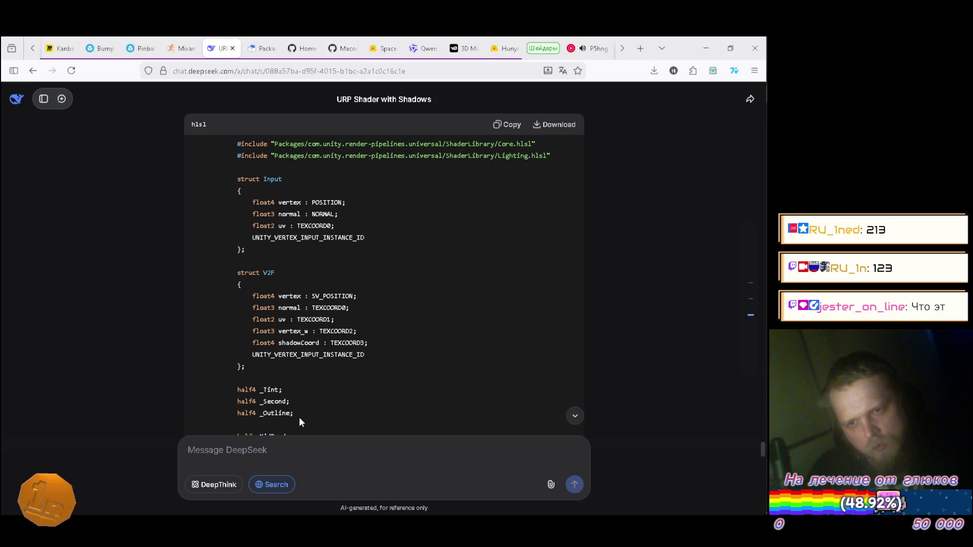
key(alt+Tab)
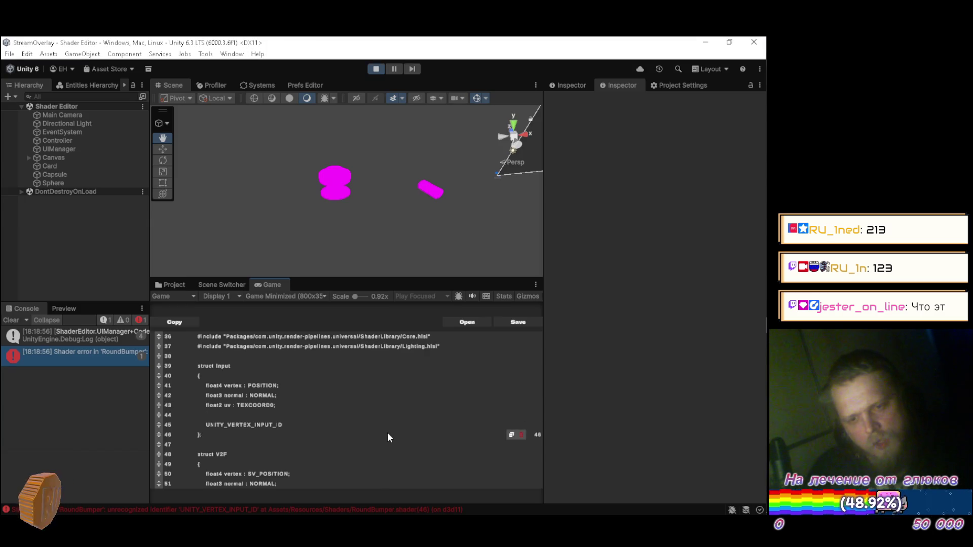
scroll(387, 433, down, 1)
text(_I)
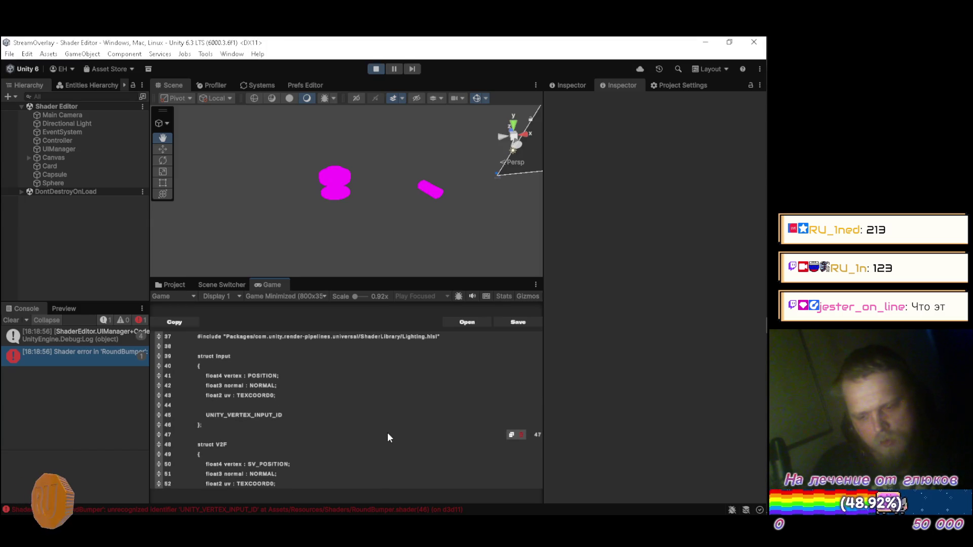
text(INST)
key(BackSpace)
key(BackSpace)
key(BackSpace)
text(INSTANCE)
scroll(375, 411, down, 2)
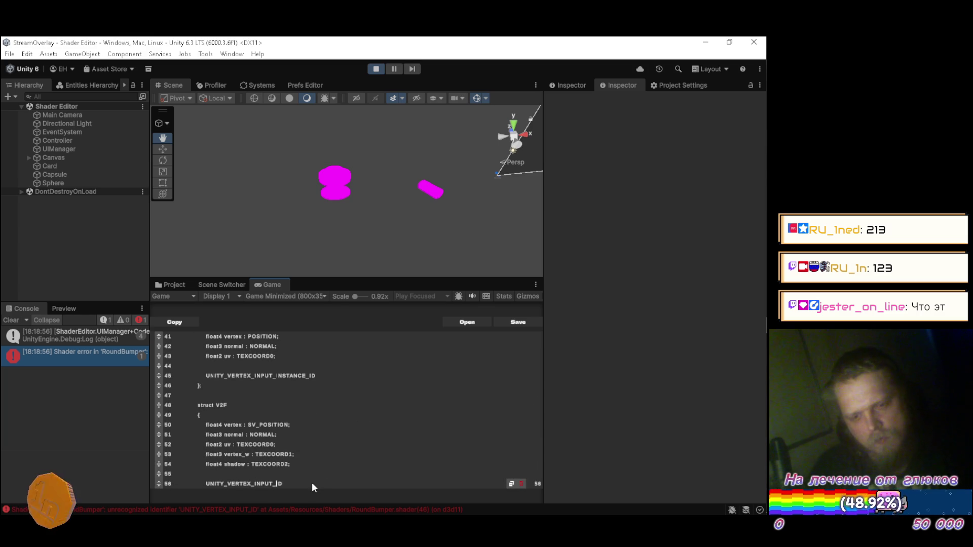
key(Left)
key(Left)
text(INSTA)
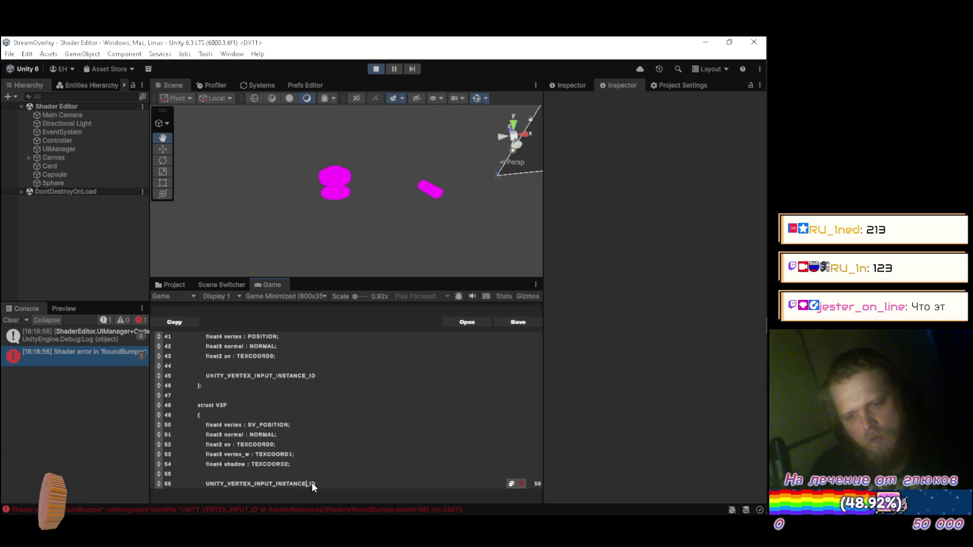
key(ctrl+s)
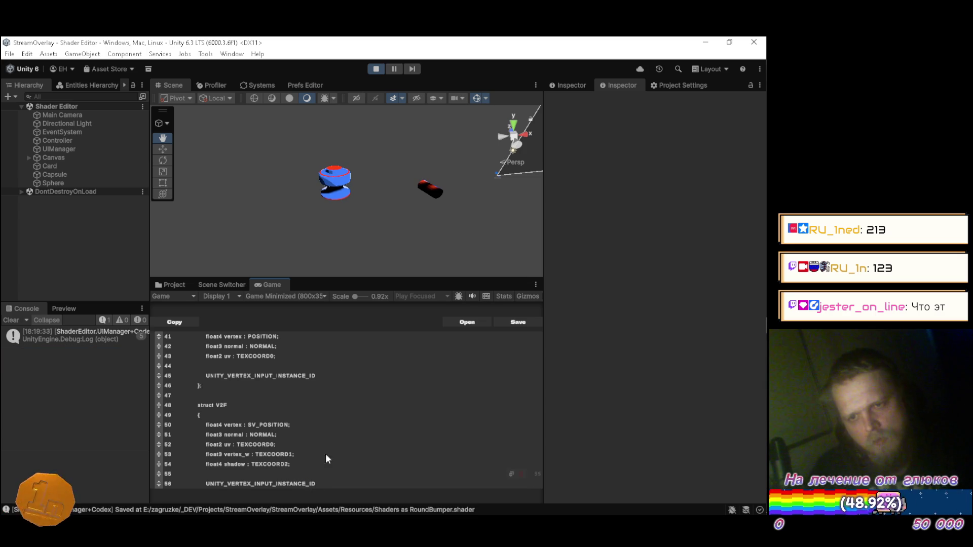
Step: Orbit around the shaded objects and rotate the Capsule about its X axis
mouse_move(274, 195)
mouse_down()
mouse_move(325, 154)
mouse_move(213, 159)
mouse_move(236, 174)
mouse_move(248, 165)
mouse_move(484, 176)
mouse_move(450, 163)
mouse_move(330, 185)
mouse_move(359, 158)
mouse_move(476, 148)
mouse_move(376, 141)
mouse_move(400, 160)
mouse_move(472, 153)
mouse_move(376, 128)
mouse_move(192, 183)
mouse_move(374, 189)
mouse_move(216, 202)
mouse_move(106, 192)
mouse_up()
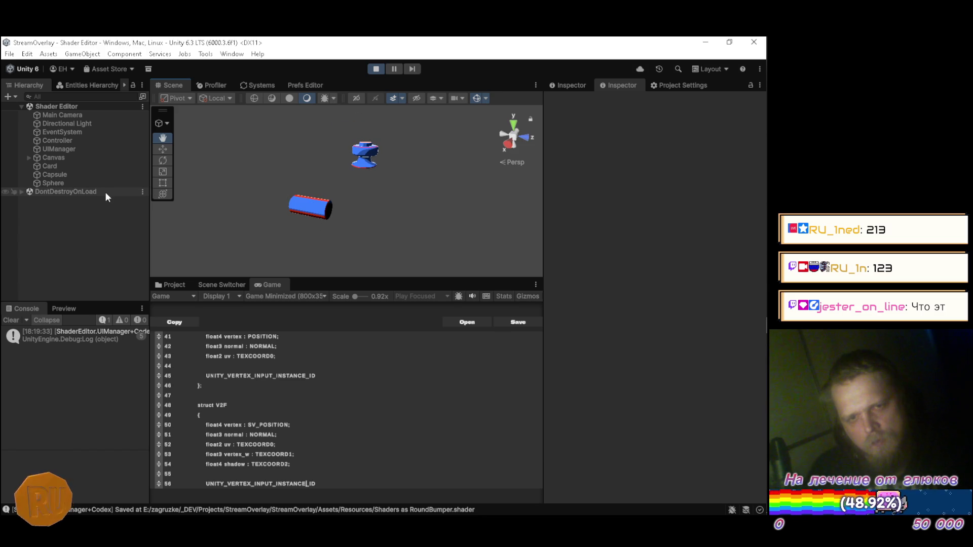
click(75, 173)
key(e)
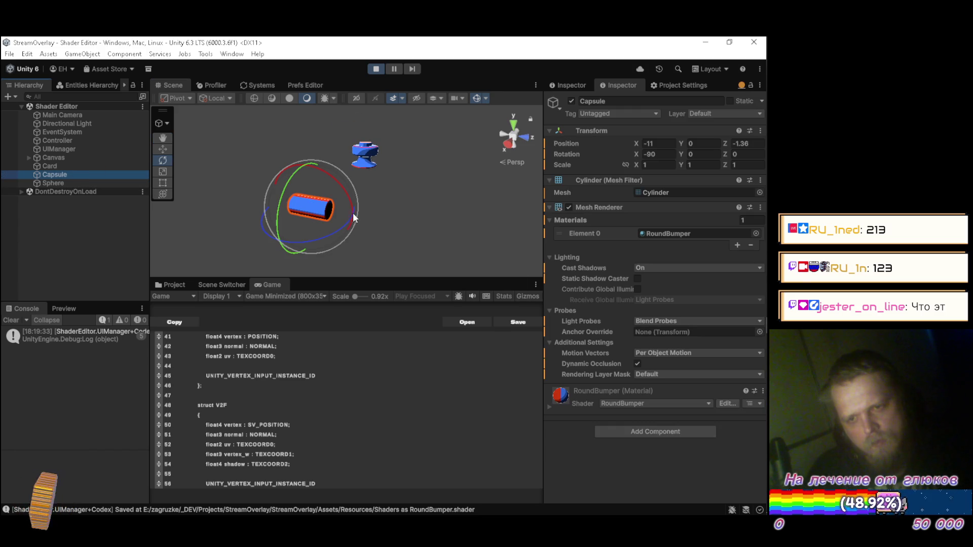
mouse_move(348, 194)
mouse_down()
mouse_move(261, 108)
mouse_move(208, 93)
mouse_move(227, 96)
mouse_move(188, 58)
mouse_move(194, 112)
mouse_up()
click(89, 242)
mouse_move(276, 163)
alt+mouse_down()
mouse_move(320, 185)
mouse_move(451, 181)
mouse_move(267, 174)
mouse_move(298, 189)
mouse_move(304, 185)
mouse_move(261, 156)
mouse_move(265, 165)
alt+mouse_up()
key(alt+Tab)
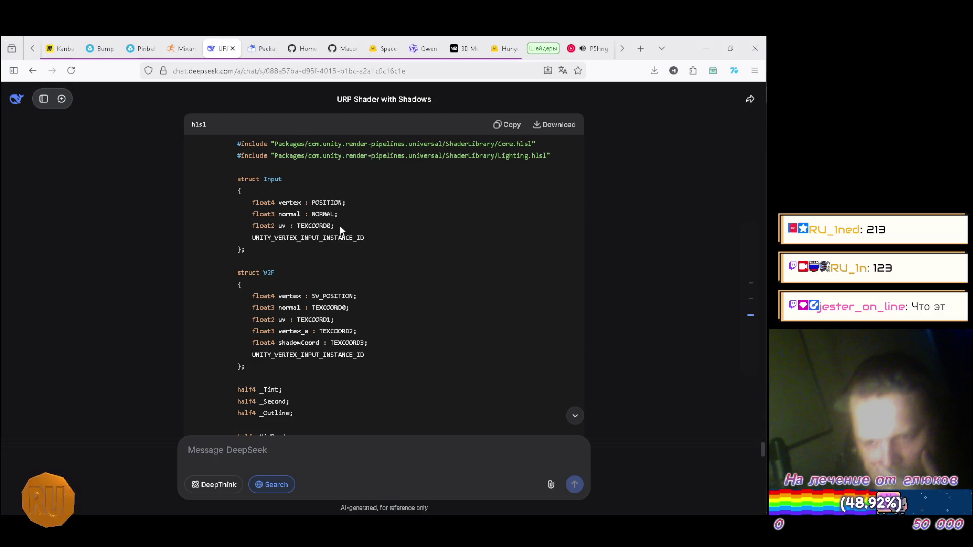
scroll(337, 229, down, 3)
scroll(336, 228, down, 3)
scroll(336, 228, down, 6)
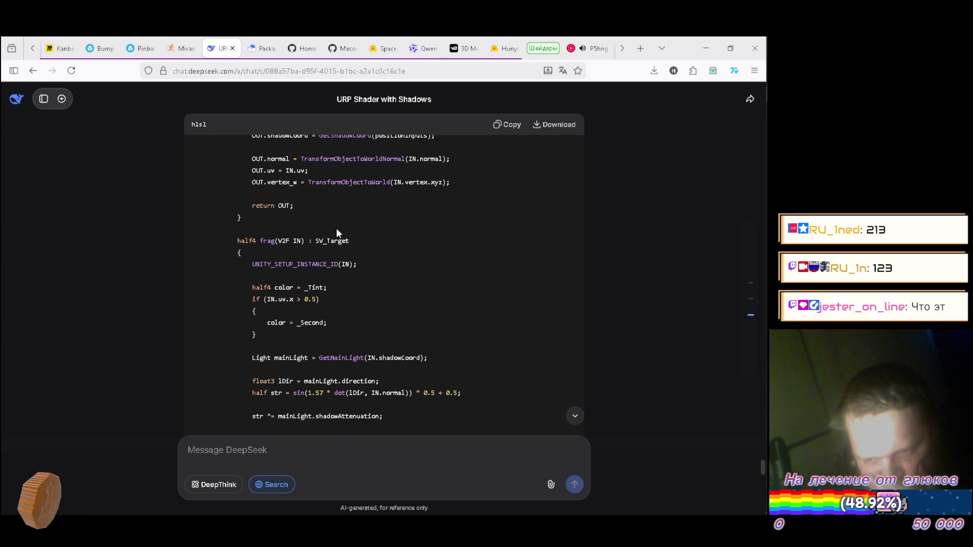
scroll(337, 229, down, 5)
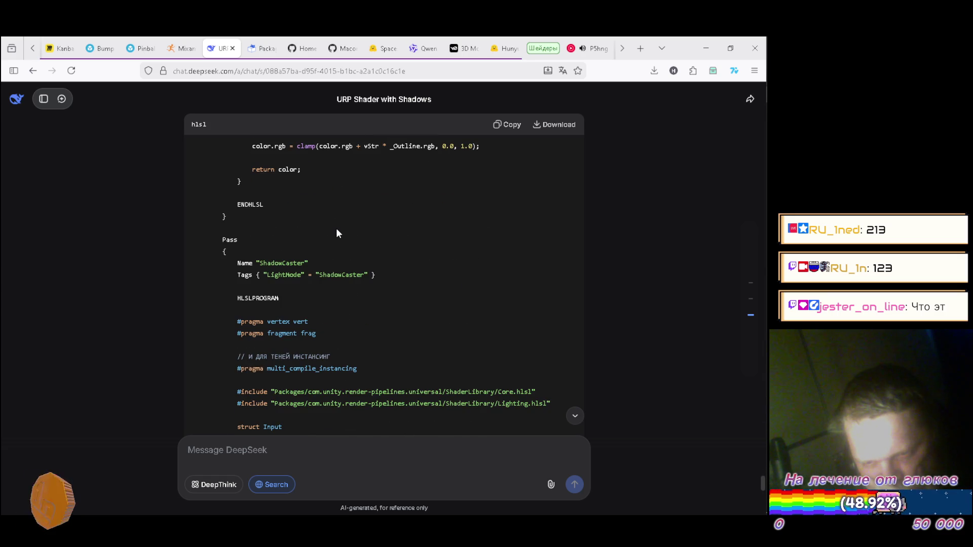
scroll(337, 229, down, 2)
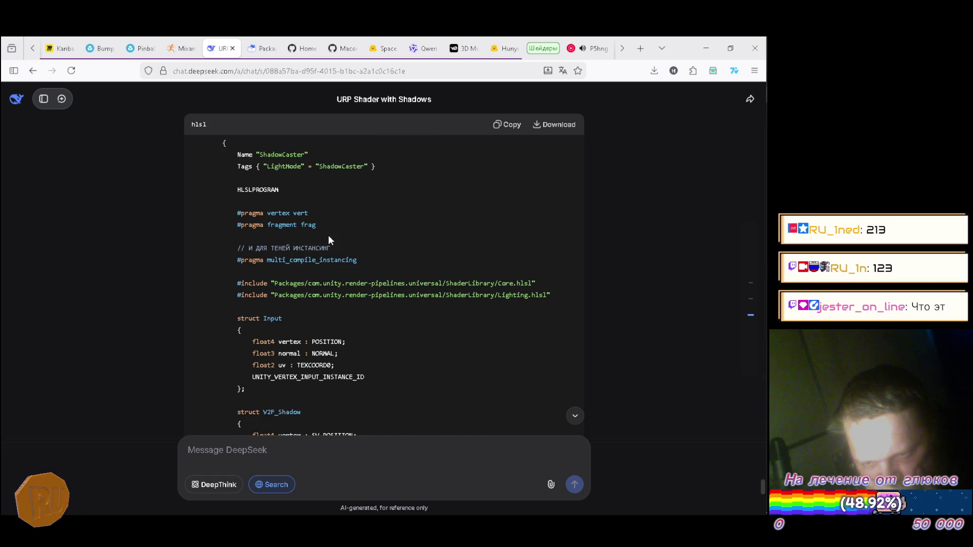
drag(360, 261, 236, 261)
scroll(369, 279, down, 3)
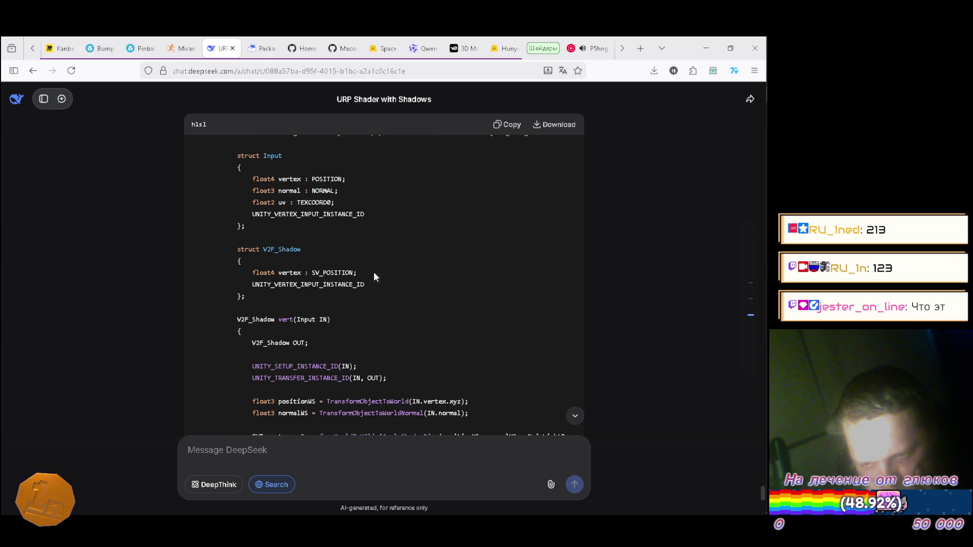
drag(374, 214, 252, 214)
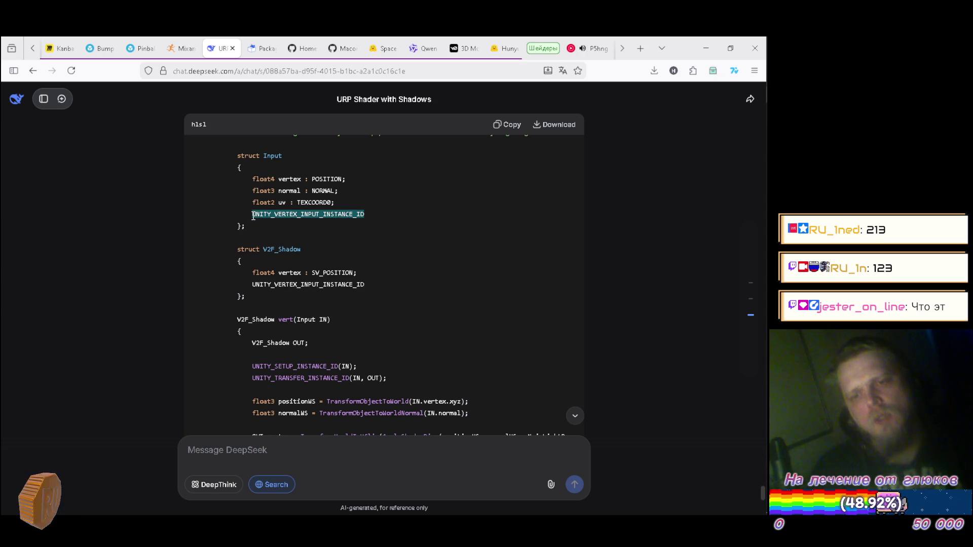
key(alt+Tab)
key(alt+Tab)
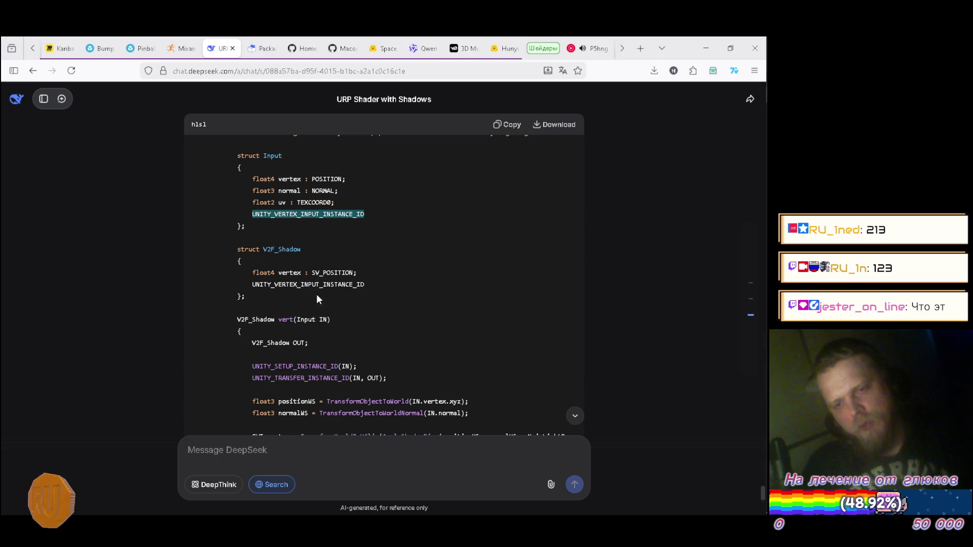
scroll(390, 238, down, 2)
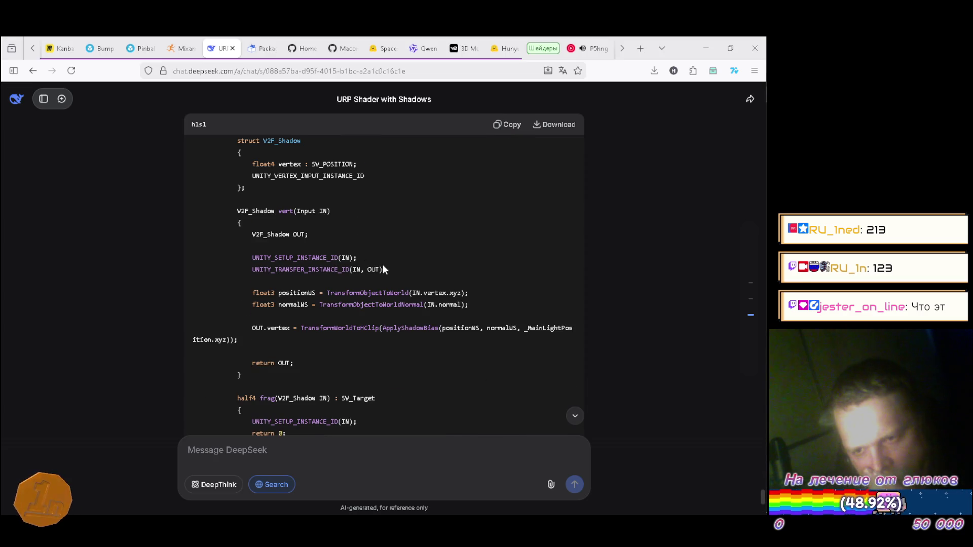
Step: Paste UNITY_SETUP_INSTANCE_ID(IN) from the DeepSeek reference above the world position line in vert()
drag(361, 259, 256, 261)
key(ctrl+c)
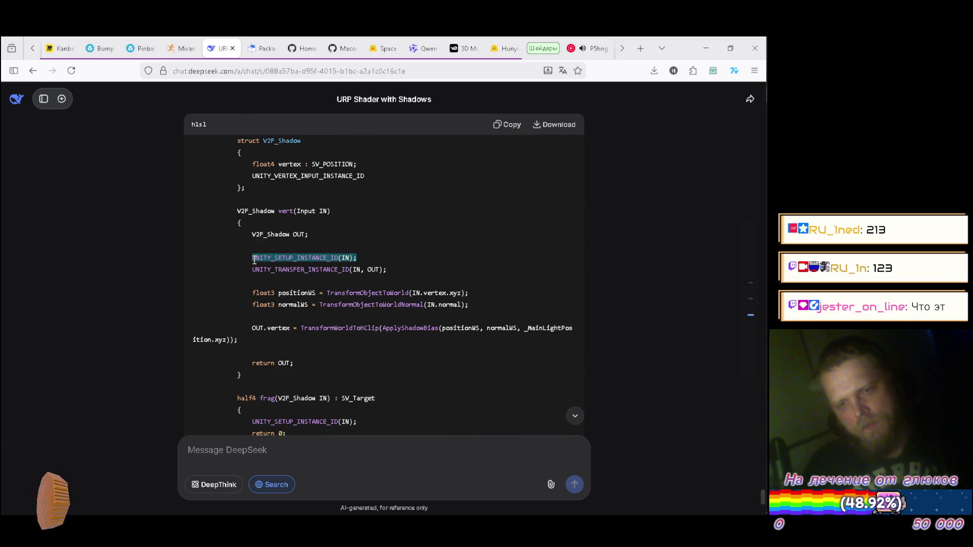
key(alt+Tab)
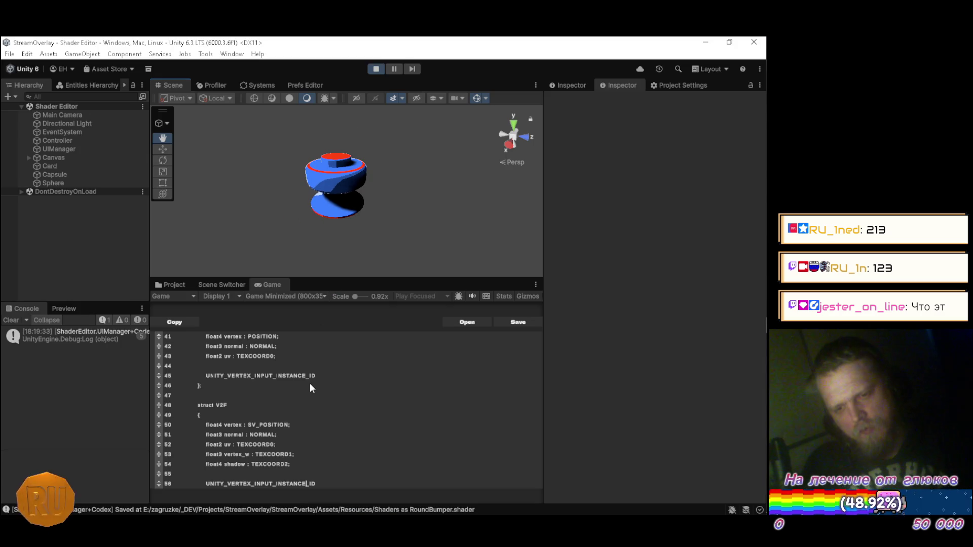
scroll(327, 395, down, 10)
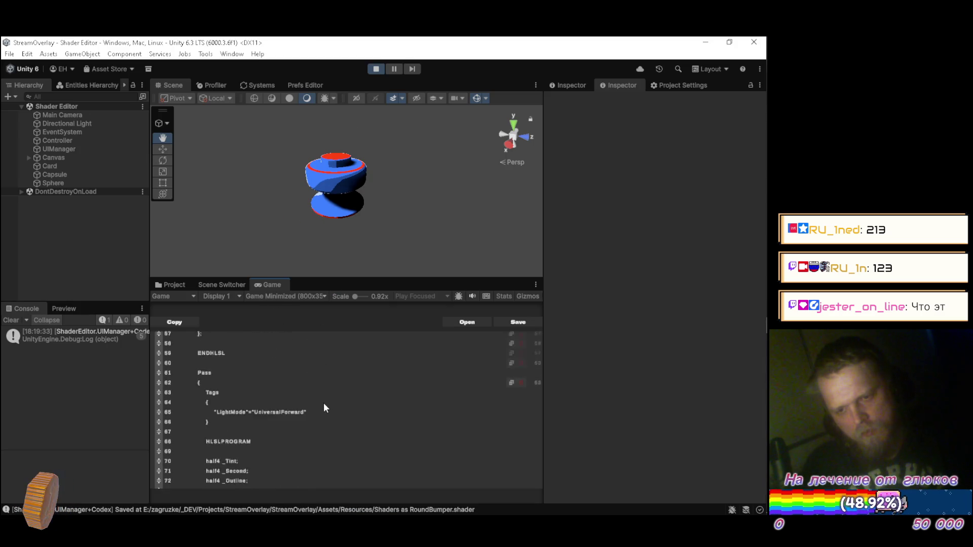
scroll(318, 408, down, 8)
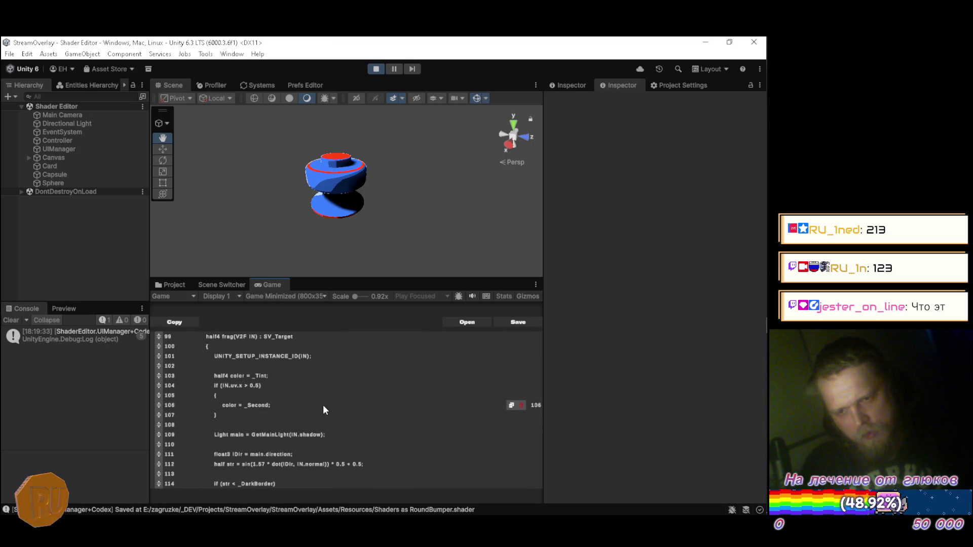
scroll(324, 403, down, 8)
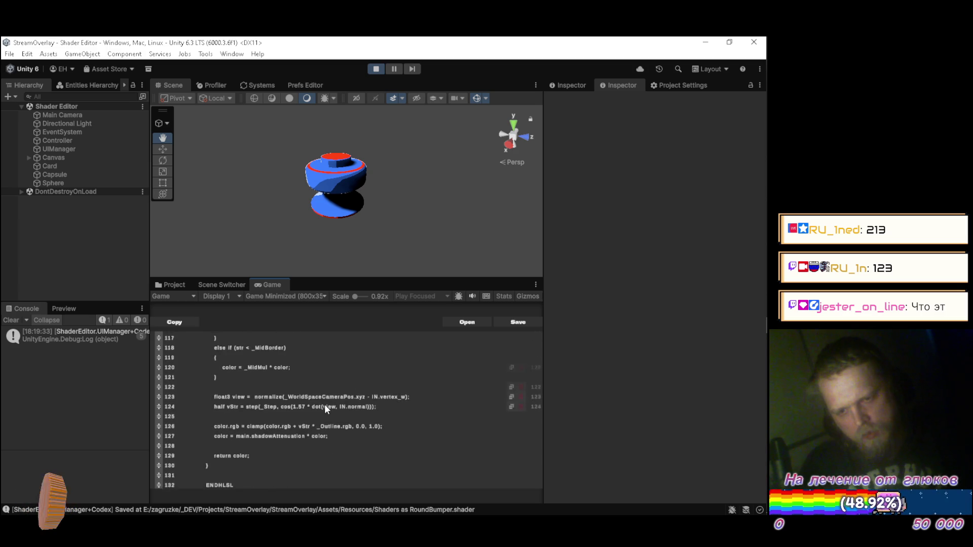
scroll(324, 409, down, 6)
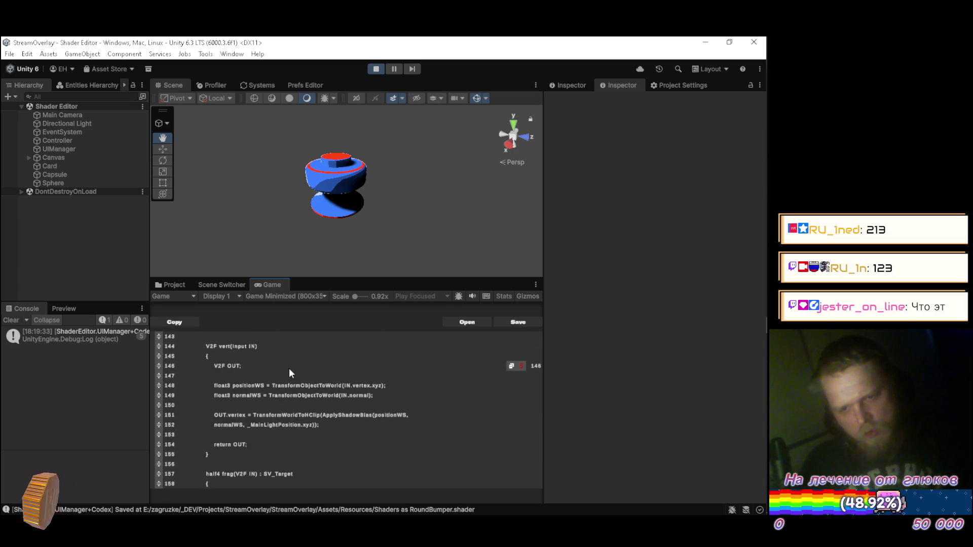
scroll(298, 362, down, 1)
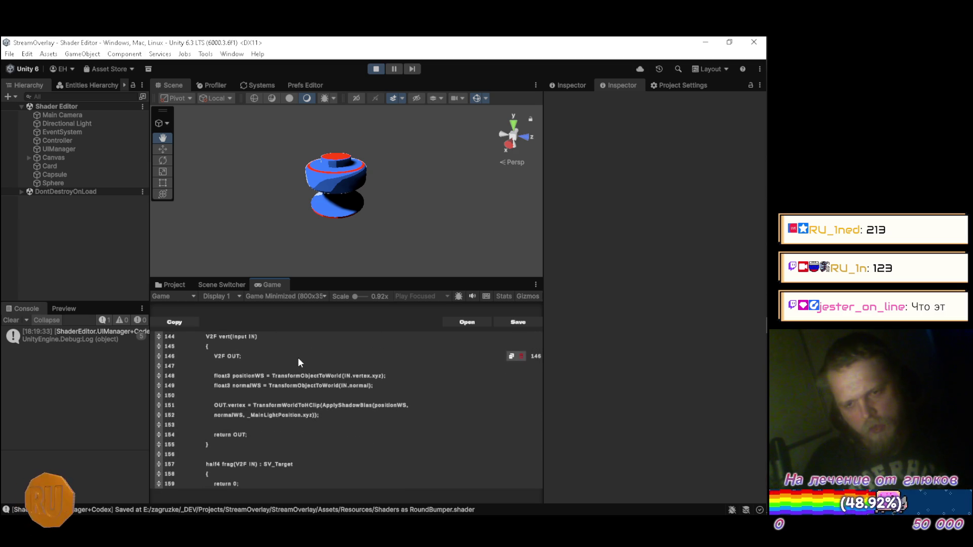
scroll(385, 373, up, 1)
key(Return)
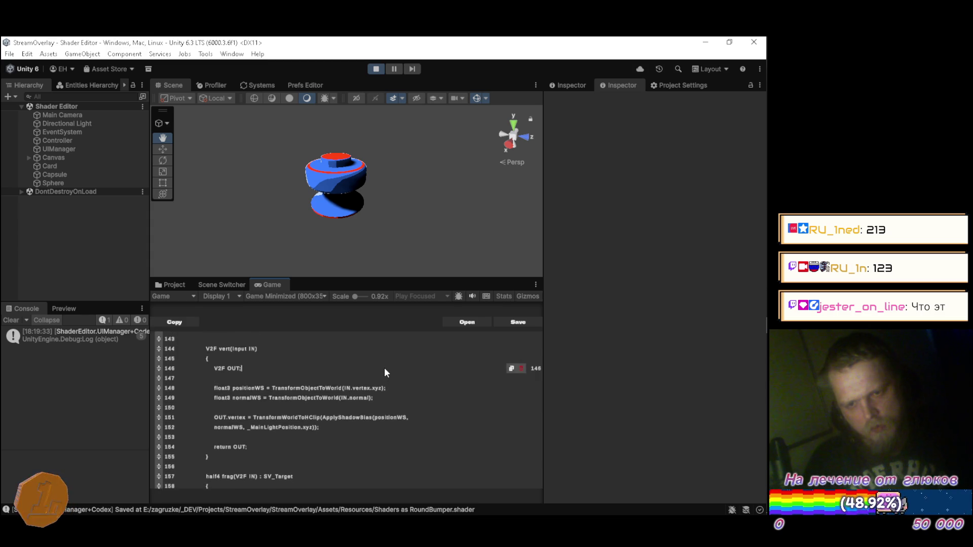
key(ctrl+v)
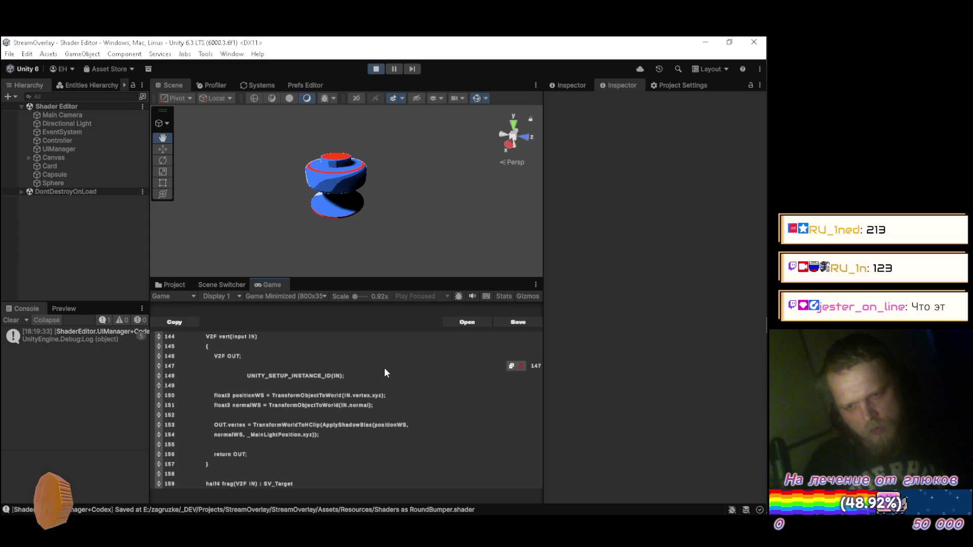
Step: Add UNITY_TRANSFER_INSTANCE_ID(IN, OUT) below the setup line in the vertex function
key(alt+Tab)
mouse_move(387, 270)
mouse_down()
mouse_move(254, 162)
mouse_move(264, 271)
mouse_up()
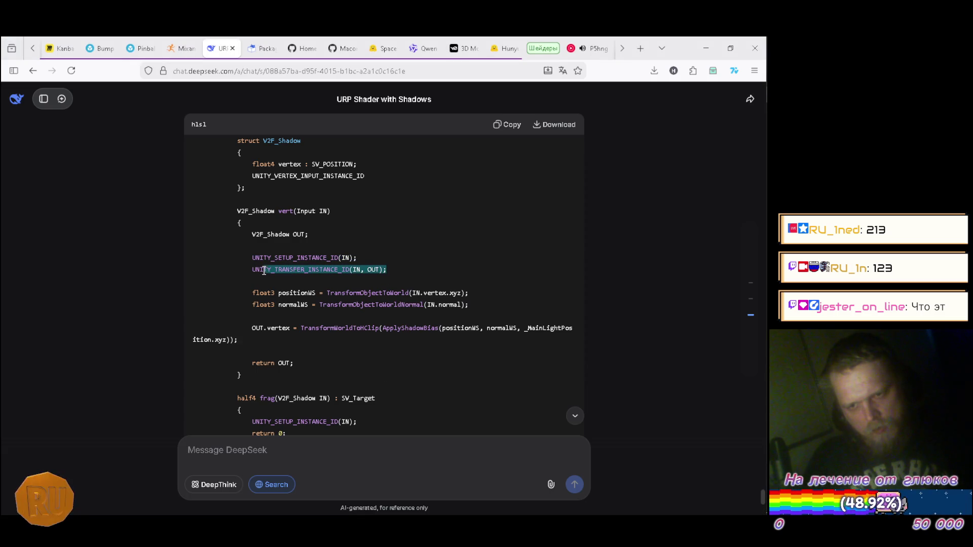
key(alt+Tab)
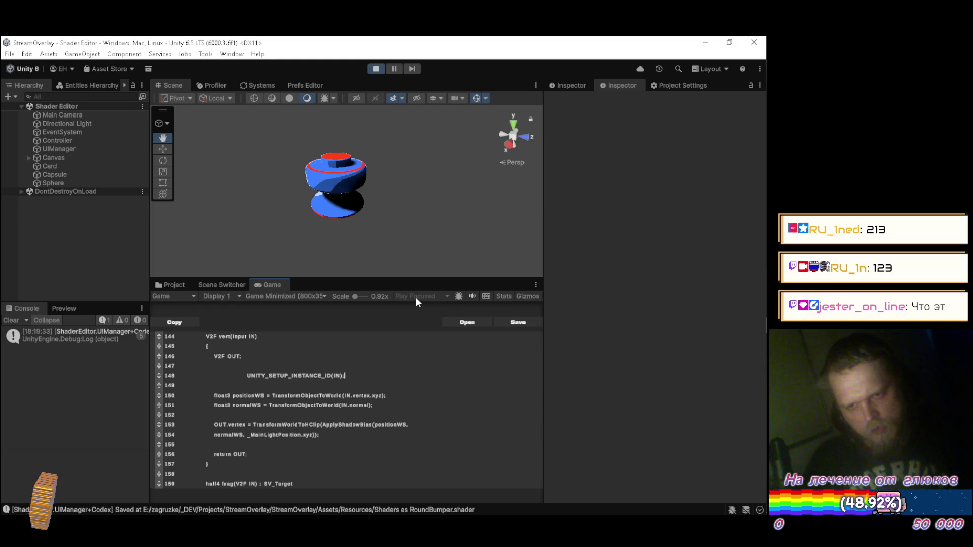
text(UNITY_TRANSFER_INSTANCE_ID(IN, OUT);)
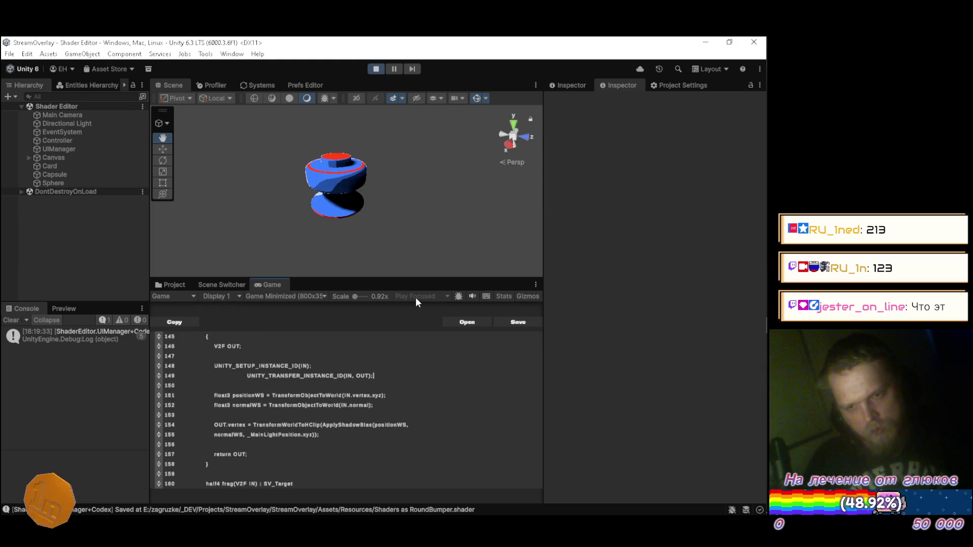
Step: Paste UNITY_SETUP_INSTANCE_ID(IN) into frag() and inspect the shaded bumper in the Scene view
key(alt+Tab)
scroll(390, 300, down, 4)
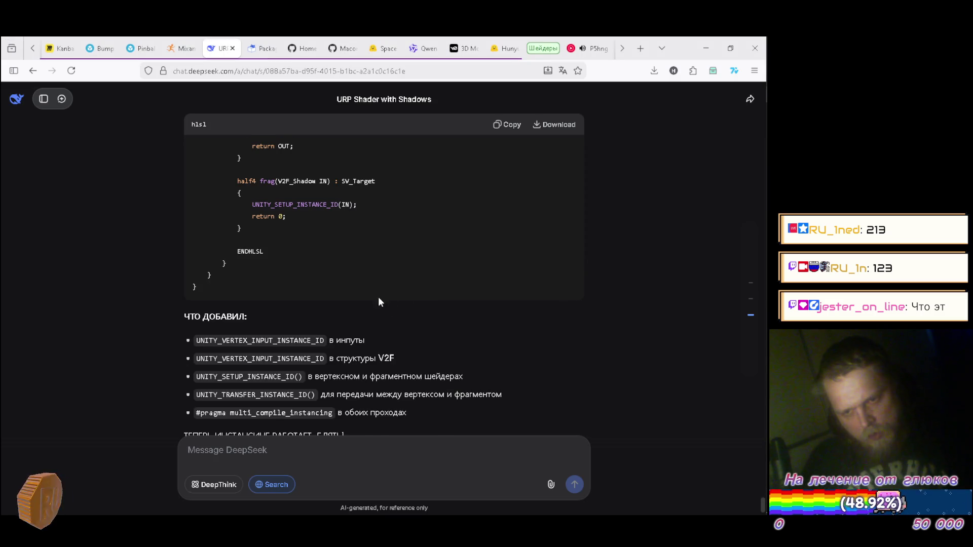
scroll(362, 261, up, 1)
mouse_move(363, 261)
mouse_down()
mouse_move(253, 142)
mouse_move(254, 260)
mouse_up()
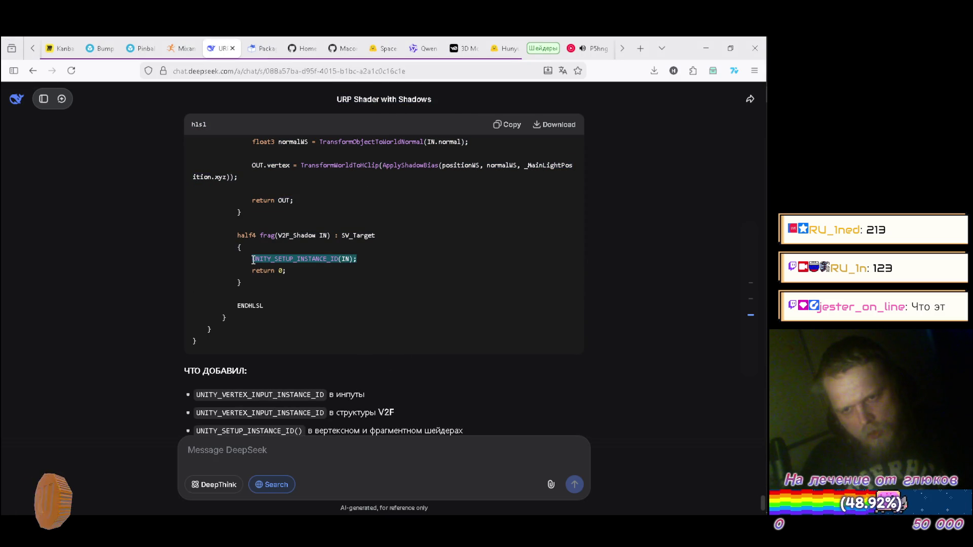
key(alt+Tab)
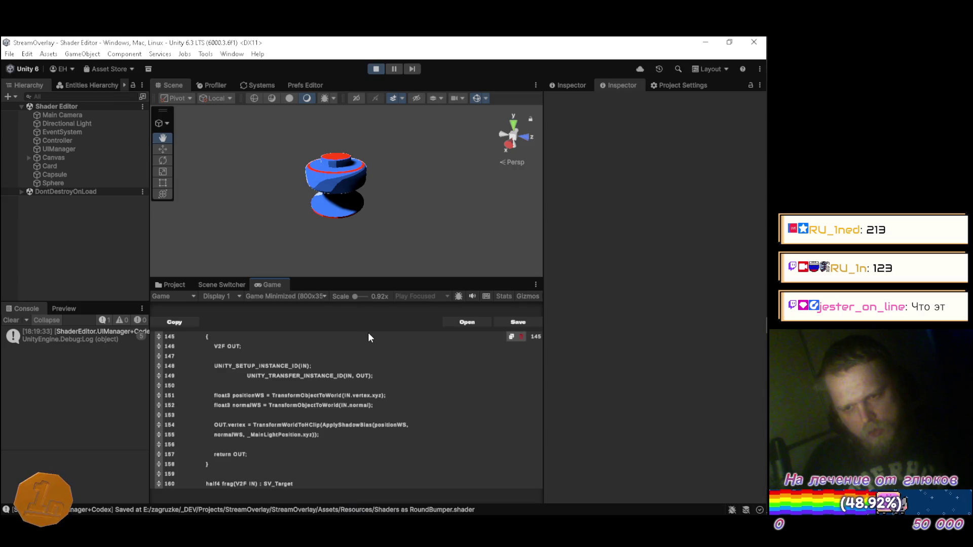
key(Down)
key(Down)
key(Down)
key(End)
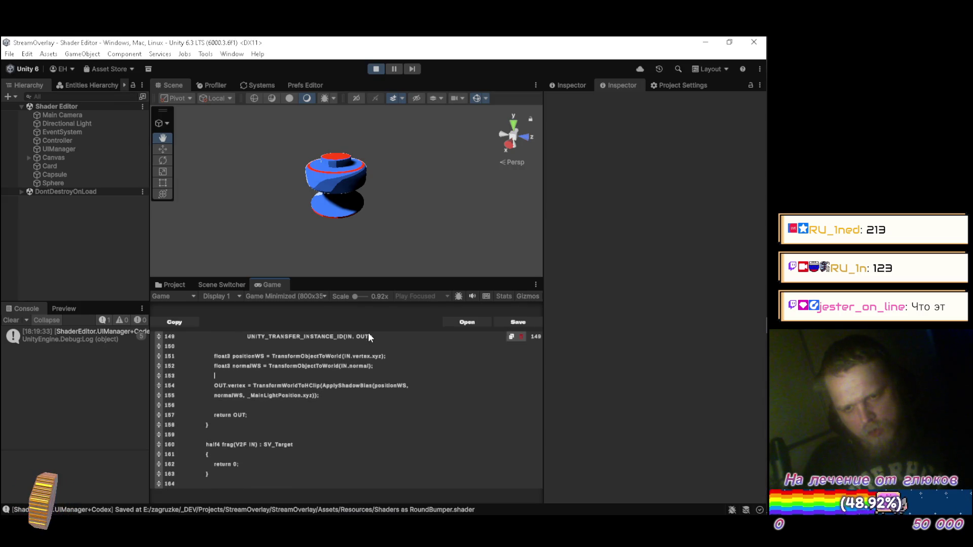
scroll(368, 337, down, 4)
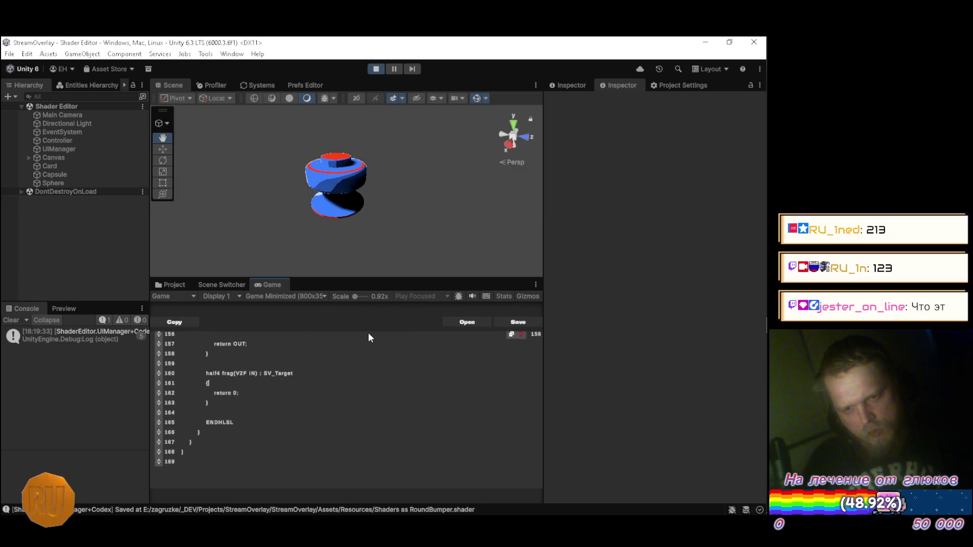
key(Return)
key(Return)
key(ctrl+v)
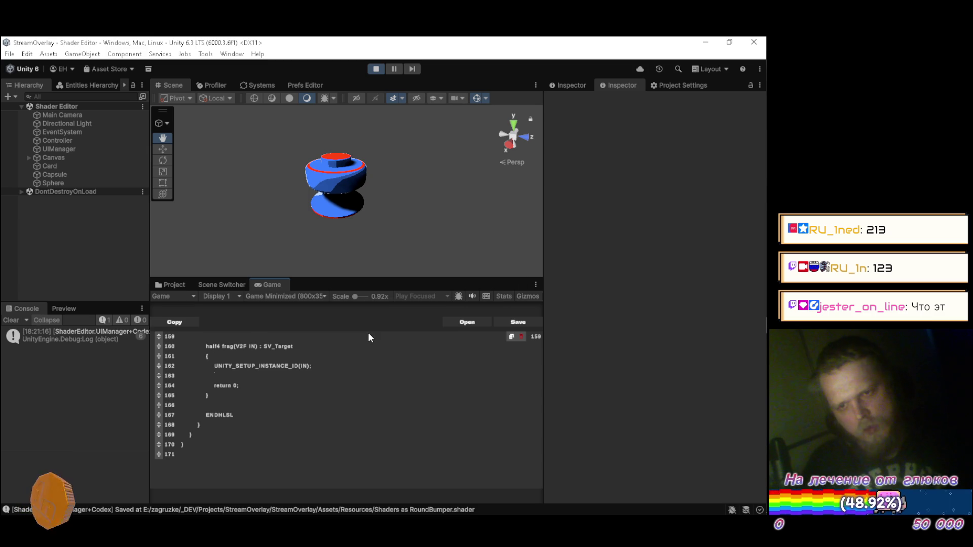
mouse_move(311, 261)
mouse_down()
mouse_move(340, 198)
mouse_move(664, 205)
mouse_move(653, 194)
mouse_move(524, 174)
mouse_move(670, 167)
mouse_move(653, 159)
mouse_move(699, 131)
mouse_move(549, 143)
mouse_move(667, 143)
mouse_move(676, 154)
mouse_move(634, 186)
mouse_move(377, 167)
mouse_move(387, 163)
mouse_up()
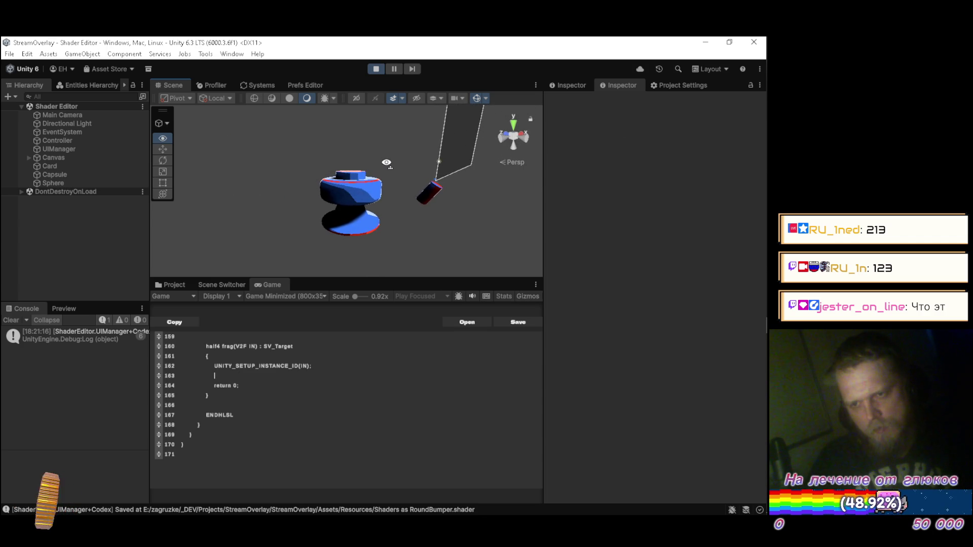
double_click(168, 82)
drag(208, 129, 258, 184)
key(d)
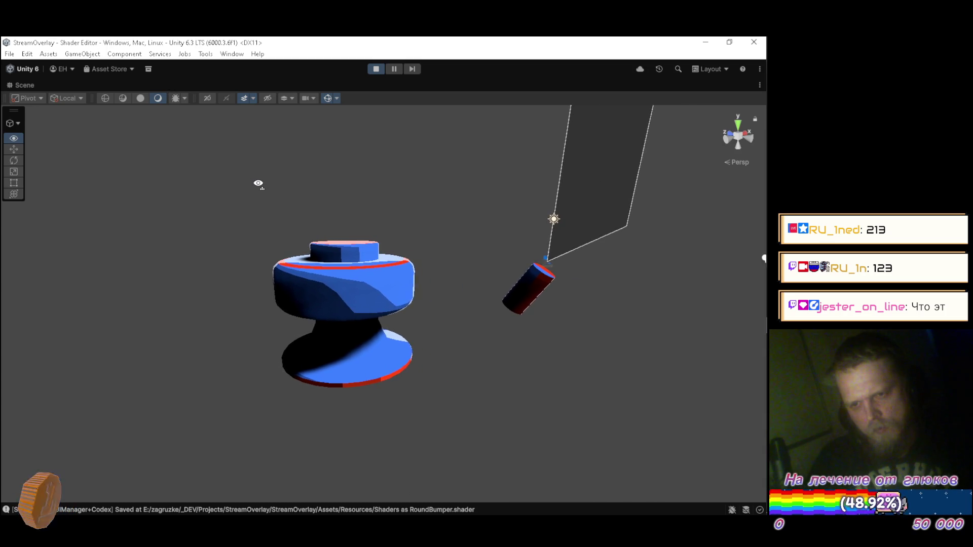
key(w)
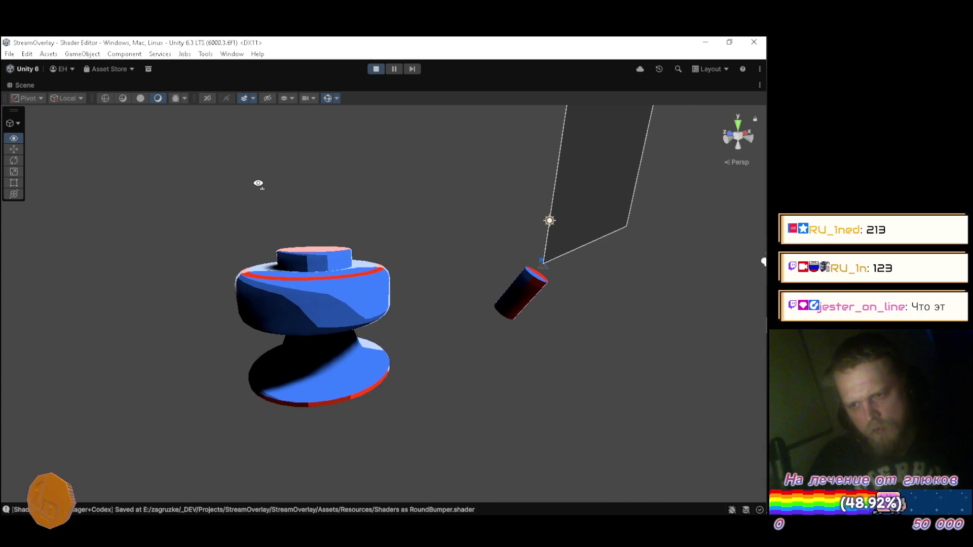
key(a)
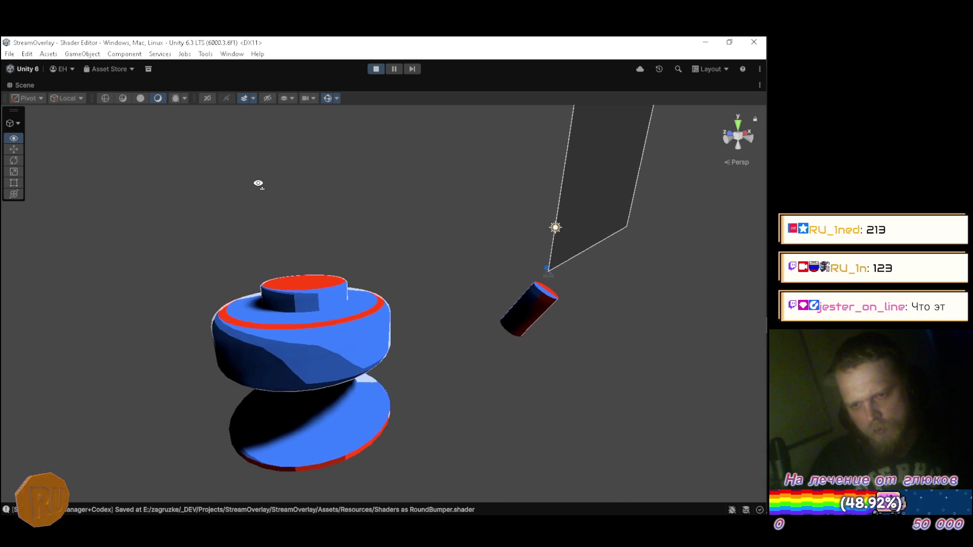
key(s)
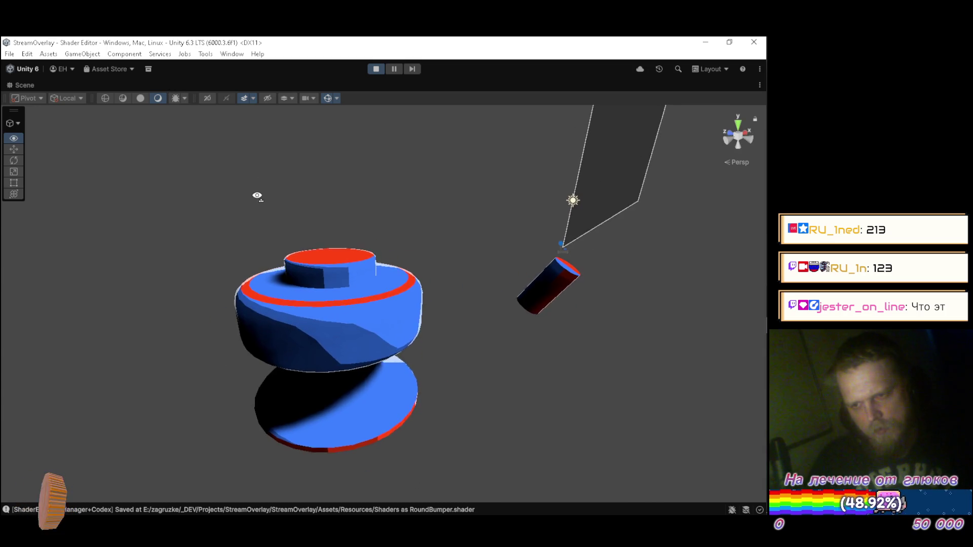
key(q)
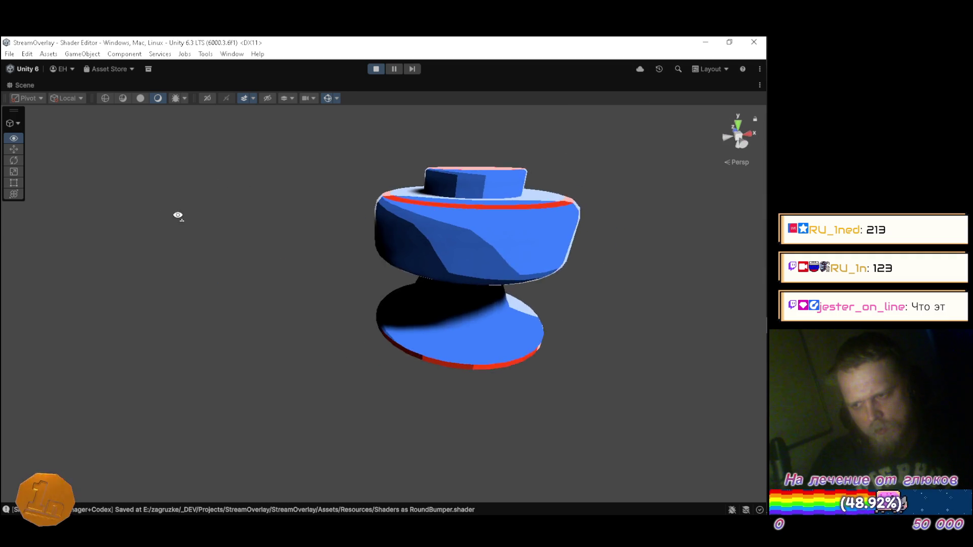
mouse_move(180, 210)
mouse_down()
mouse_move(299, 191)
mouse_move(208, 197)
mouse_move(239, 200)
mouse_move(196, 208)
mouse_move(240, 216)
mouse_move(362, 208)
mouse_move(495, 250)
mouse_move(617, 253)
mouse_move(507, 236)
mouse_move(724, 213)
mouse_move(223, 233)
mouse_move(202, 221)
mouse_move(137, 222)
mouse_move(110, 234)
mouse_up()
scroll(250, 215, down, 1)
scroll(223, 232, down, 2)
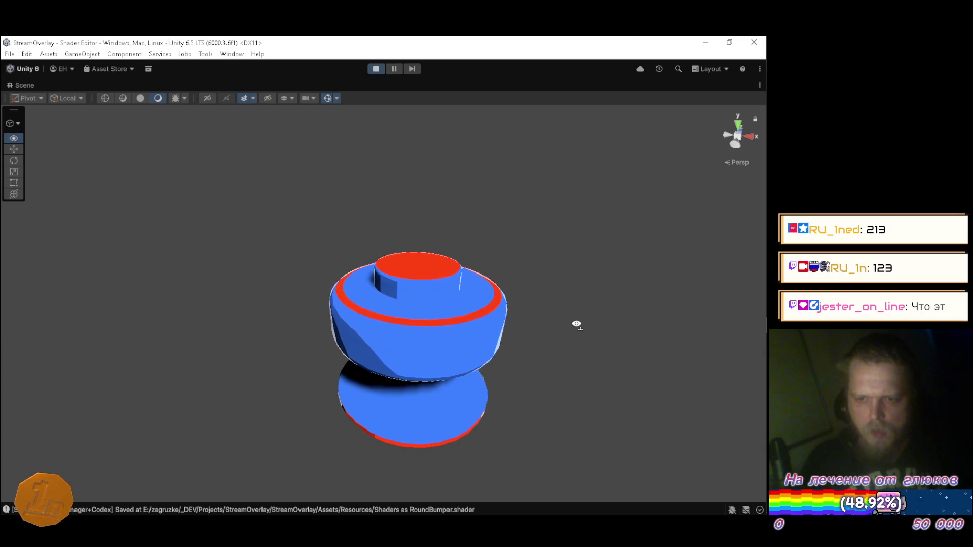
mouse_move(557, 310)
mouse_down()
mouse_move(526, 280)
mouse_move(409, 284)
mouse_move(306, 258)
mouse_up()
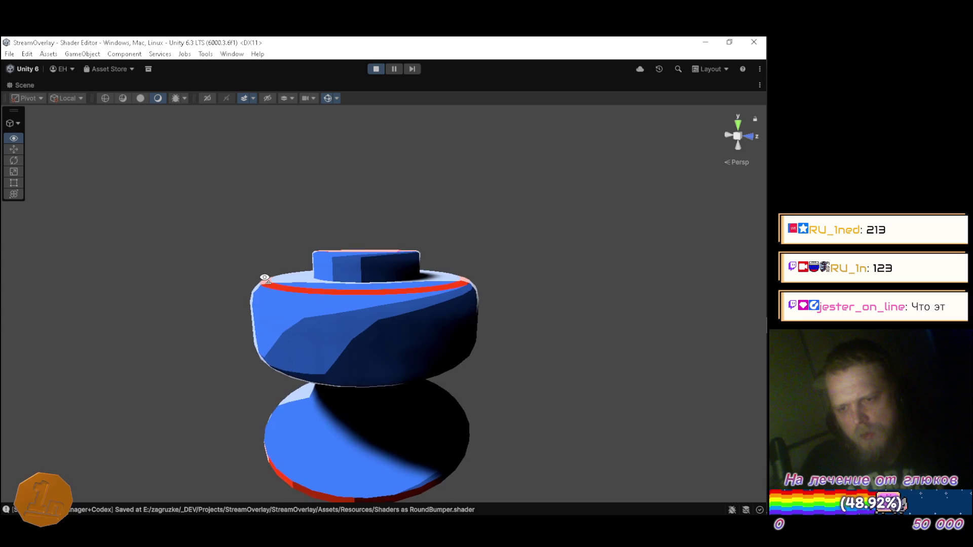
mouse_move(264, 276)
mouse_down()
mouse_move(263, 243)
mouse_move(315, 311)
mouse_move(306, 336)
mouse_move(332, 380)
mouse_move(370, 392)
mouse_move(374, 376)
mouse_move(400, 369)
mouse_move(408, 280)
mouse_up()
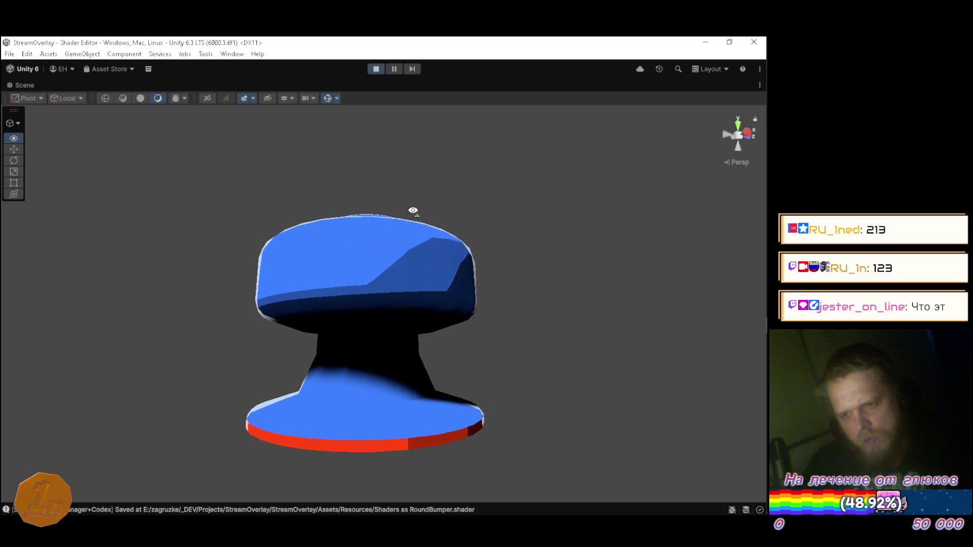
drag(413, 209, 420, 164)
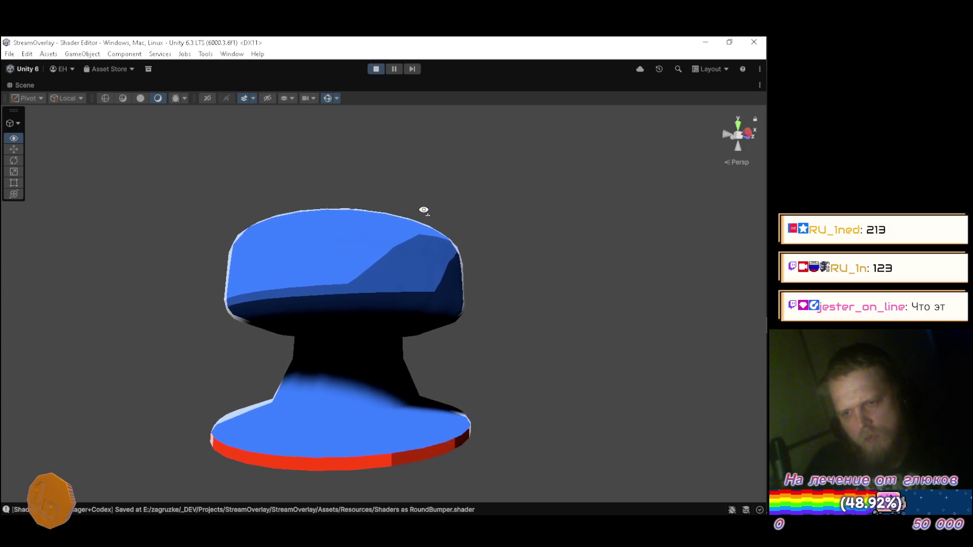
drag(425, 213, 423, 366)
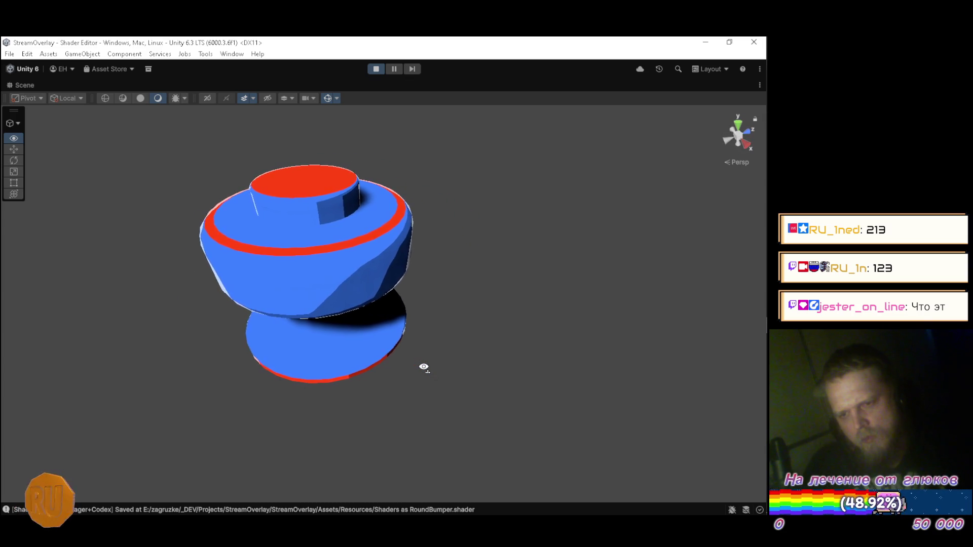
drag(420, 365, 345, 338)
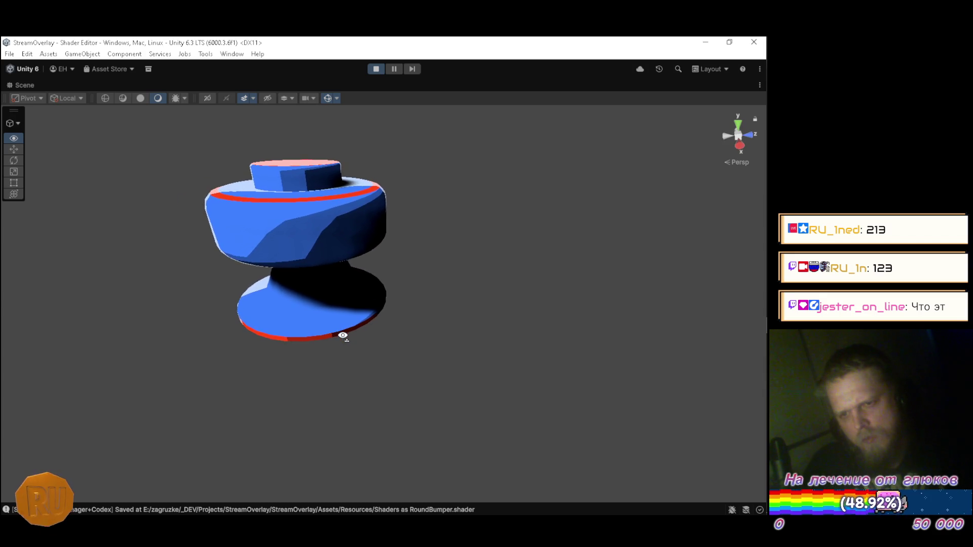
double_click(24, 85)
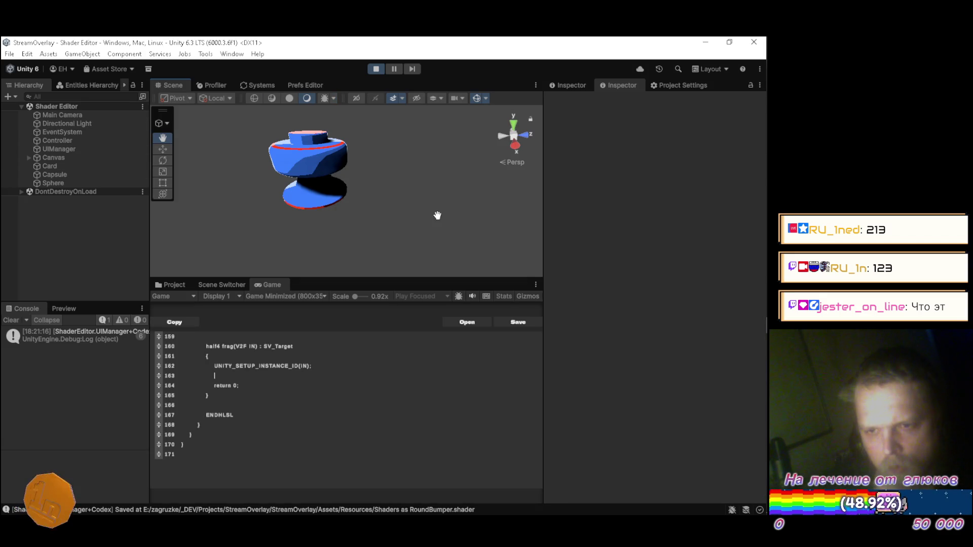
Step: Go up to the lighting lines and finish the shadowAttenuation term with rgb;
click(293, 374)
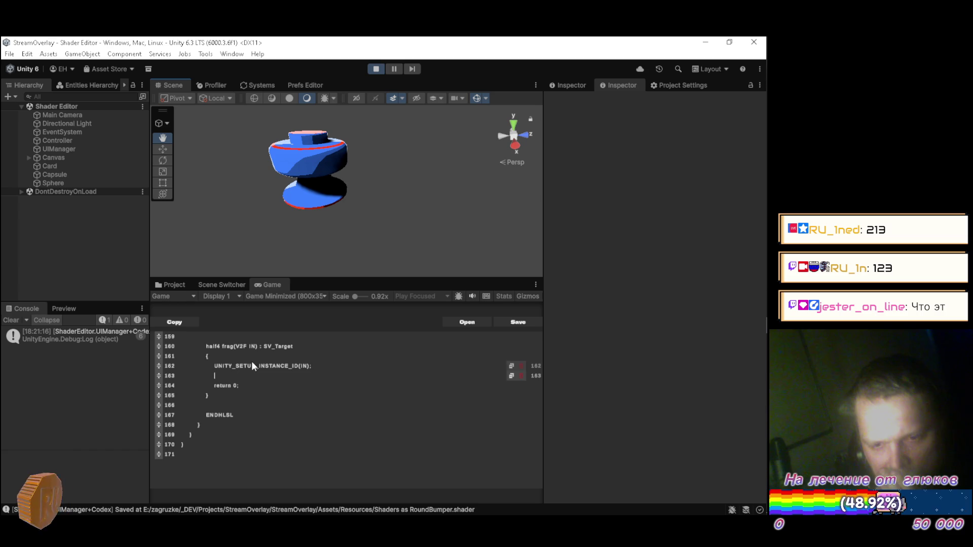
click(318, 365)
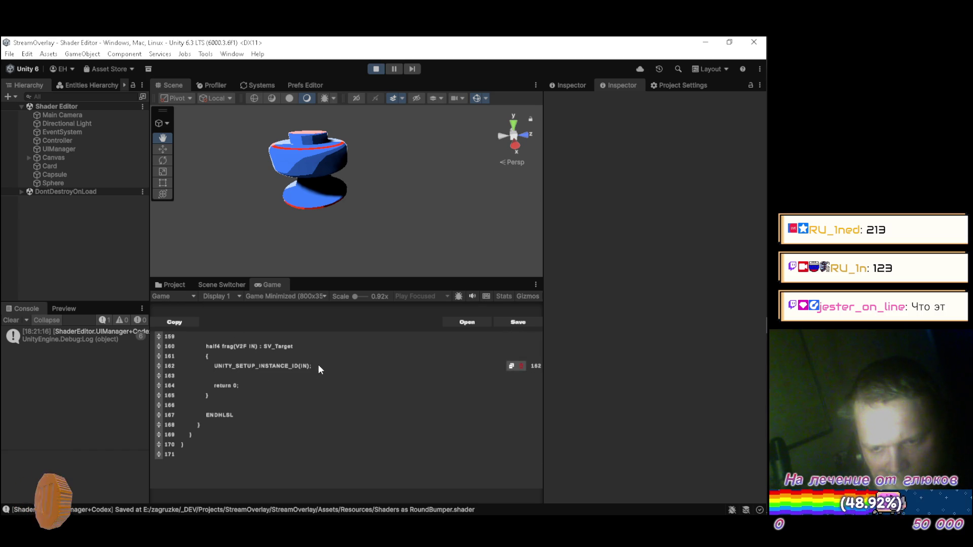
scroll(310, 375, up, 4)
scroll(269, 402, up, 2)
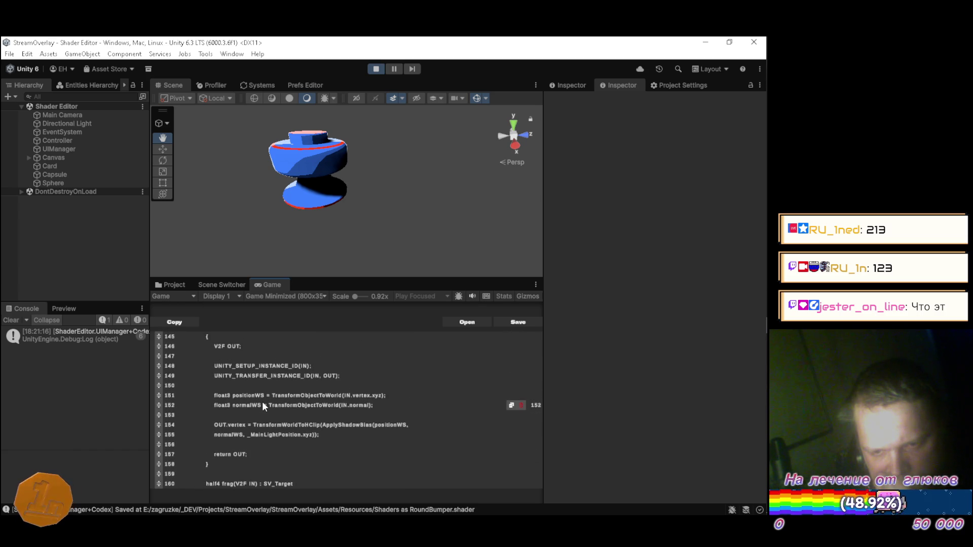
scroll(267, 427, up, 5)
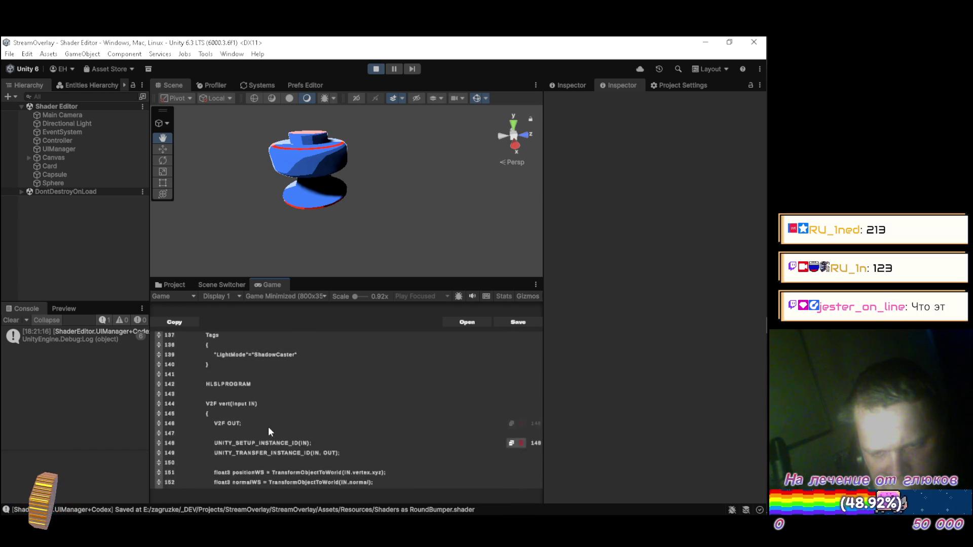
scroll(269, 427, down, 5)
scroll(271, 428, up, 7)
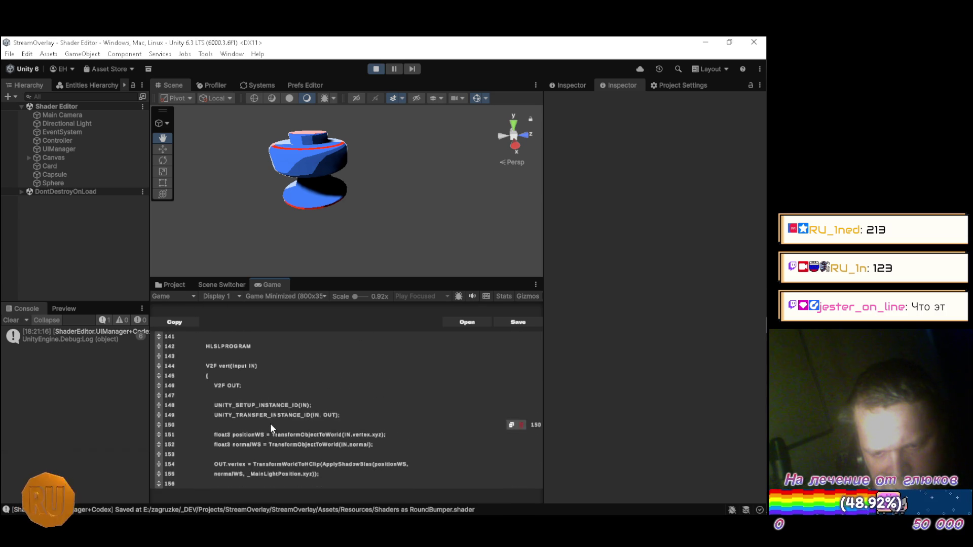
scroll(271, 429, up, 3)
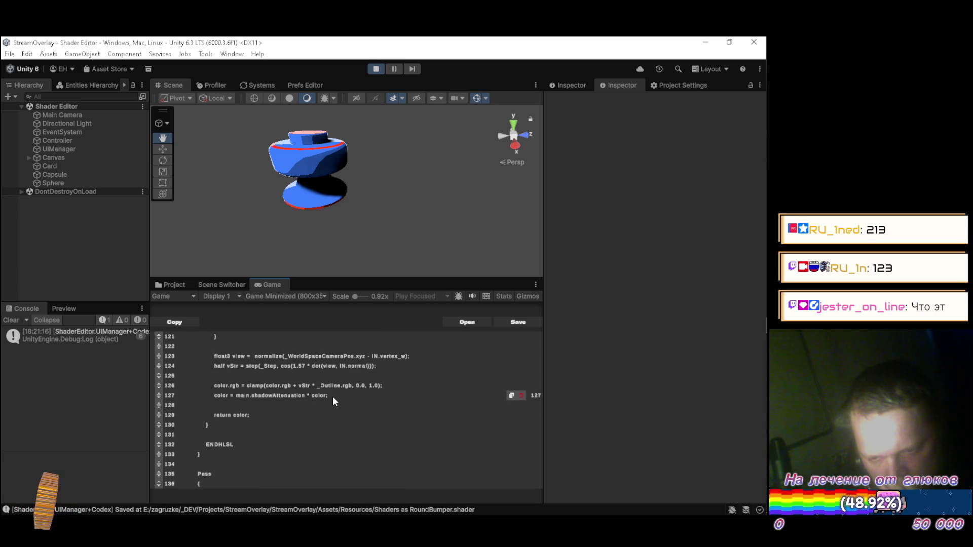
key(Left)
key(Left)
key(Left)
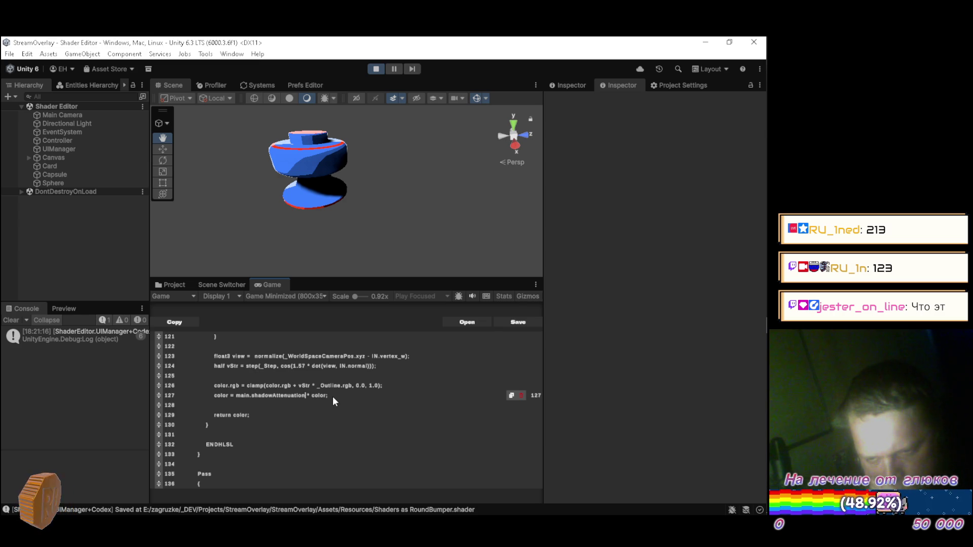
key(Left)
key(Left)
key(Left)
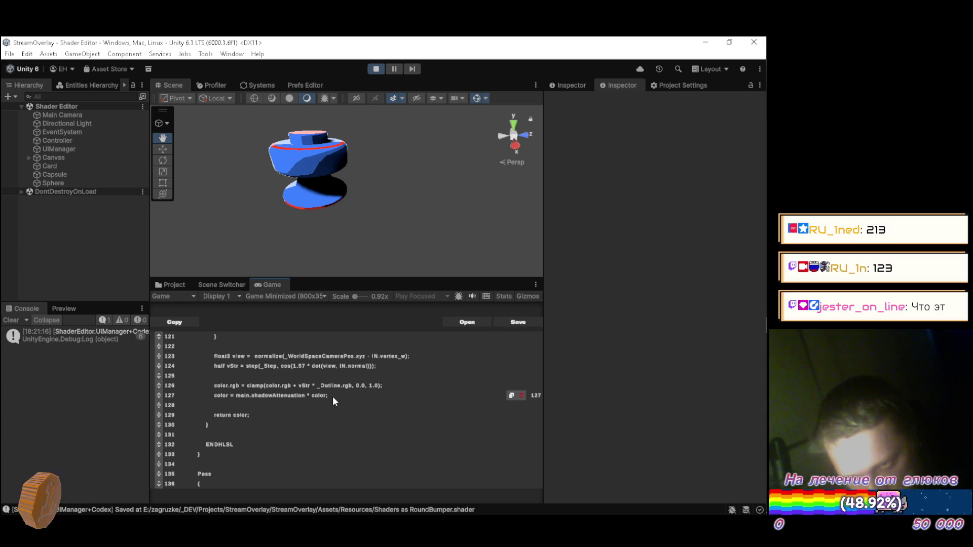
text(rgb)
text(;)
Step: Wrap the line 127 colour expression in clamp(..., 0.0, 1.0) and save to recompile
key(Down)
key(End)
key(BackSpace)
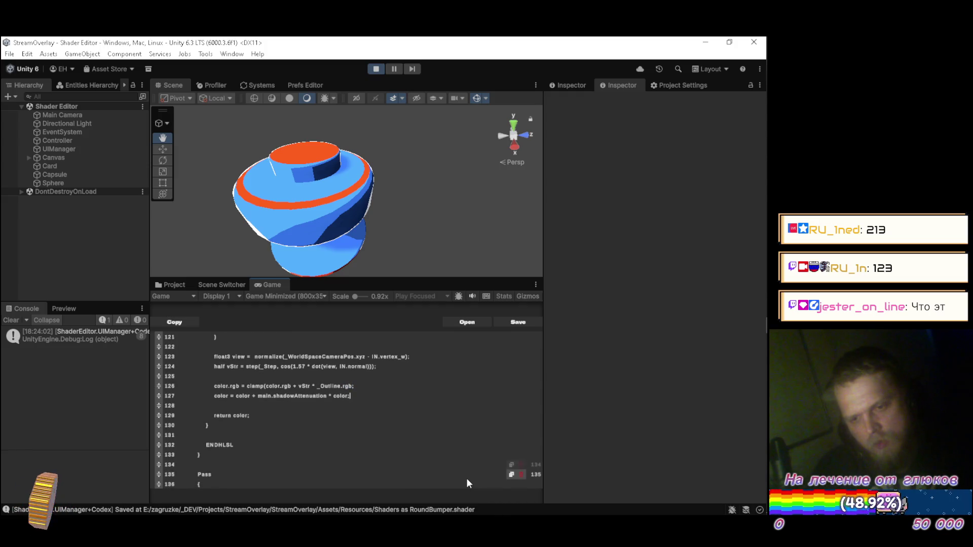
text(, 0.0, 1.0))
key(ctrl+z)
key(ctrl+z)
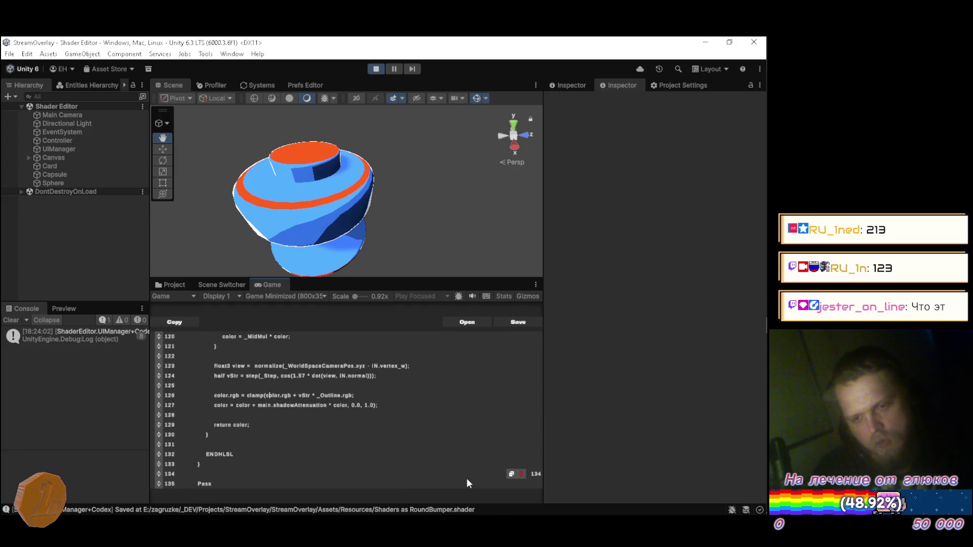
key(Delete)
key(Down)
key(End)
key(Up)
key(End)
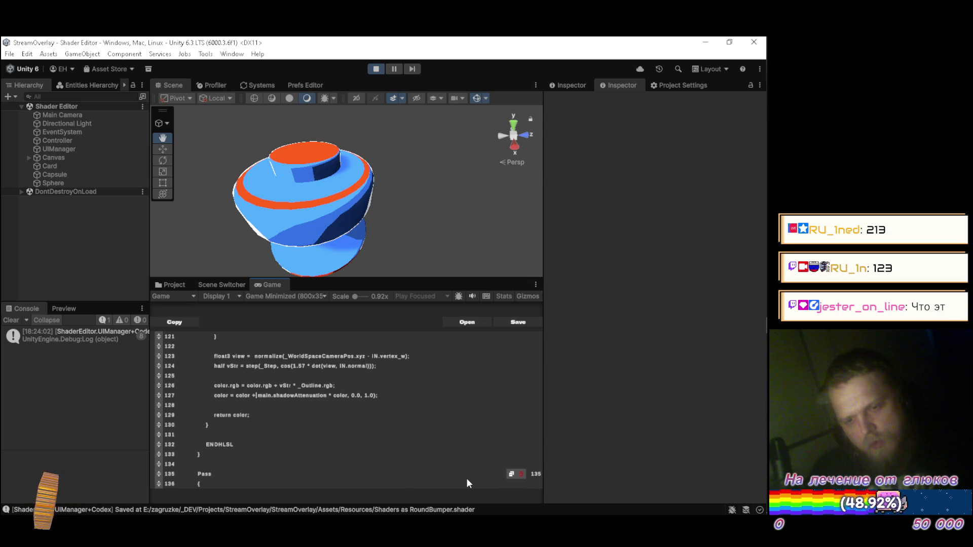
text(clamp()
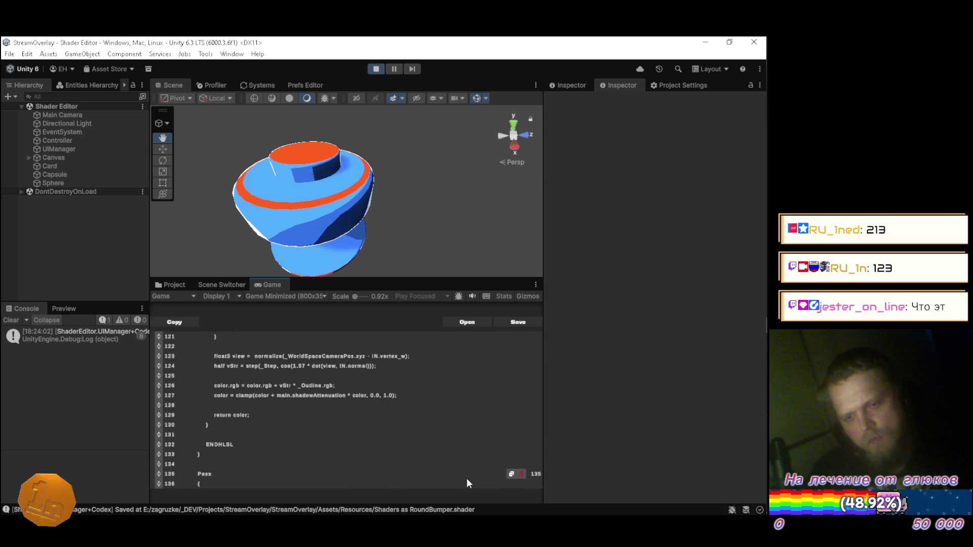
key(ctrl+s)
Step: Add a shadow-term multiplier on line 127, trying 2.0, 3.0, then 5.0 with a recompile each time
drag(328, 265, 300, 177)
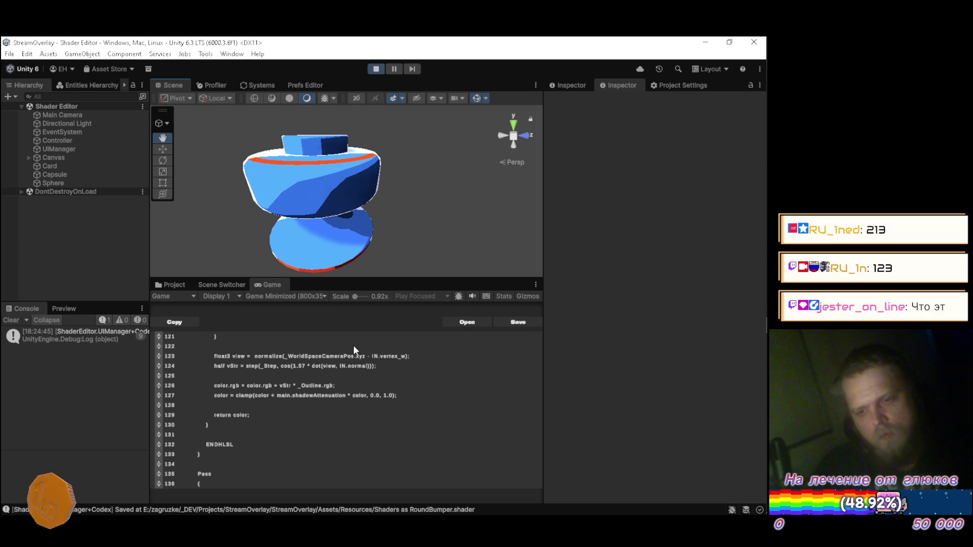
click(420, 396)
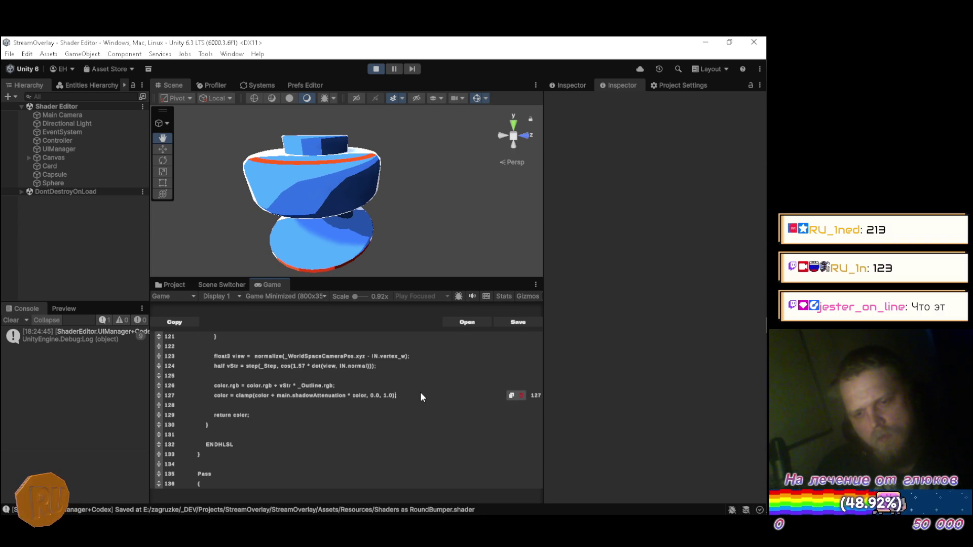
text(2.0 *)
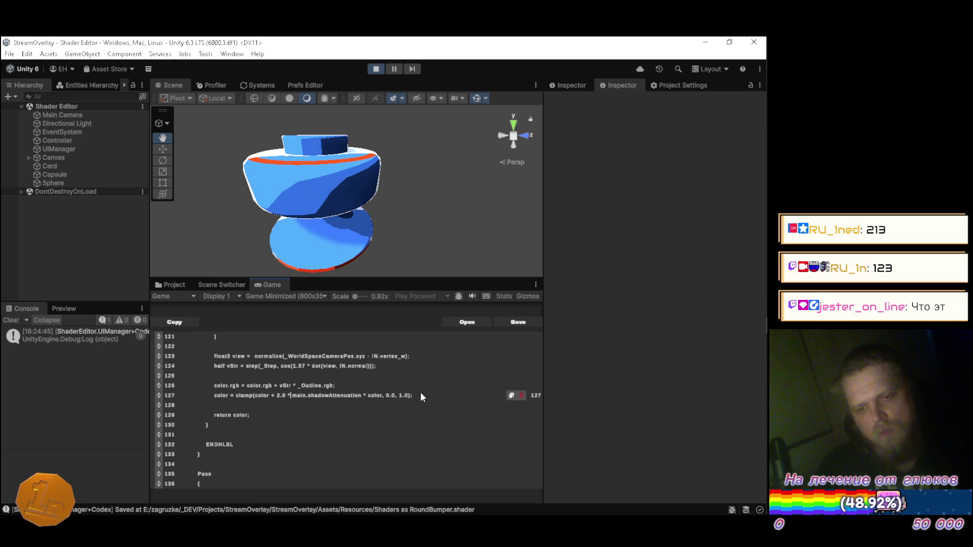
key(ctrl+s)
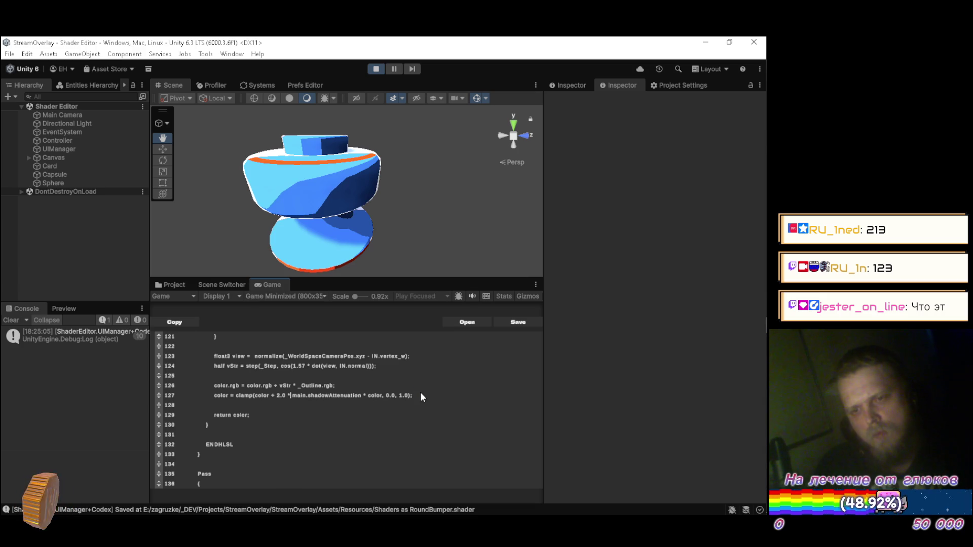
key(Left)
key(Left)
key(Left)
key(BackSpace)
text(3)
key(ctrl+s)
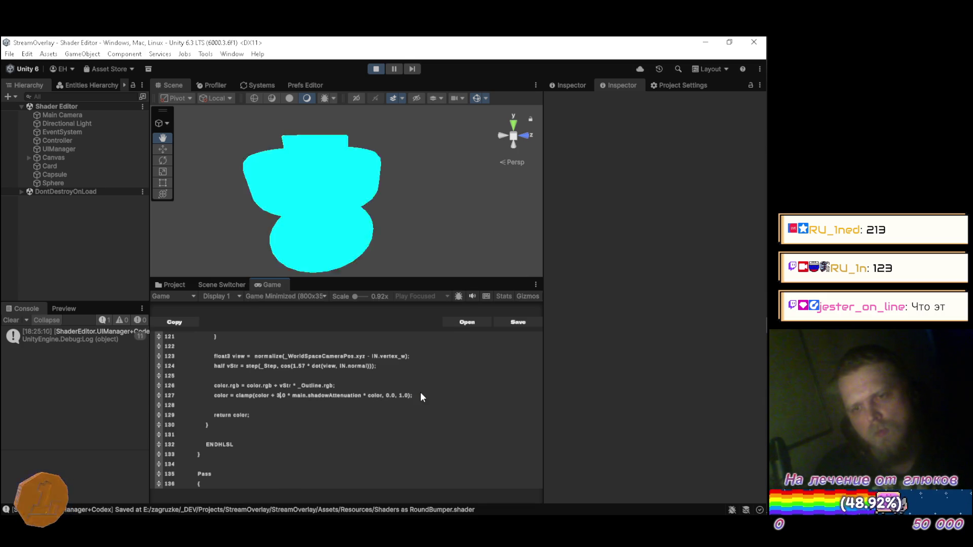
key(BackSpace)
text(5)
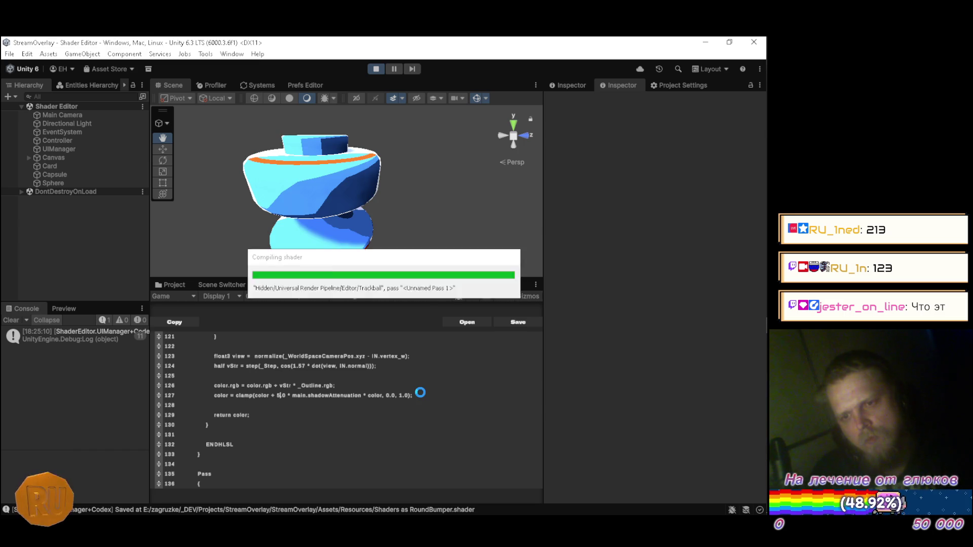
key(ctrl+s)
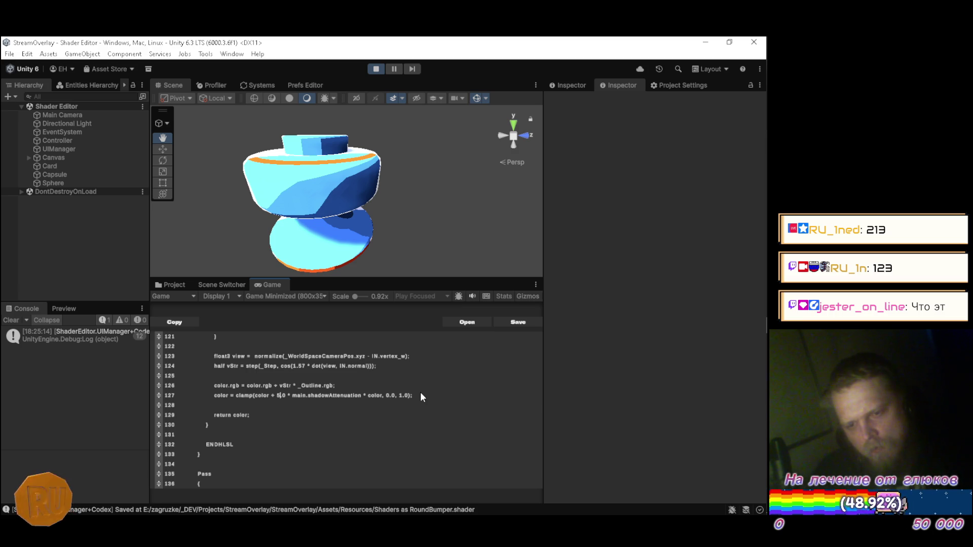
Step: Try a 0.5 multiplier, then remove it so line 127 adds plain shadowAttenuation times color
key(BackSpace)
key(BackSpace)
key(BackSpace)
key(ctrl+s)
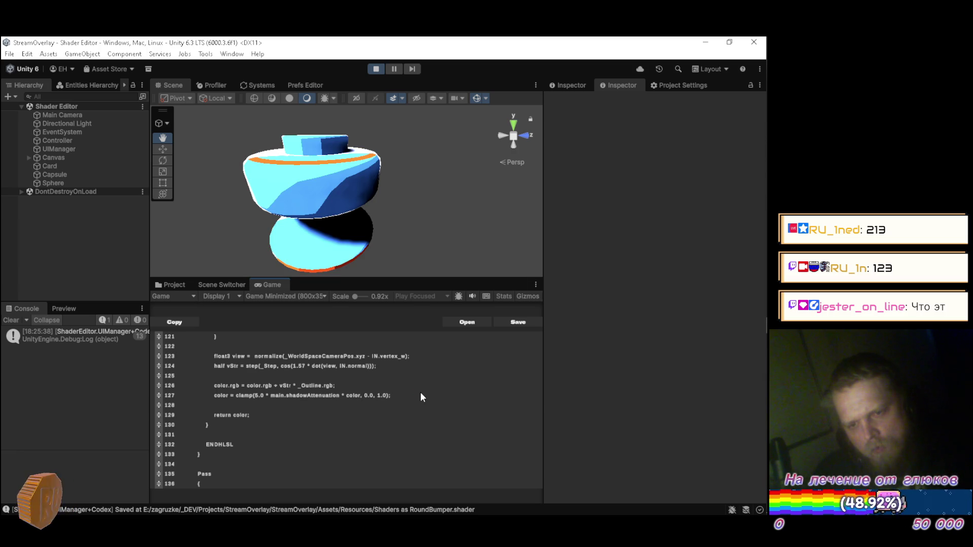
key(Delete)
text(0.5)
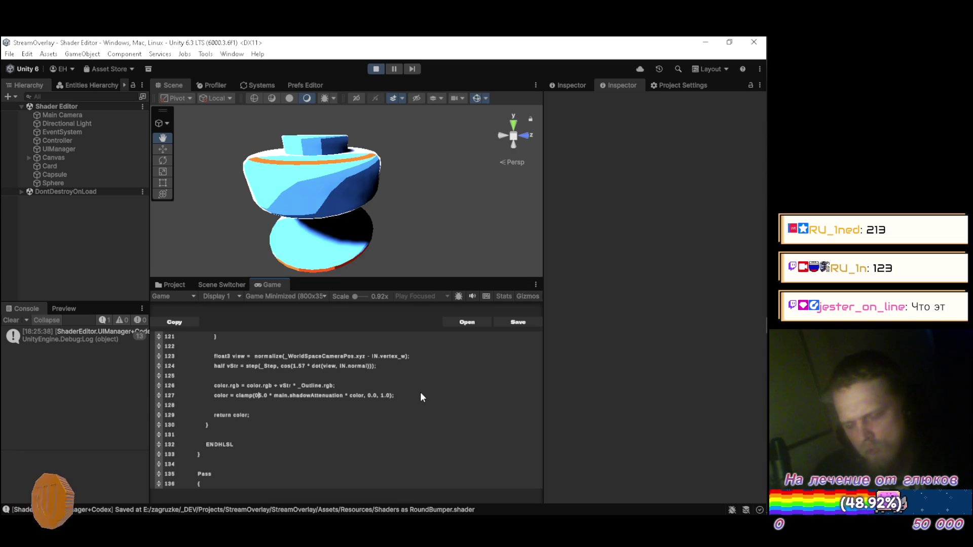
key(Delete)
key(Delete)
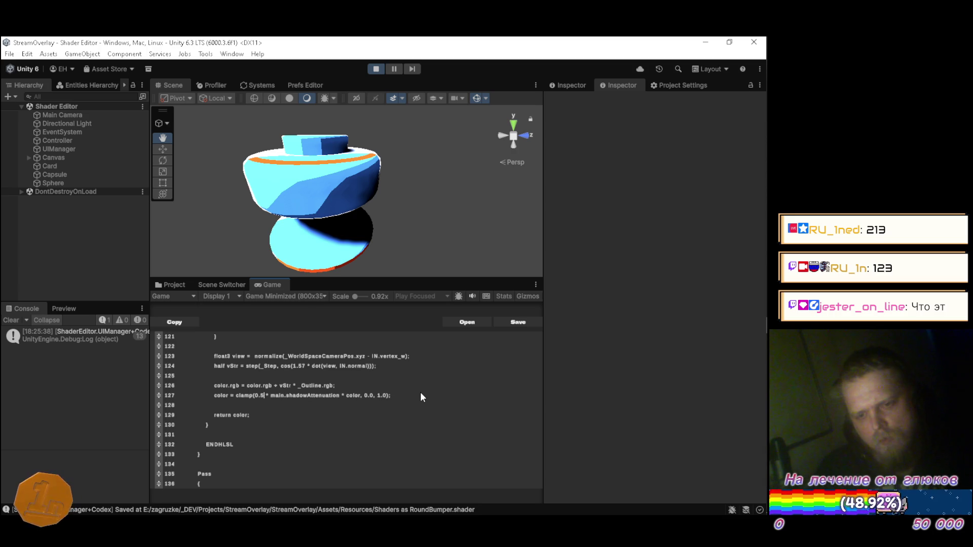
key(ctrl+s)
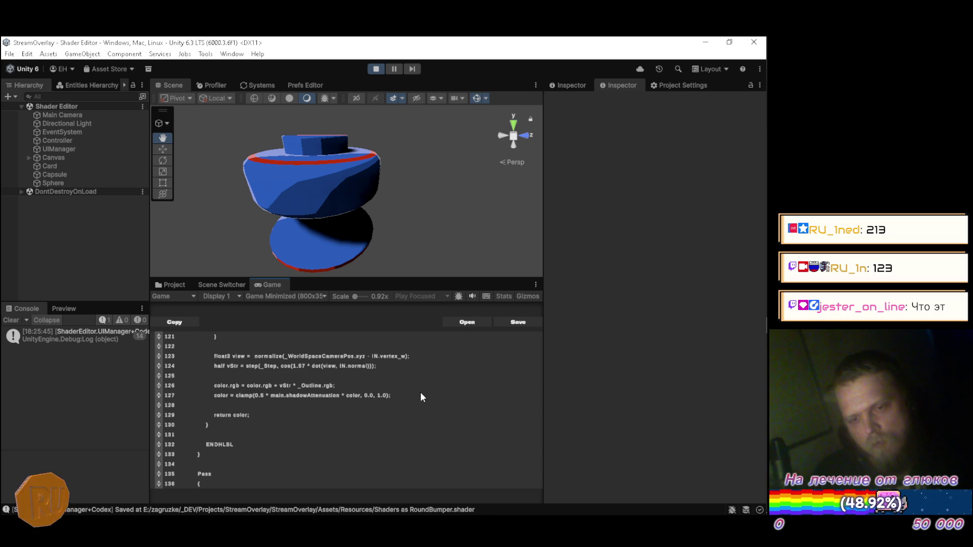
key(BackSpace)
key(BackSpace)
key(BackSpace)
text(color)
key(Right)
key(Right)
text(()
key(BackSpace)
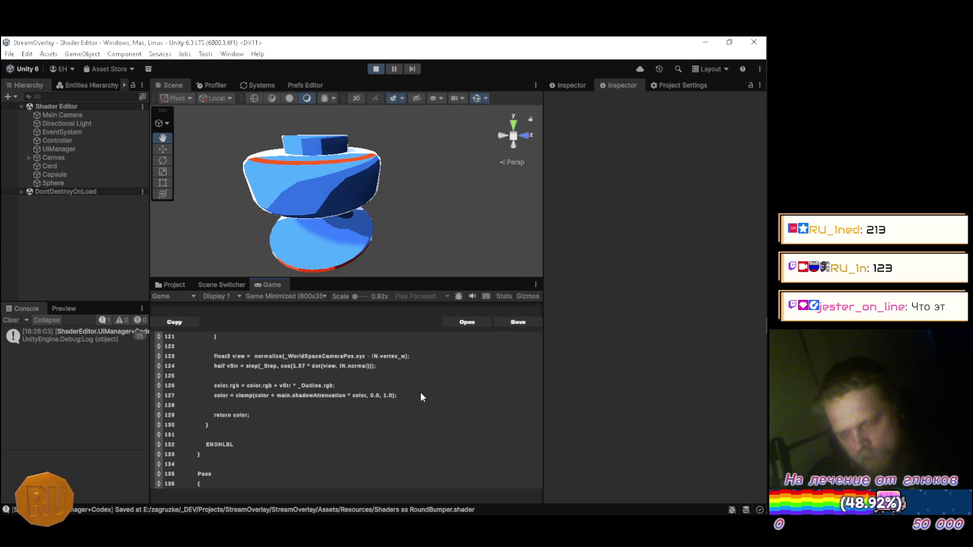
Step: Insert a multiplier starting from 0.5 before main.shadowAttenuation on line 127 and close the line with a semicolon
mouse_move(295, 201)
mouse_down()
mouse_move(327, 189)
mouse_move(330, 287)
mouse_up()
click(409, 395)
key(Left)
key(Left)
key(Left)
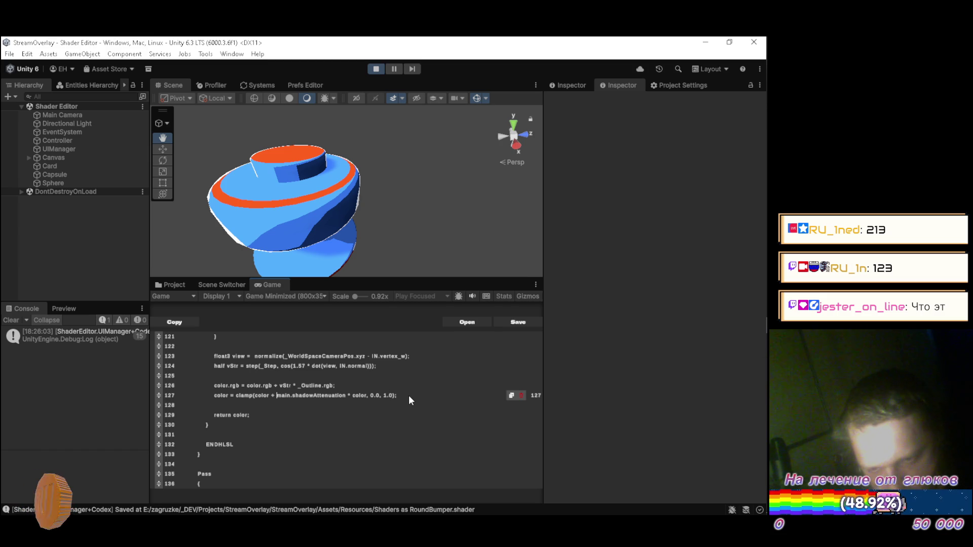
text(0.5)
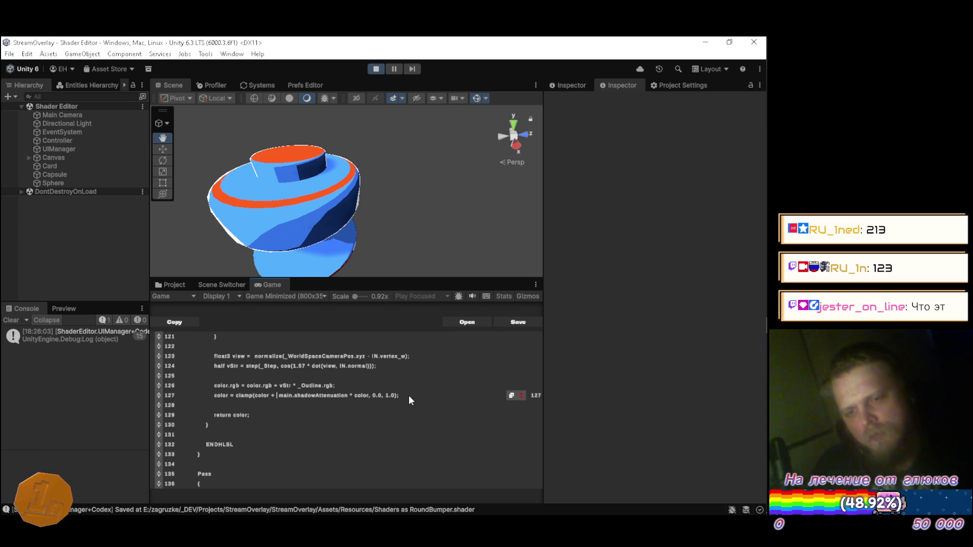
text( *)
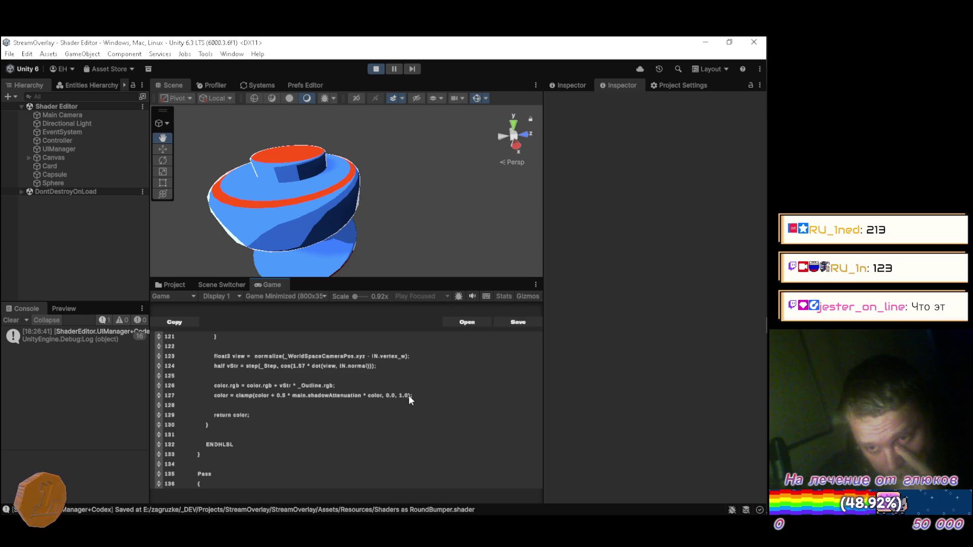
key(Left)
key(Left)
key(Left)
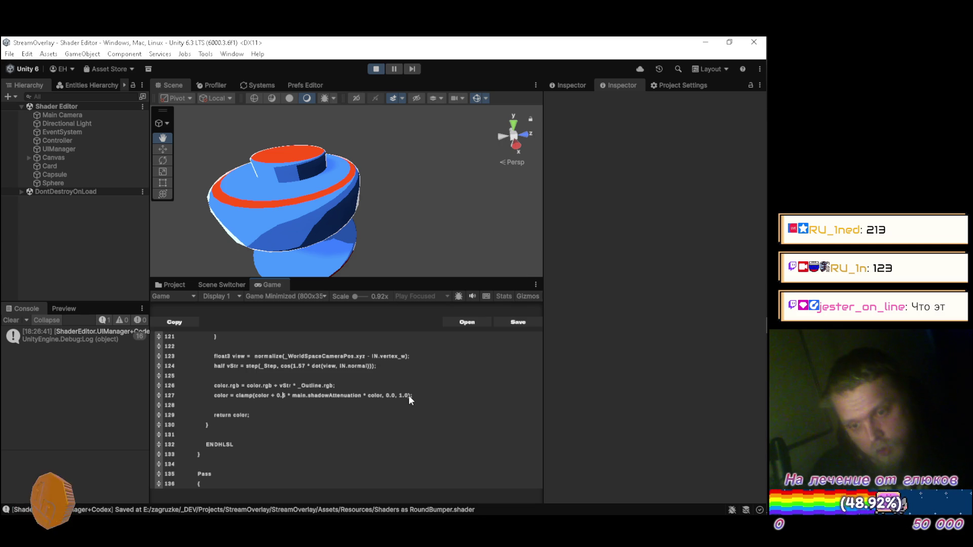
text(2)
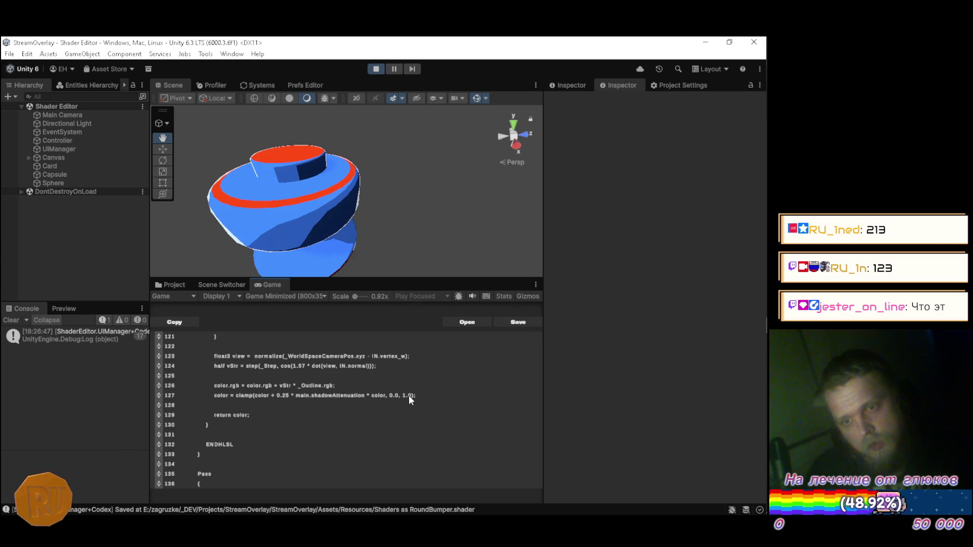
drag(315, 226, 299, 186)
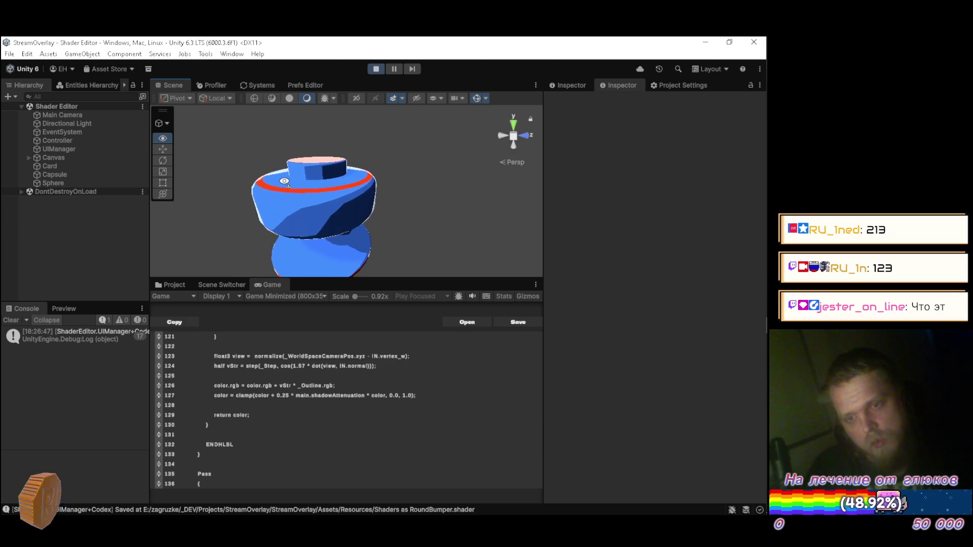
click(442, 393)
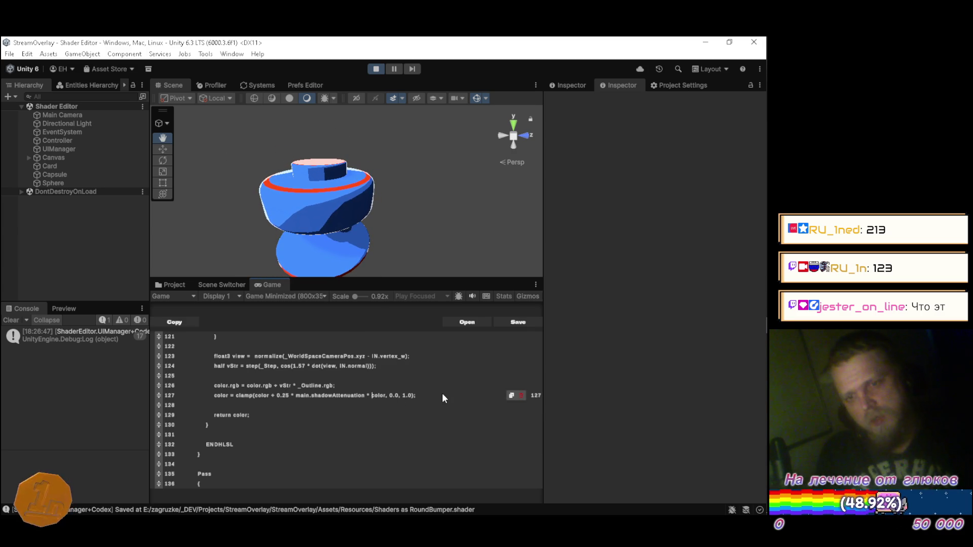
text(;)
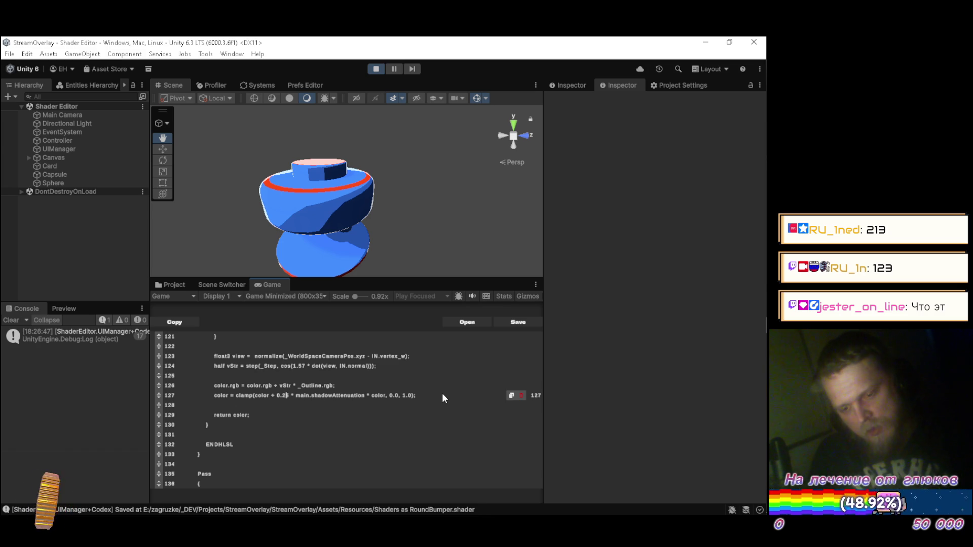
Step: Change the multiplier to 0.75, then 0.85, and check the bumper's shading
key(BackSpace)
text(7)
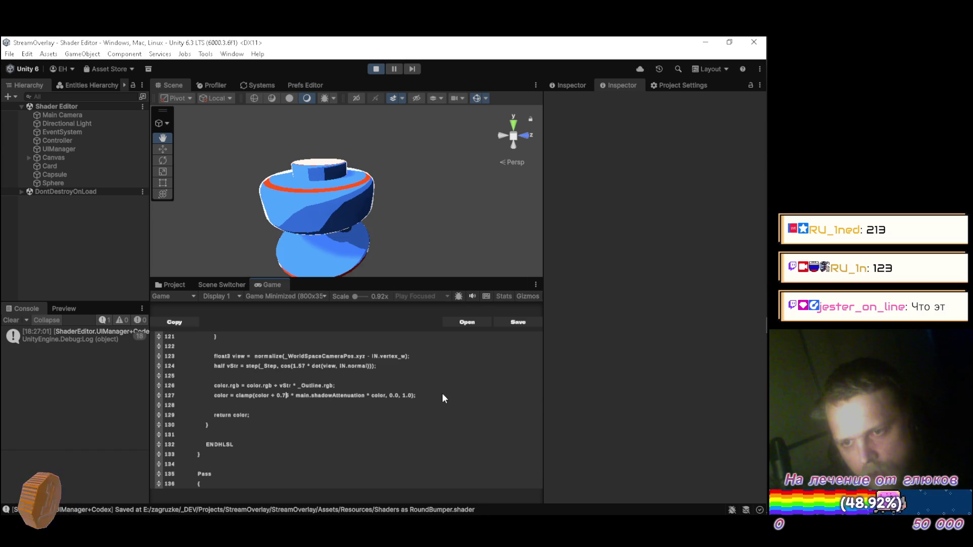
key(BackSpace)
text(8)
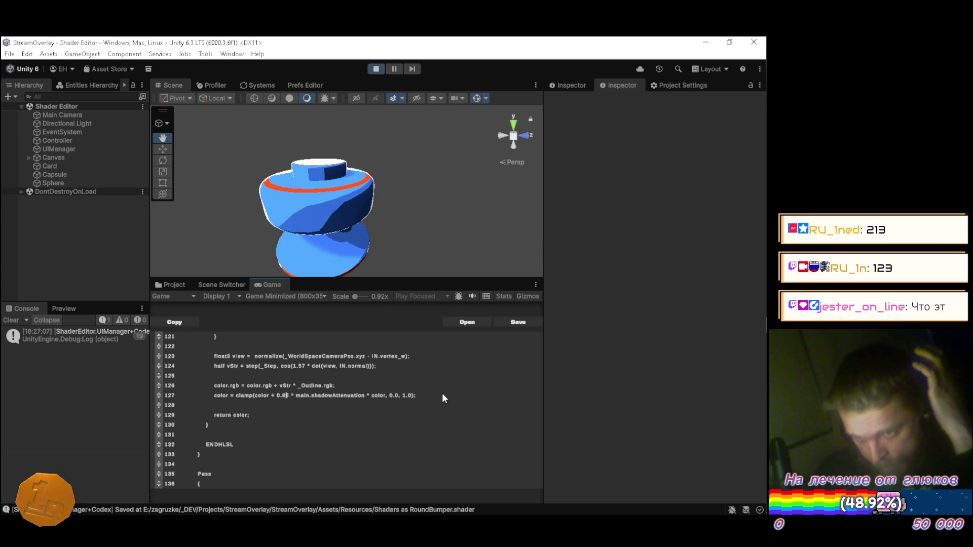
mouse_move(233, 237)
mouse_down()
mouse_move(296, 194)
mouse_move(301, 207)
mouse_move(229, 185)
mouse_move(221, 191)
mouse_move(221, 213)
mouse_move(257, 239)
mouse_up()
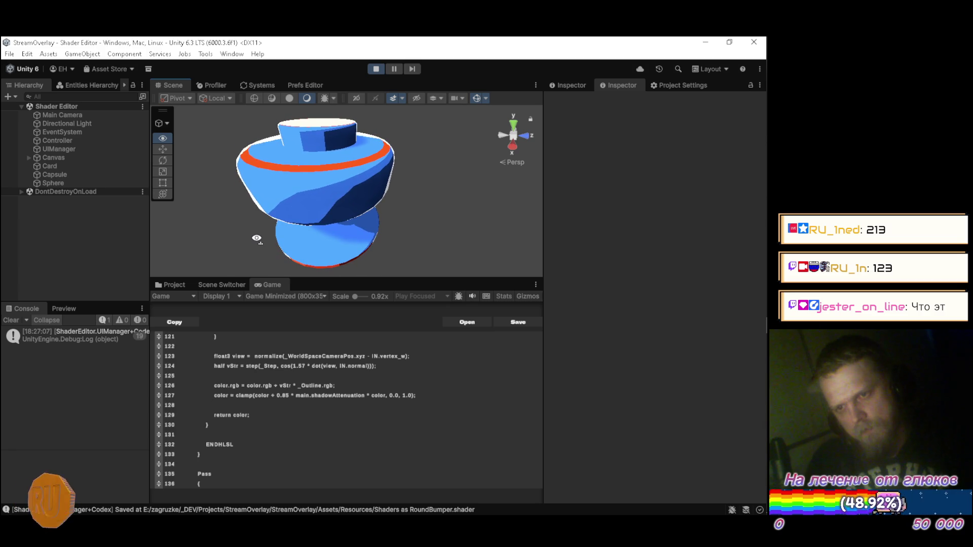
click(174, 284)
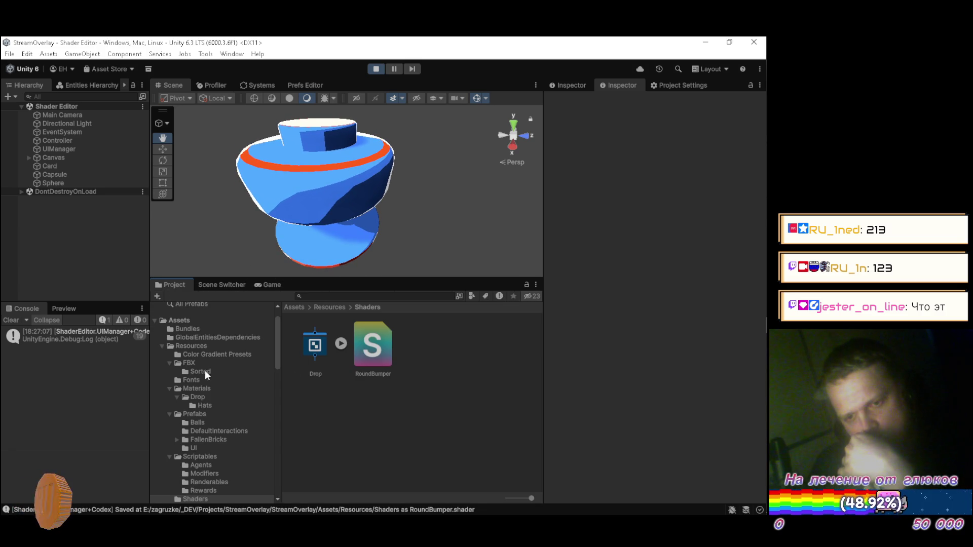
Step: Select the RoundBumper material in Resources/Materials and darken its outline colour
click(203, 388)
click(381, 415)
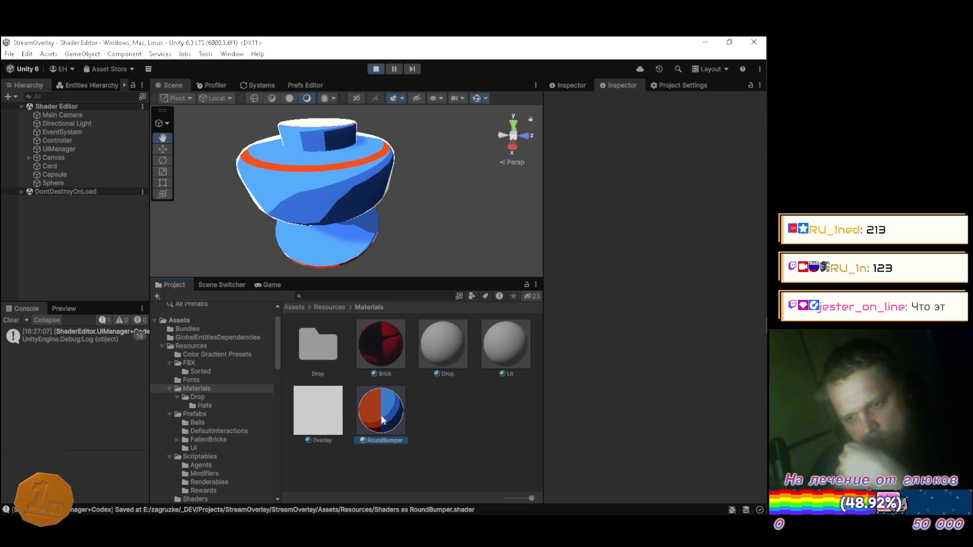
mouse_move(718, 428)
mouse_down()
mouse_move(670, 382)
mouse_move(622, 407)
mouse_move(609, 436)
mouse_move(637, 450)
mouse_move(684, 400)
mouse_move(666, 433)
mouse_up()
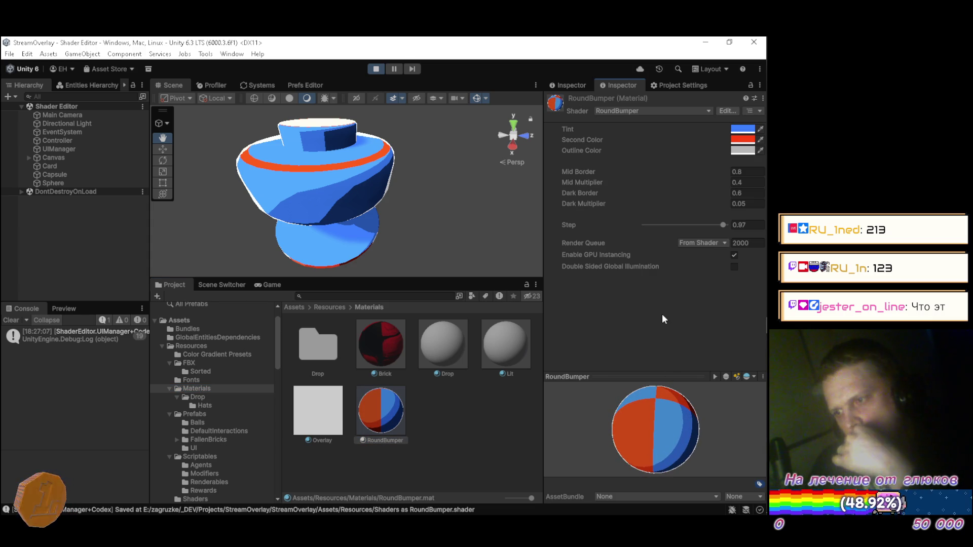
drag(723, 226, 725, 226)
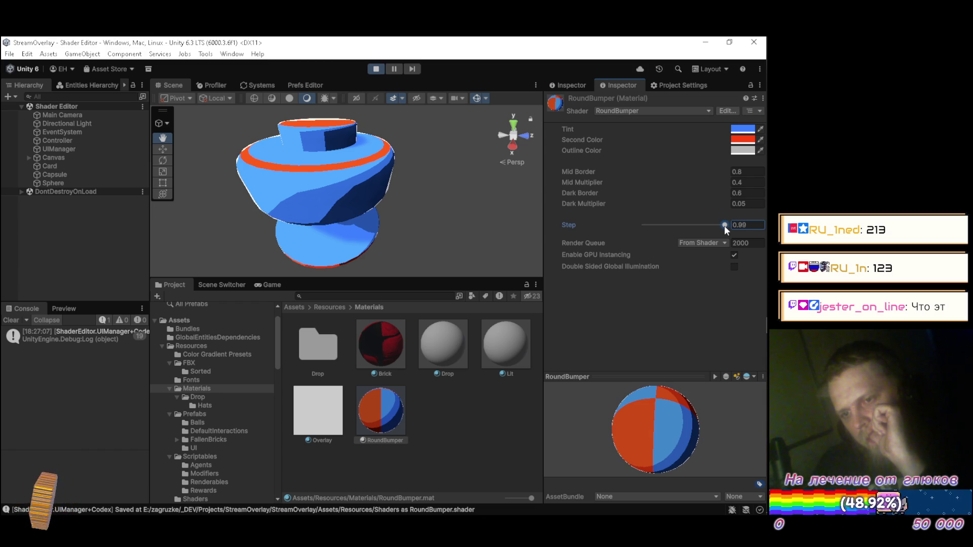
click(741, 151)
mouse_move(683, 218)
mouse_down()
mouse_move(644, 175)
mouse_move(663, 269)
mouse_up()
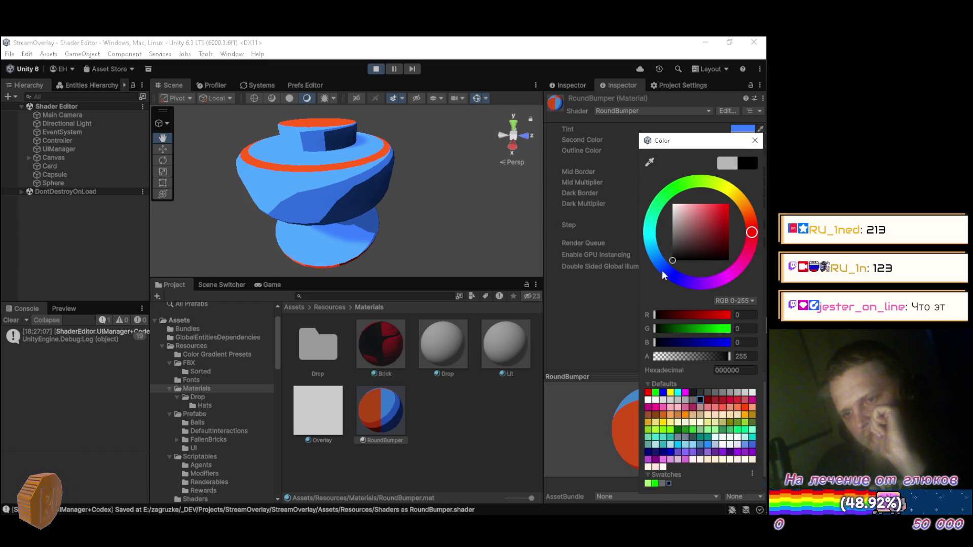
click(755, 140)
drag(652, 463, 659, 458)
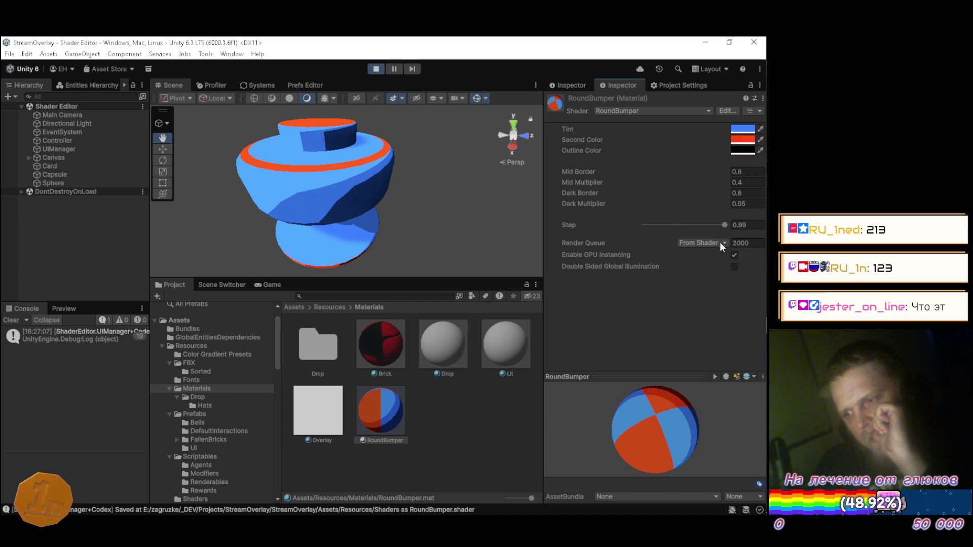
Step: Experiment with lower Step values and a mid-grey outline colour
click(724, 226)
drag(719, 222, 715, 220)
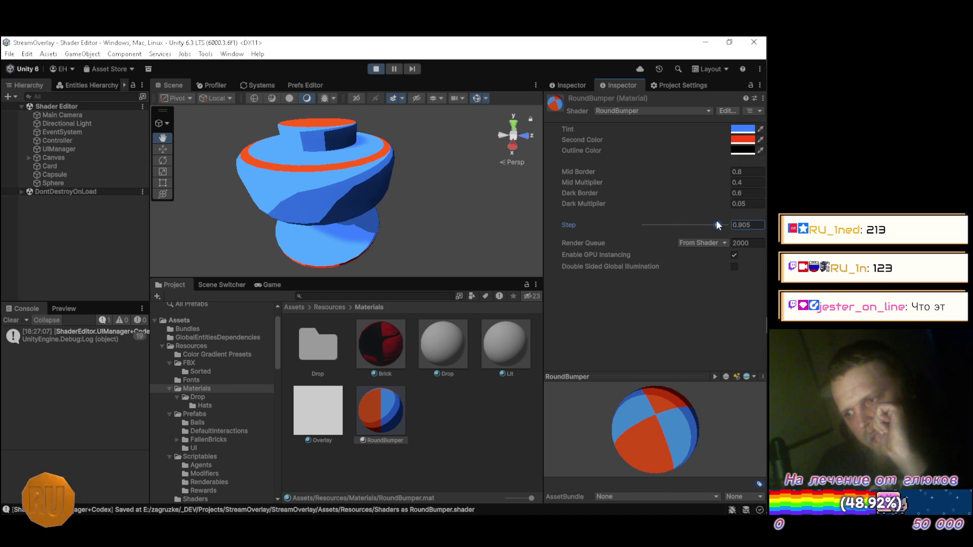
text(1)
drag(716, 221, 593, 196)
mouse_move(632, 216)
mouse_down()
mouse_move(615, 222)
mouse_move(642, 252)
mouse_up()
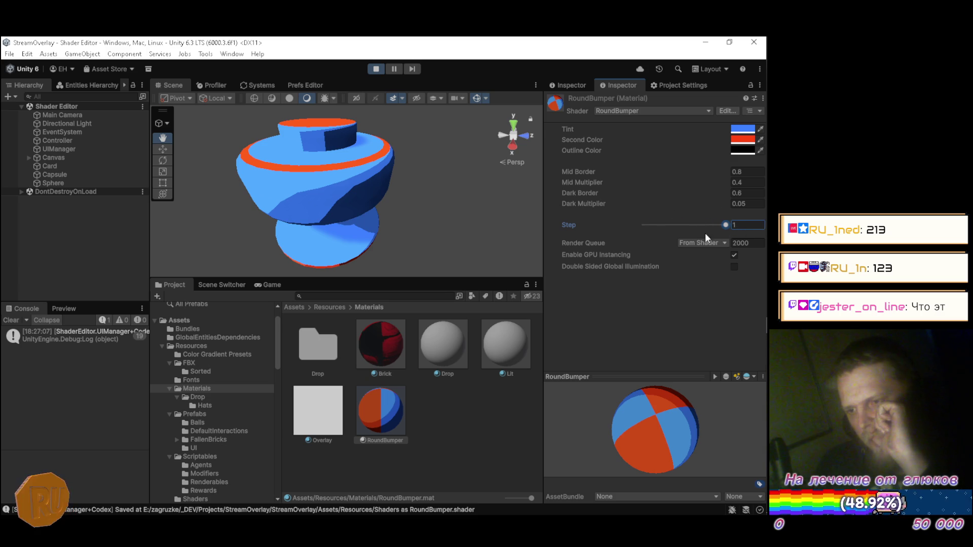
click(738, 150)
mouse_move(668, 234)
mouse_down()
mouse_move(671, 250)
mouse_move(635, 232)
mouse_up()
click(757, 144)
Step: Set Step to 0.96 and the outline colour to near-black 141414, then inspect the shading
mouse_move(725, 224)
mouse_down()
mouse_move(675, 234)
mouse_move(634, 260)
mouse_move(633, 248)
mouse_up()
click(740, 151)
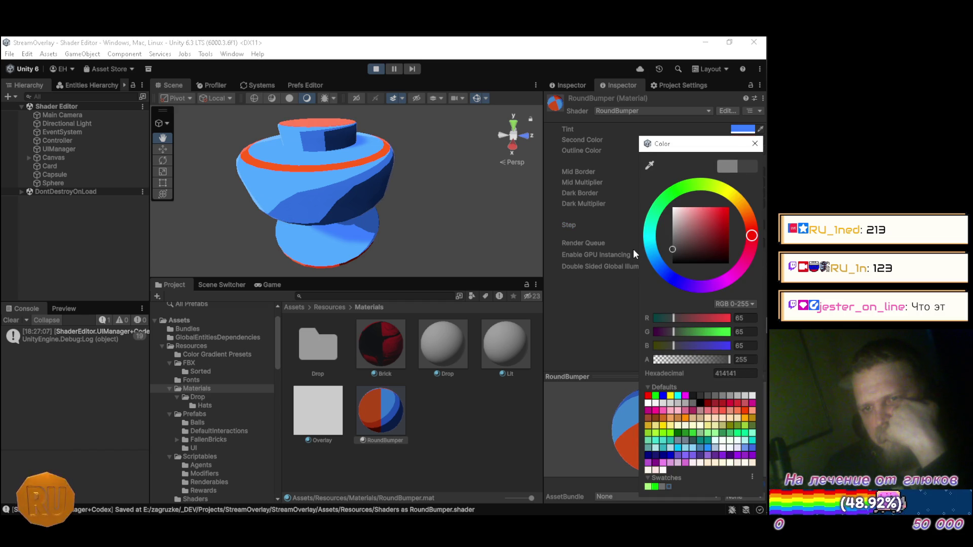
click(755, 144)
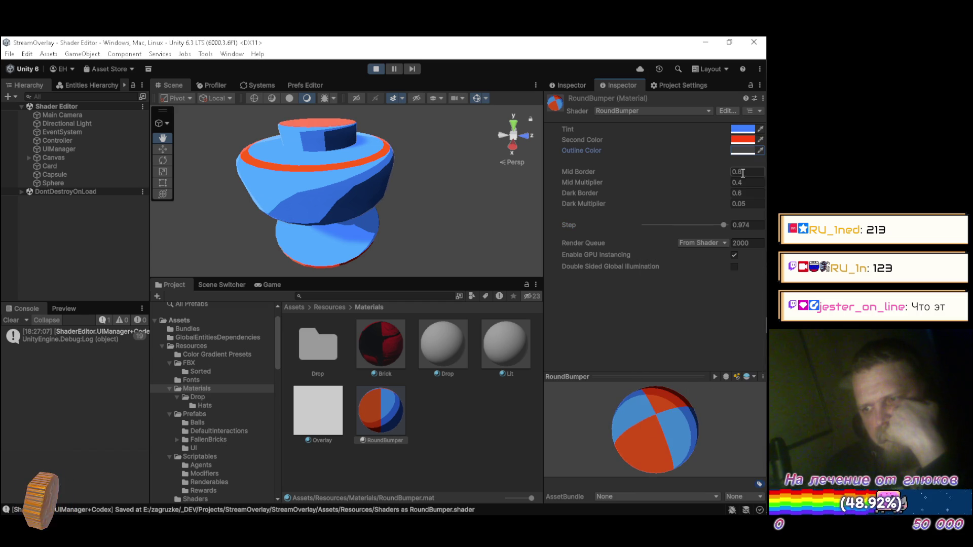
click(753, 226)
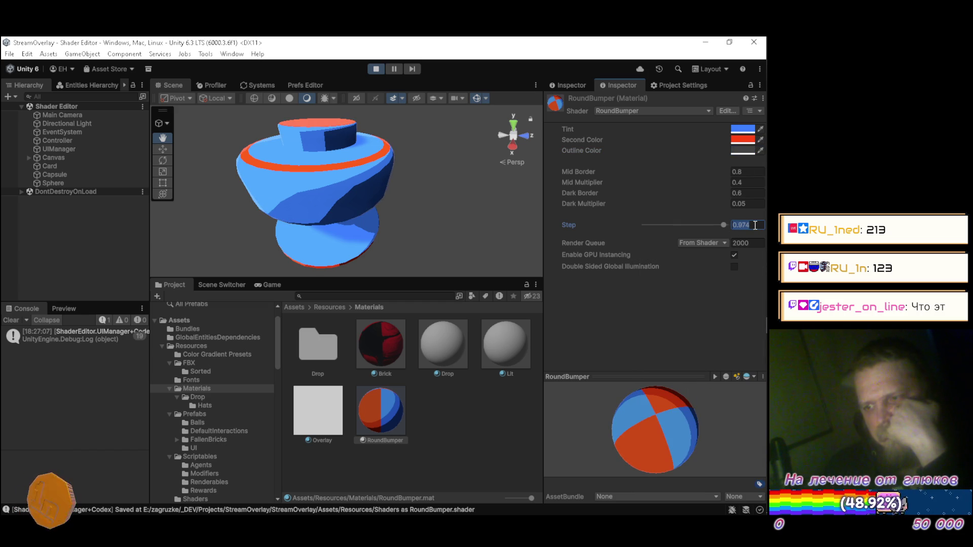
key(BackSpace)
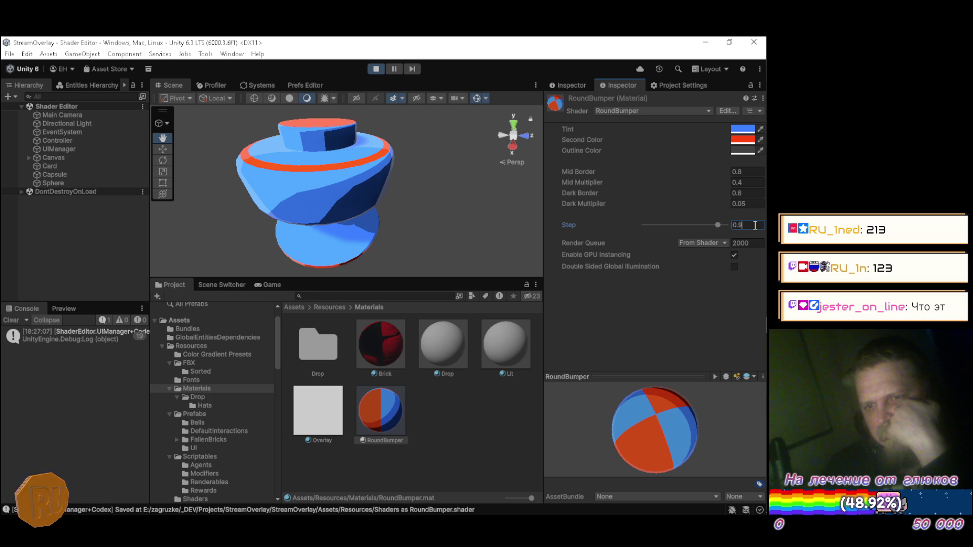
text(6)
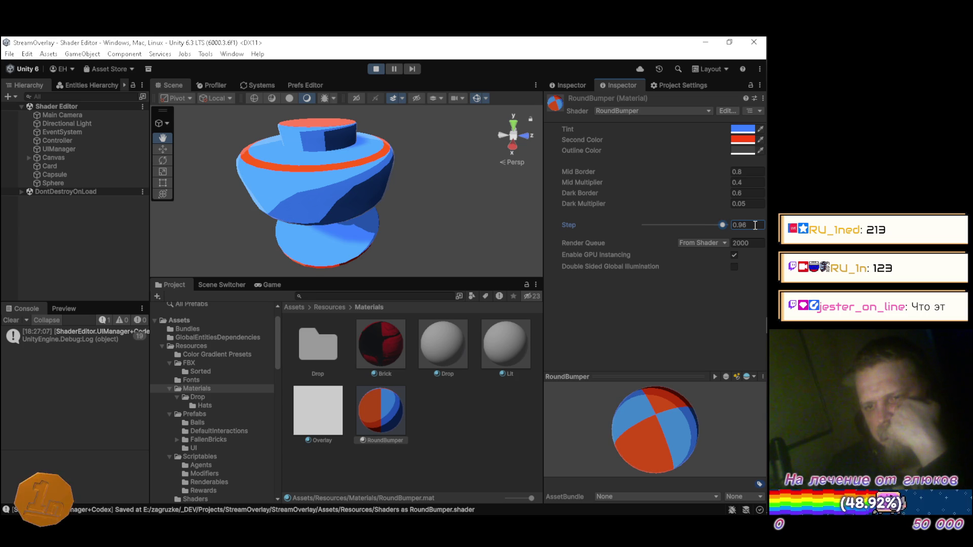
mouse_move(349, 172)
mouse_down()
mouse_move(358, 164)
mouse_move(360, 173)
mouse_move(365, 141)
mouse_up()
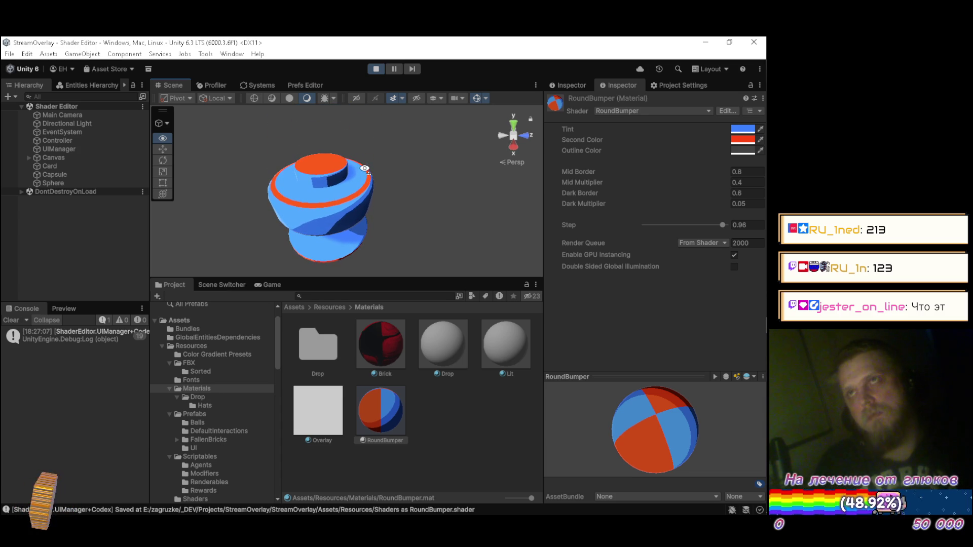
double_click(167, 83)
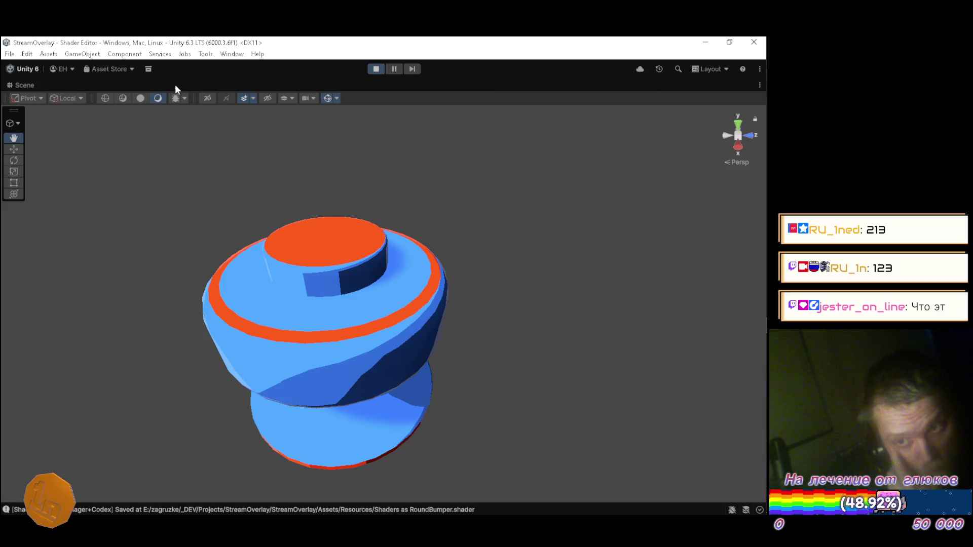
Step: Orbit and zoom around the bumper in the maximized Scene view, then bring up Quality settings
mouse_move(373, 243)
mouse_down()
mouse_move(354, 228)
mouse_move(315, 223)
mouse_up()
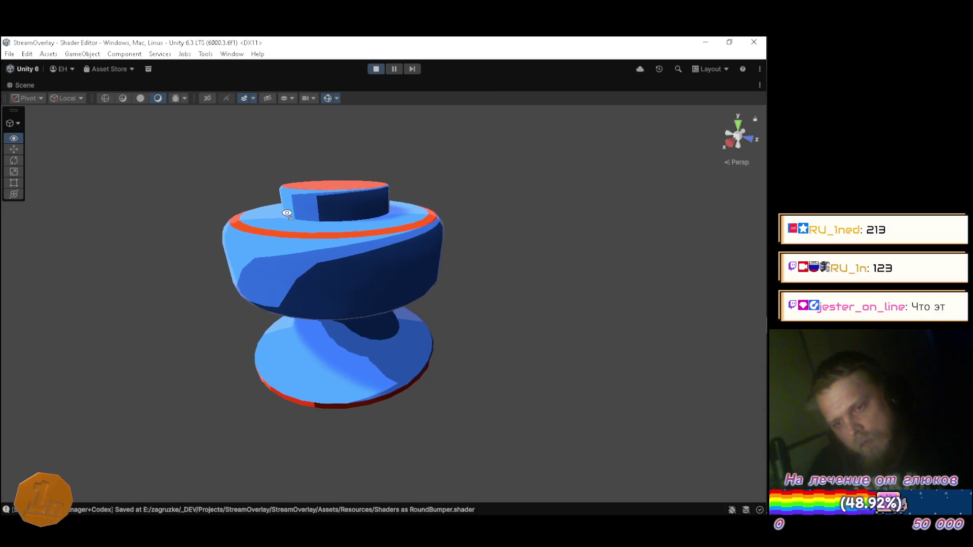
drag(302, 216, 275, 211)
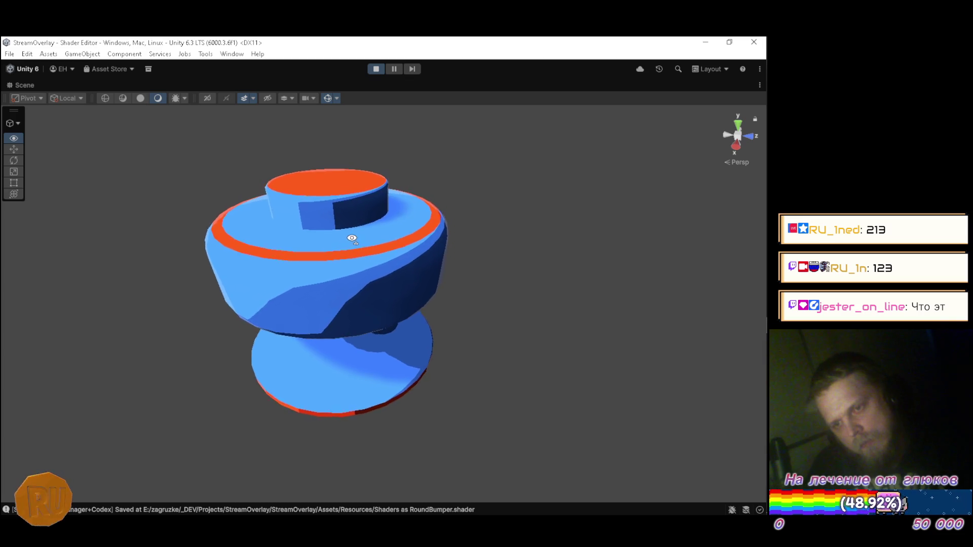
mouse_move(359, 235)
mouse_down()
mouse_move(400, 243)
mouse_move(408, 259)
mouse_move(462, 264)
mouse_move(502, 220)
mouse_move(534, 257)
mouse_move(522, 178)
mouse_up()
scroll(445, 266, up, 1)
scroll(522, 177, down, 3)
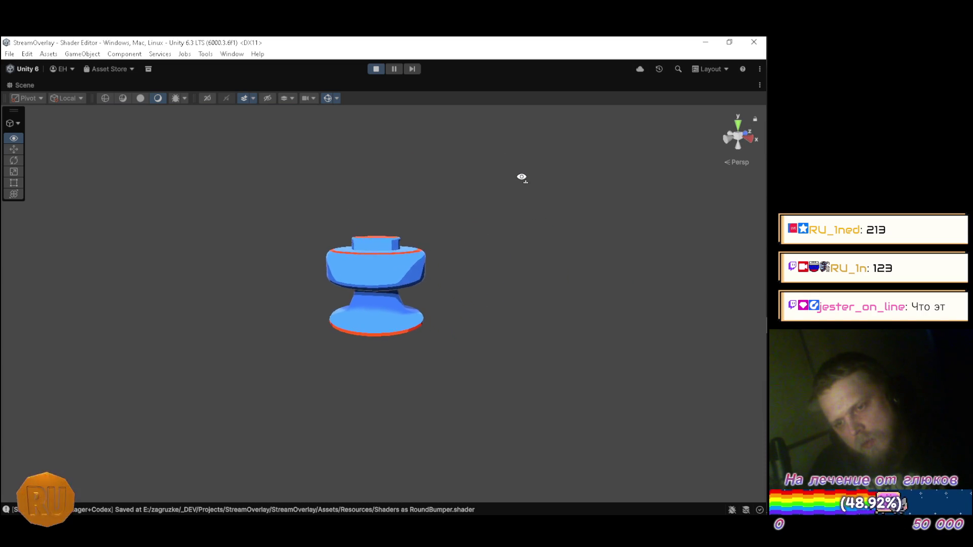
drag(518, 181, 505, 186)
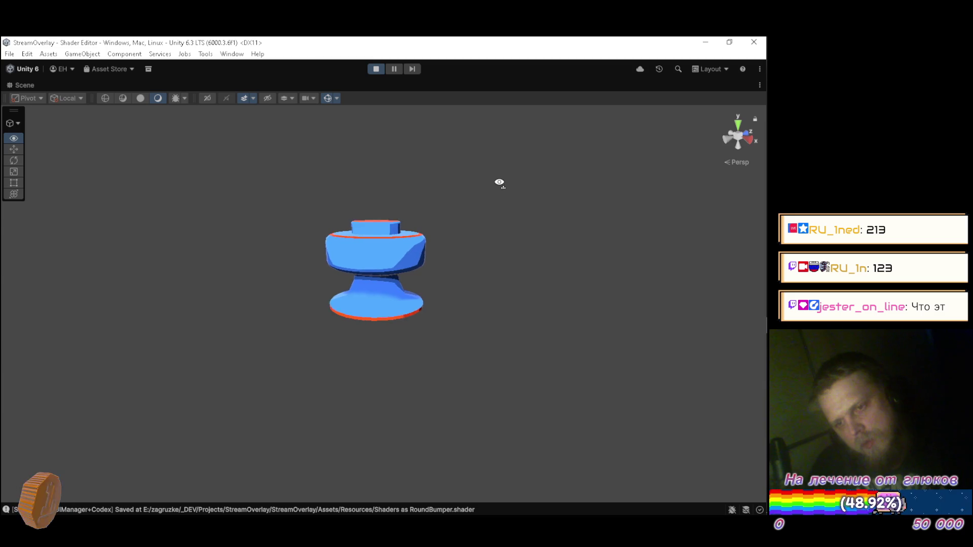
drag(498, 181, 437, 183)
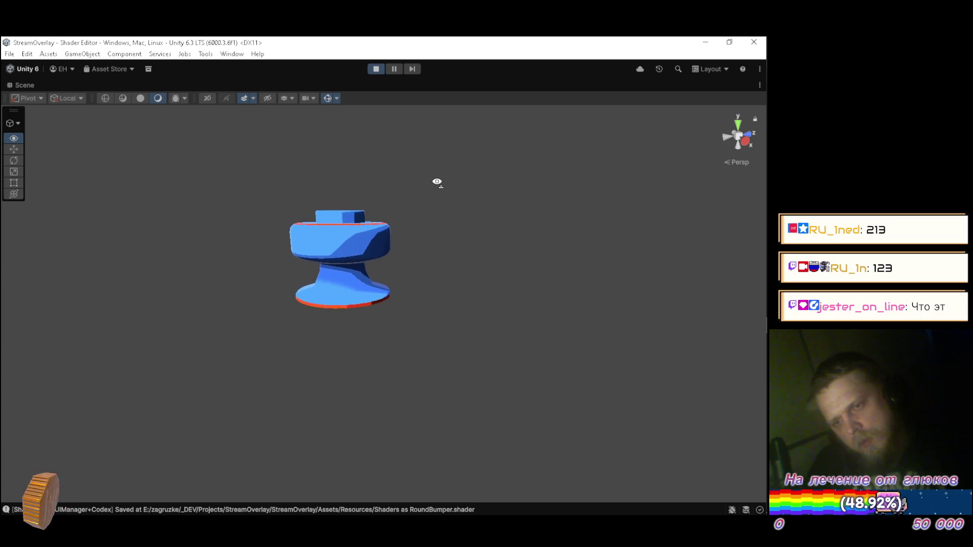
double_click(27, 87)
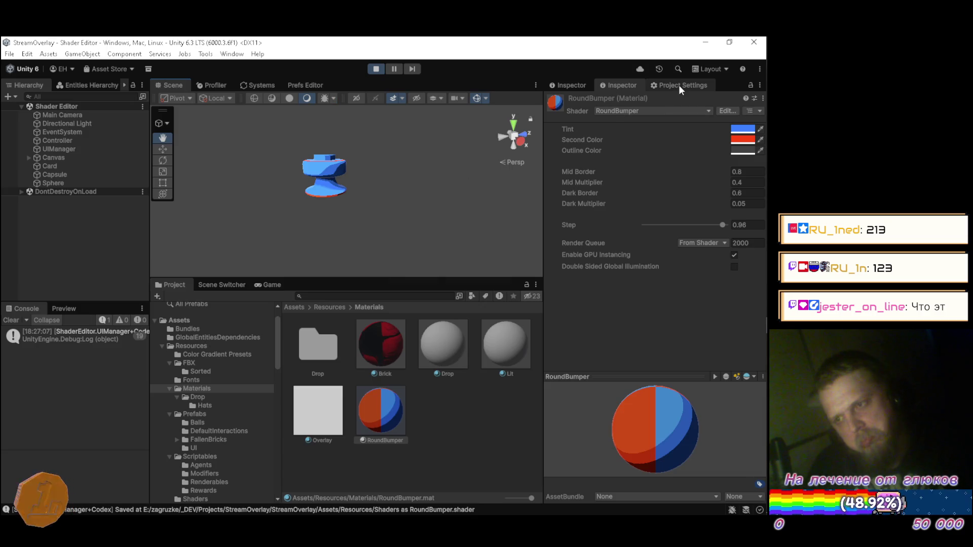
click(679, 86)
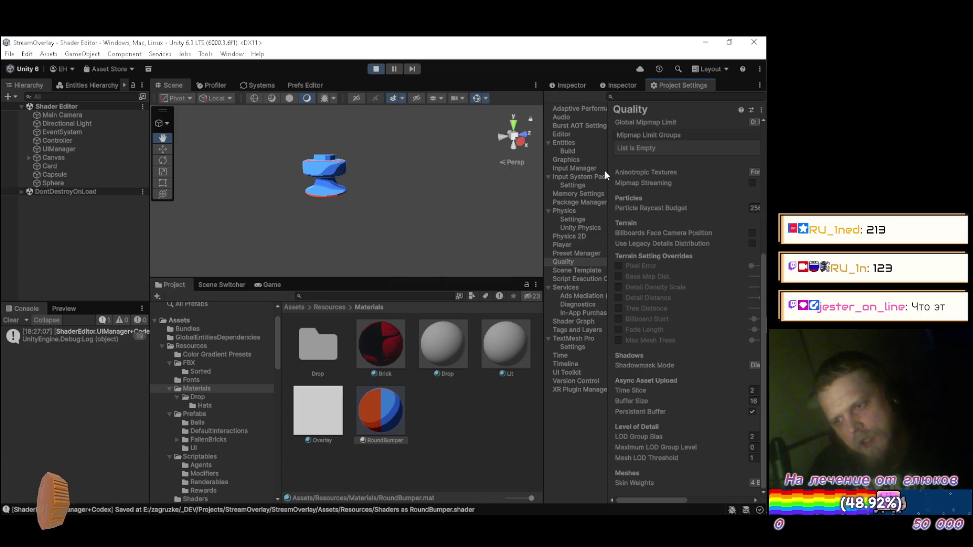
Step: Widen the Project Settings panel and its category list so the Quality values read fully
drag(542, 241, 490, 246)
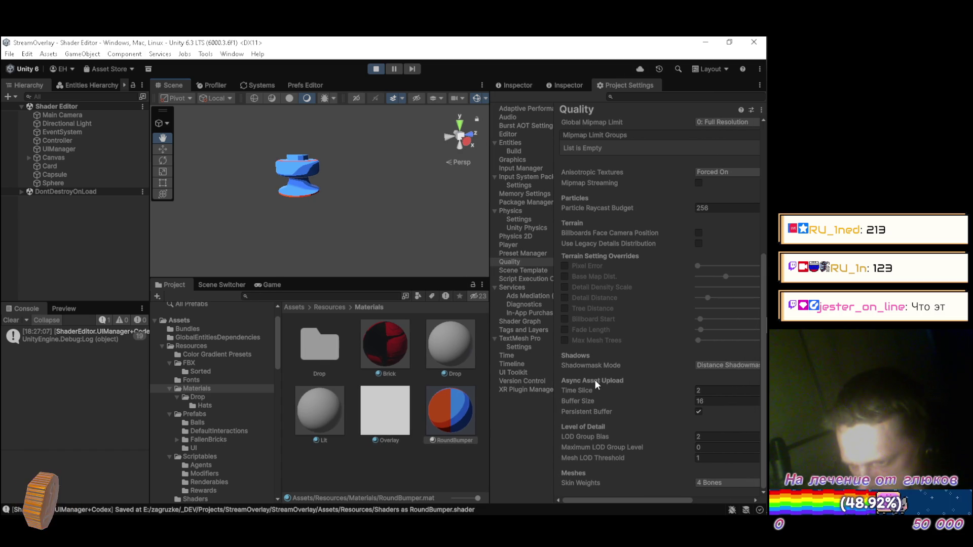
scroll(603, 371, up, 5)
scroll(606, 360, up, 3)
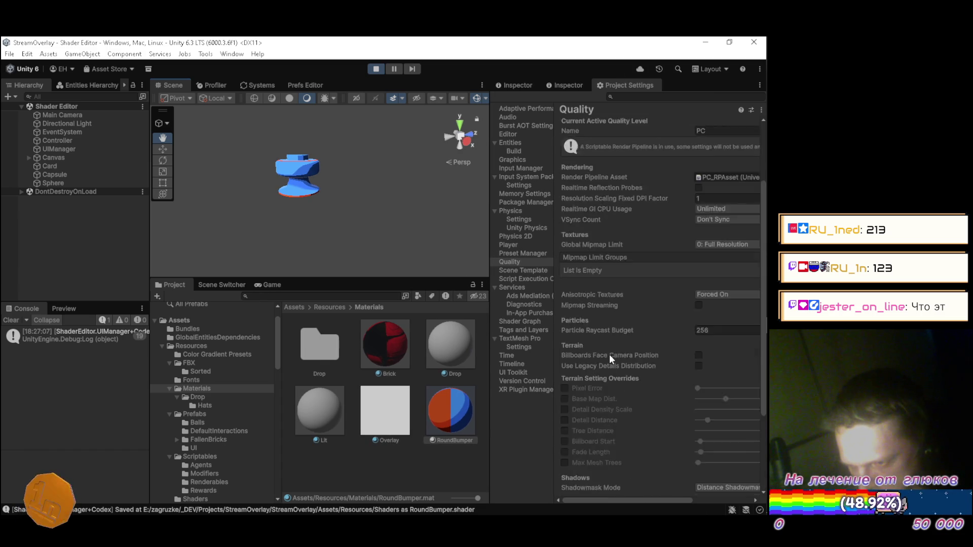
scroll(610, 355, down, 6)
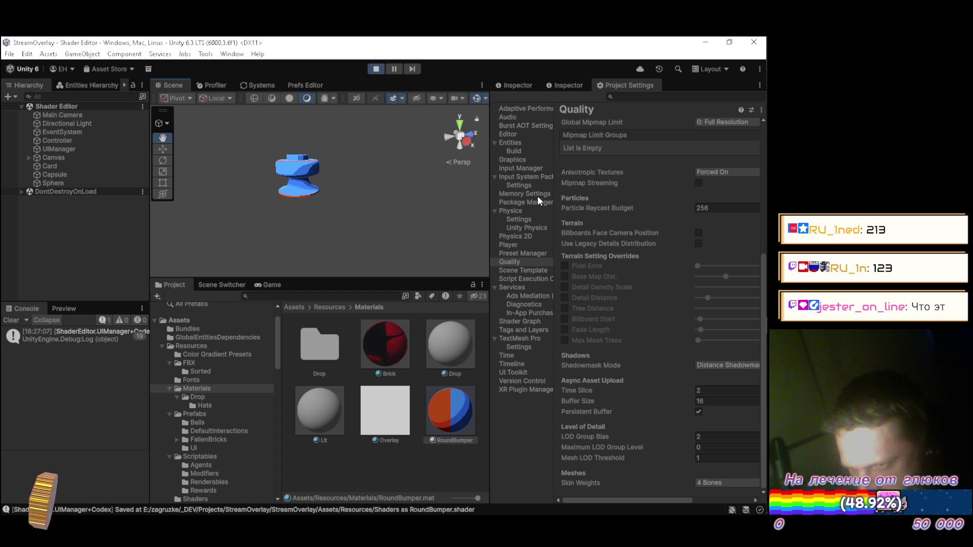
drag(488, 188, 460, 190)
drag(523, 194, 562, 193)
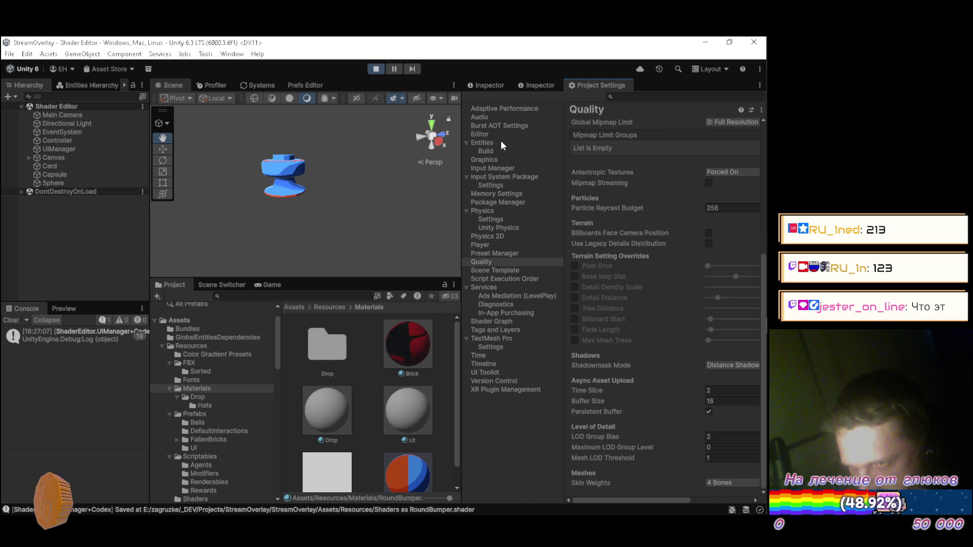
click(497, 156)
Step: Expand and collapse Shadows Midtones Highlights in Graphics, then show the RoundBumper material Inspector again
scroll(634, 245, down, 10)
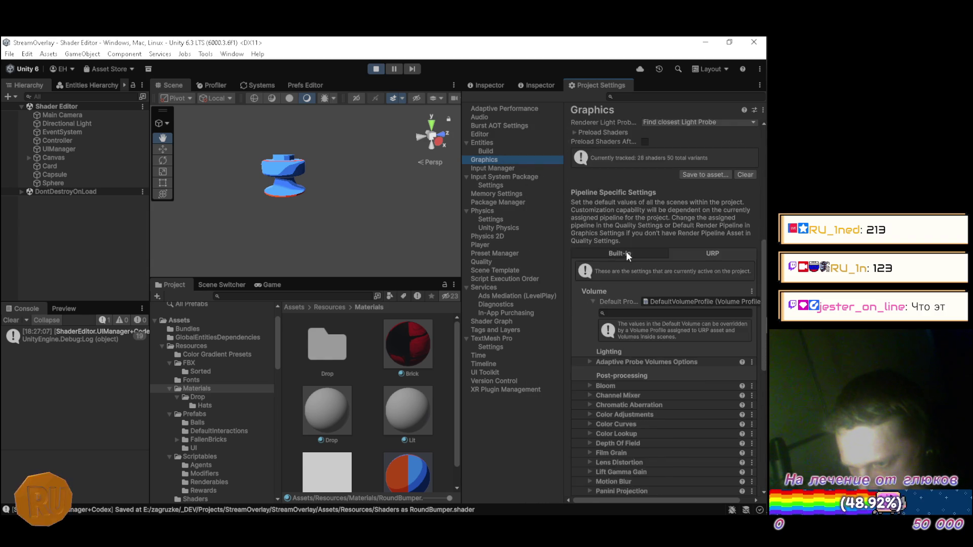
scroll(626, 251, down, 5)
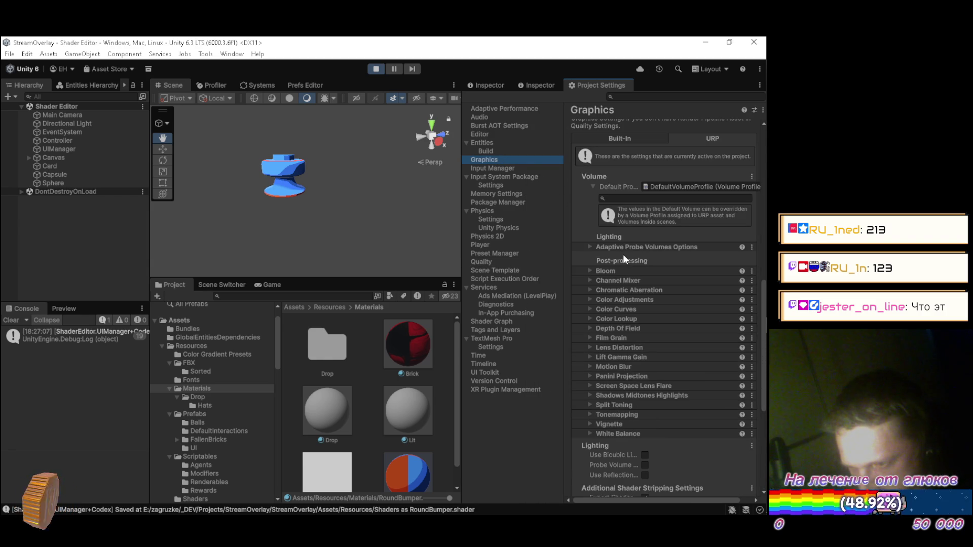
click(590, 396)
scroll(588, 394, down, 10)
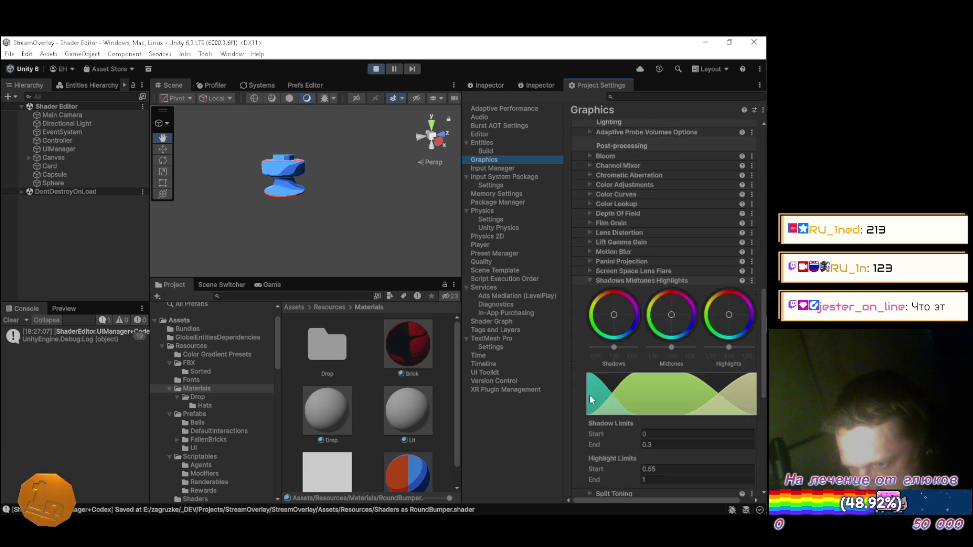
scroll(596, 376, up, 14)
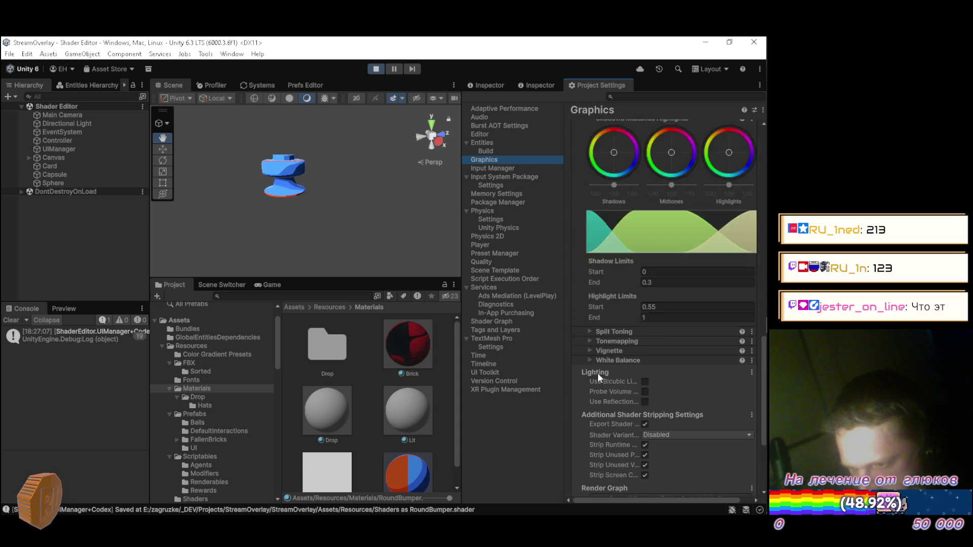
click(589, 377)
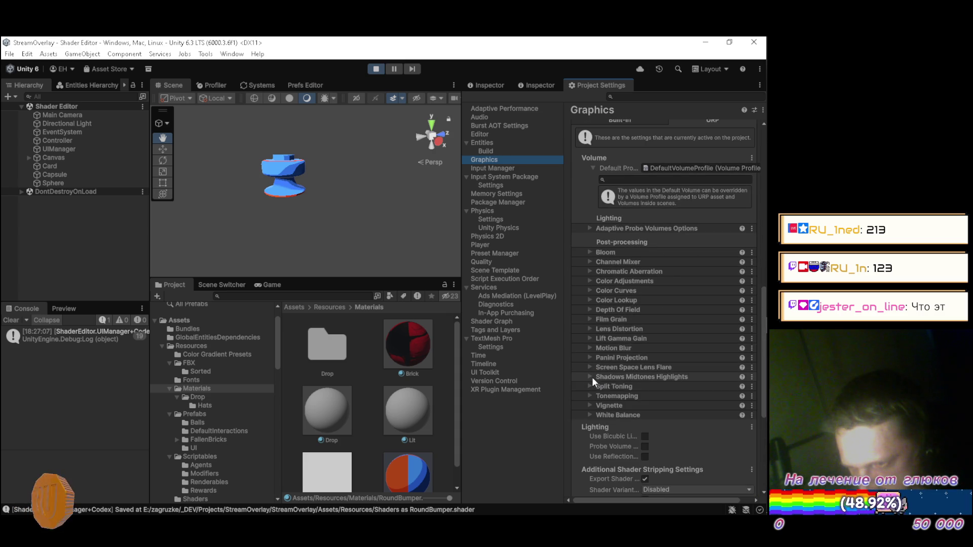
scroll(598, 376, up, 3)
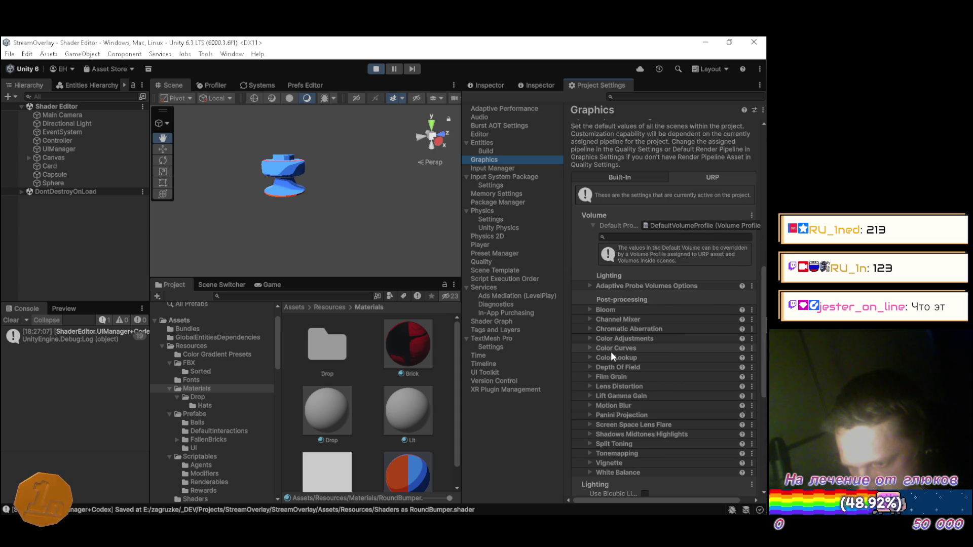
scroll(610, 352, up, 10)
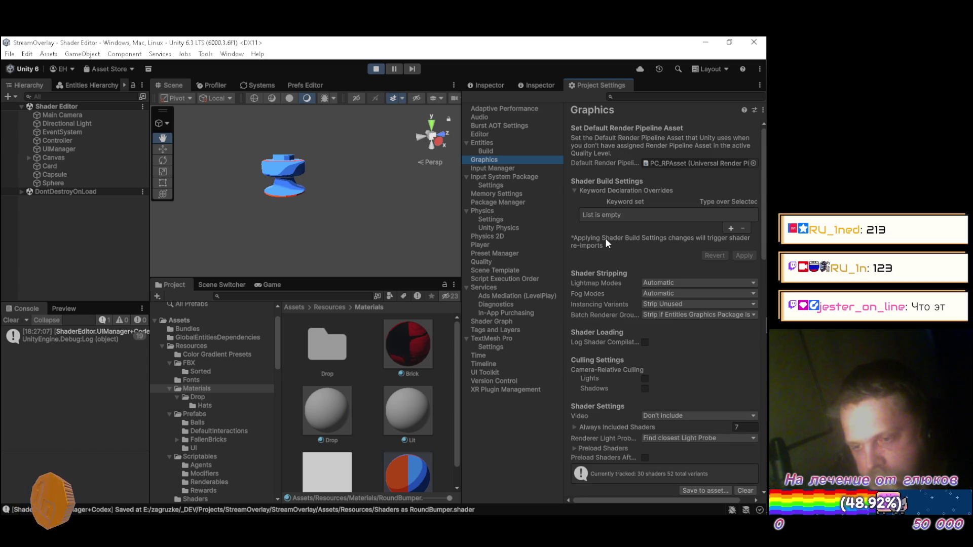
scroll(605, 238, down, 10)
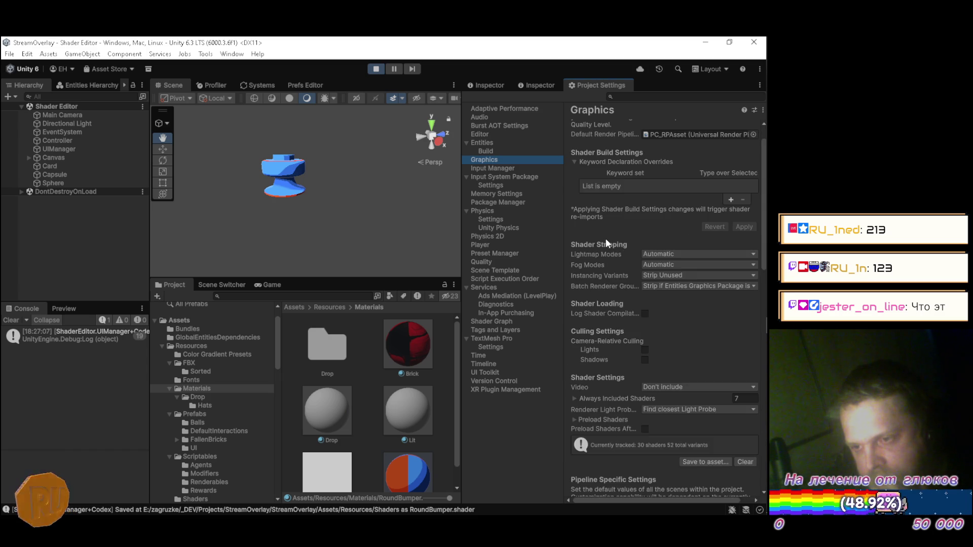
scroll(605, 234, down, 10)
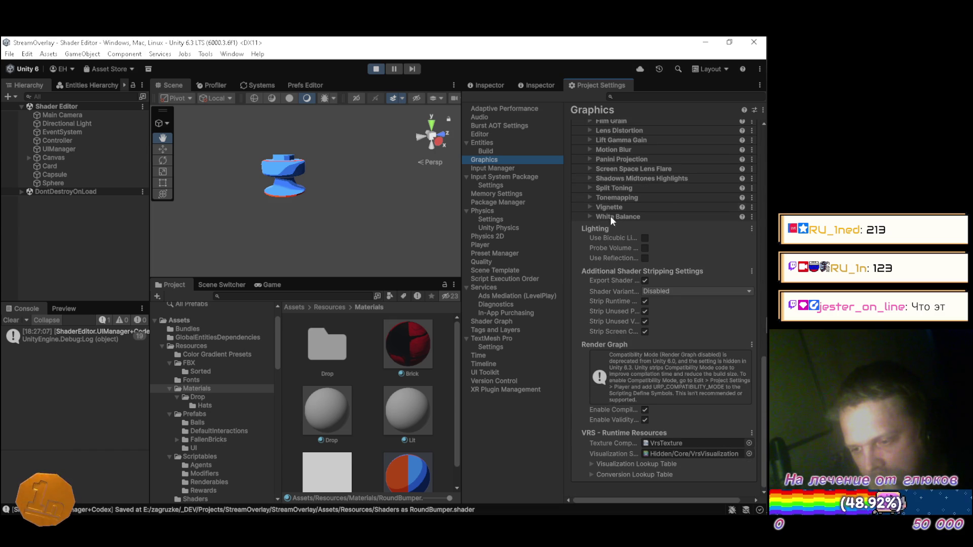
click(491, 84)
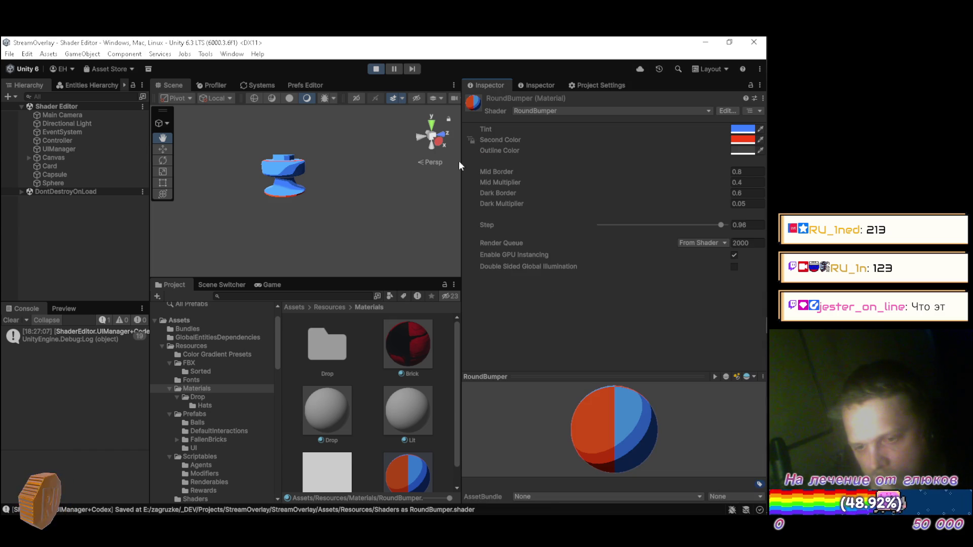
Step: Select the PC_RPAsset pipeline asset in Assets/Settings/Default
scroll(228, 423, down, 1)
scroll(228, 426, down, 5)
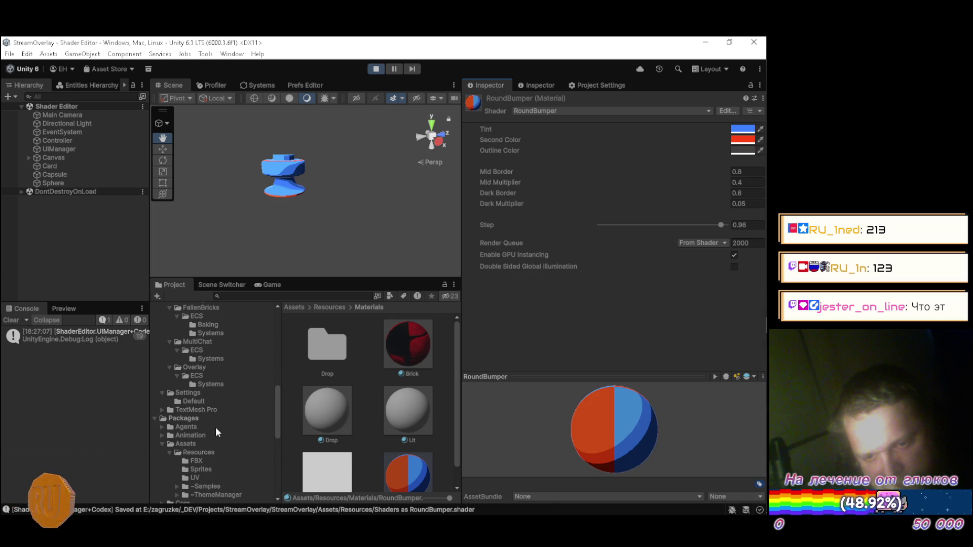
click(207, 401)
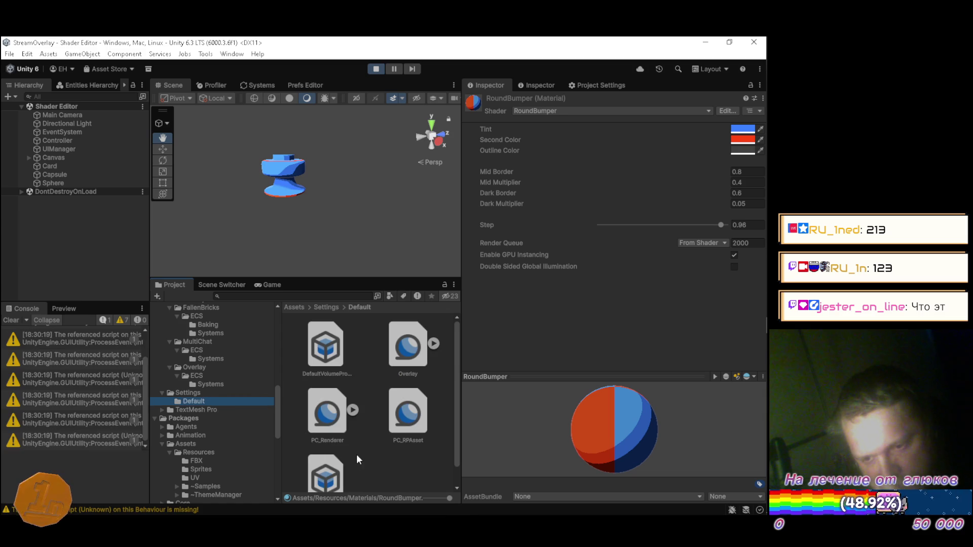
click(413, 419)
Step: Set PC_RPAsset shadow Quality to Low and uncheck Soft Shadows
scroll(529, 304, down, 10)
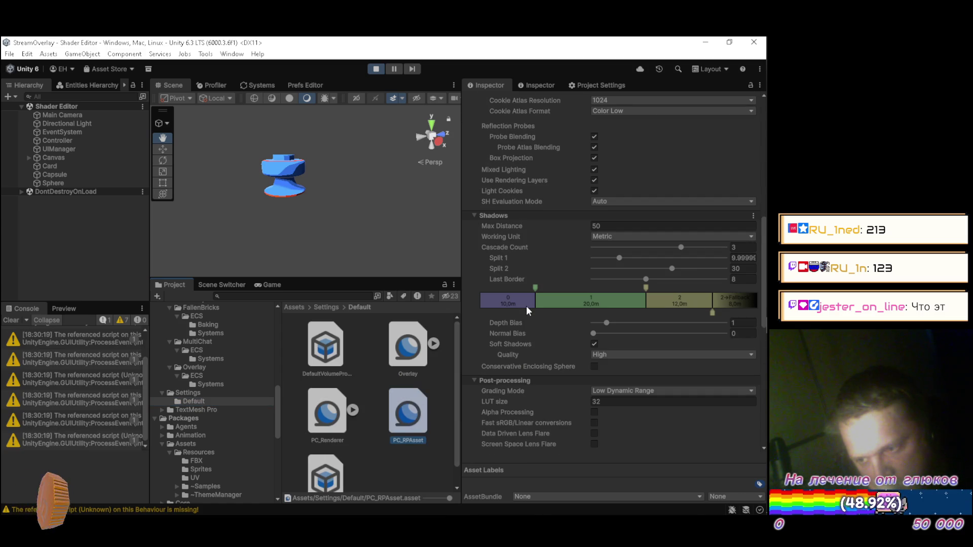
click(599, 355)
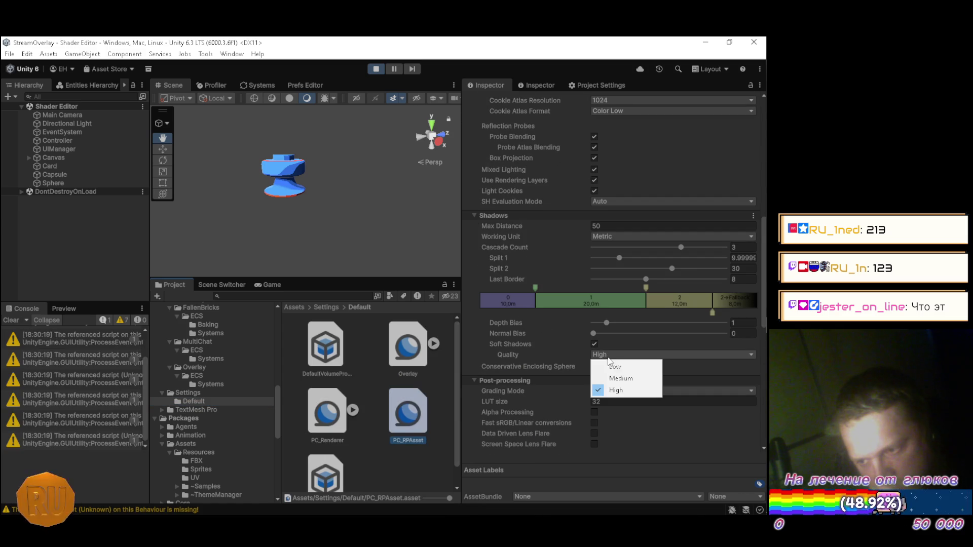
click(610, 364)
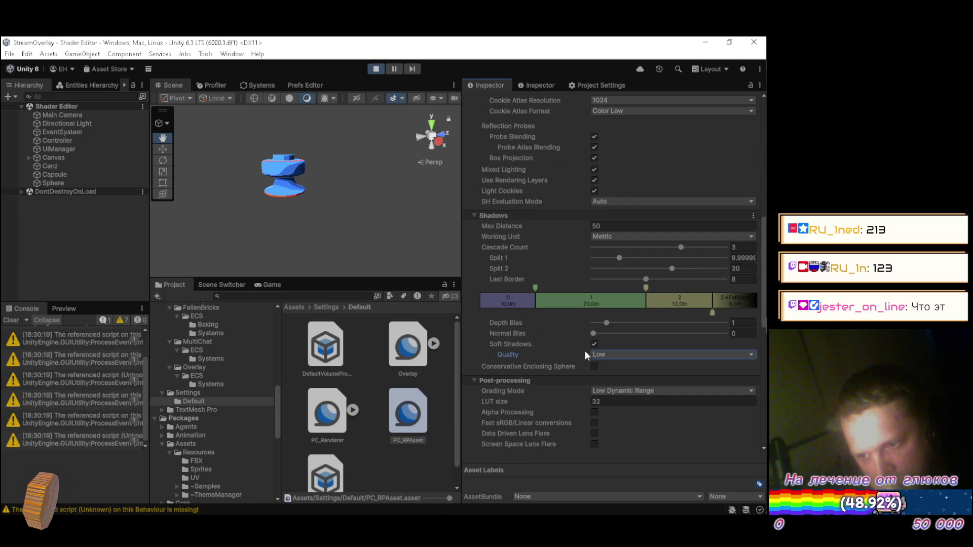
click(594, 345)
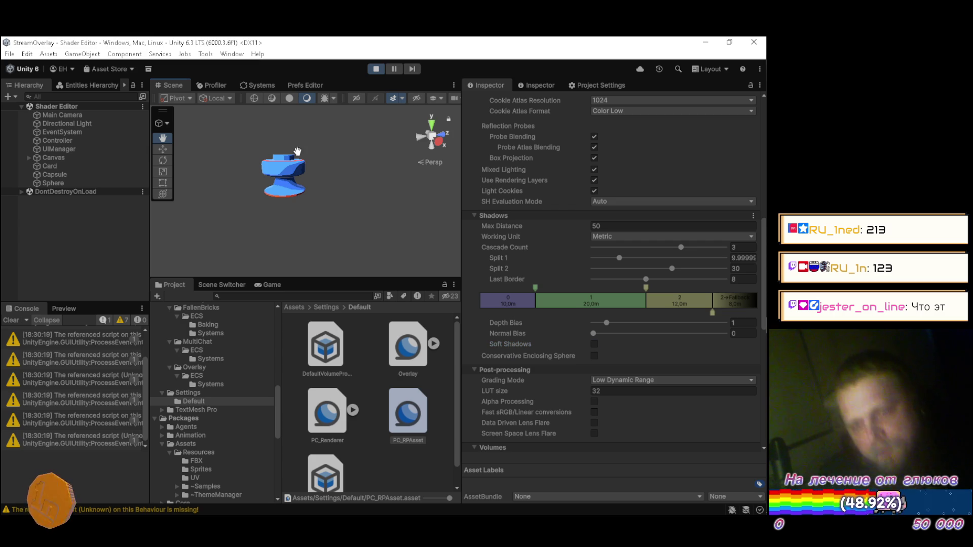
scroll(284, 140, up, 5)
drag(285, 140, 286, 152)
Step: Test shadow Depth Bias at 1 and a Normal Bias value, reverting Normal Bias to 0
scroll(284, 154, up, 3)
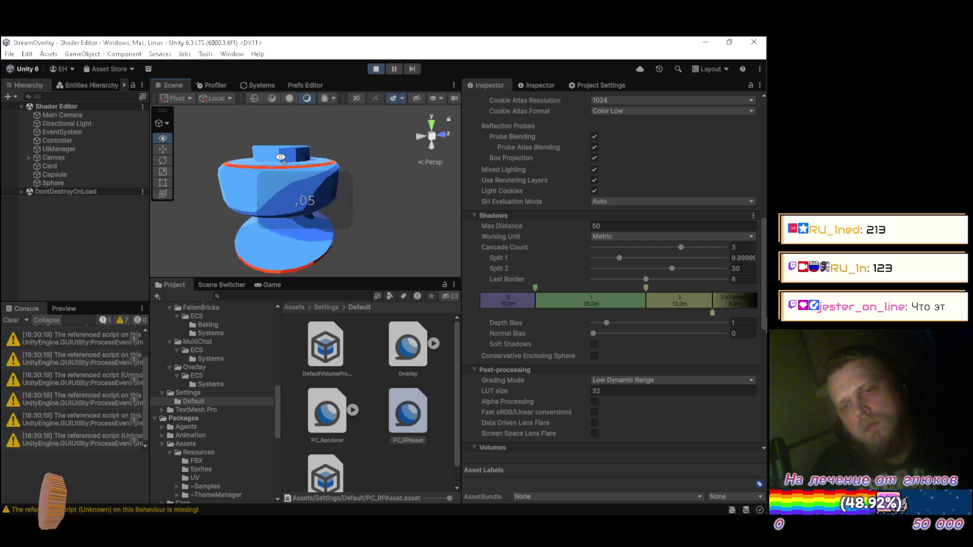
mouse_move(280, 157)
mouse_down()
mouse_move(220, 140)
mouse_move(195, 180)
mouse_move(181, 139)
mouse_up()
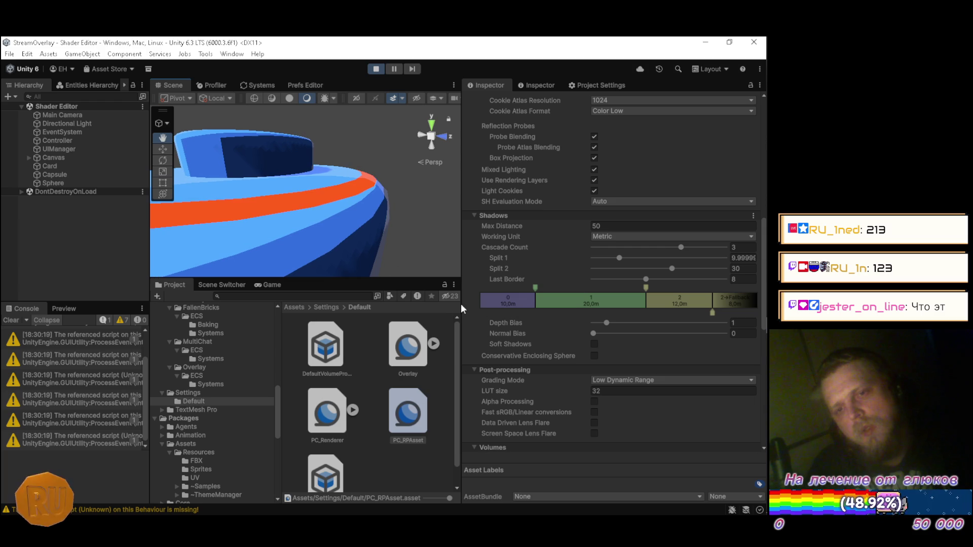
mouse_move(608, 322)
mouse_down()
mouse_move(644, 323)
mouse_move(574, 321)
mouse_move(642, 329)
mouse_move(592, 337)
mouse_up()
text(1)
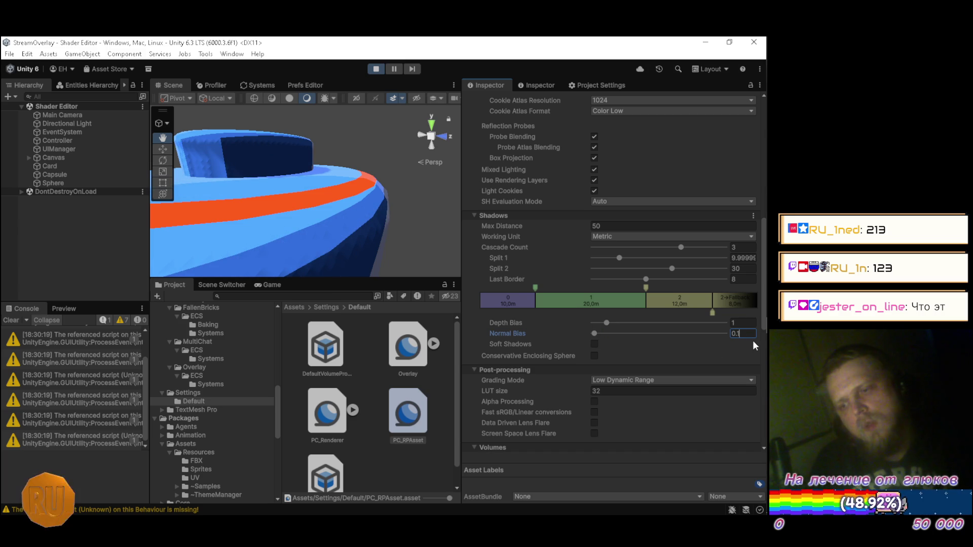
text(.2)
key(BackSpace)
key(BackSpace)
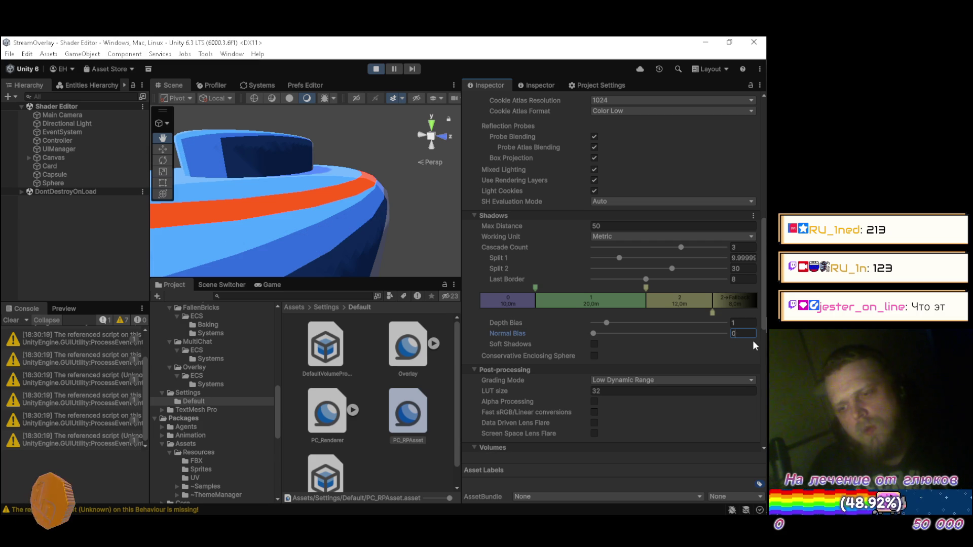
Step: Enable Conservative Enclosing Sphere, keeping Depth Bias at 1 and Max Distance at 50
click(594, 356)
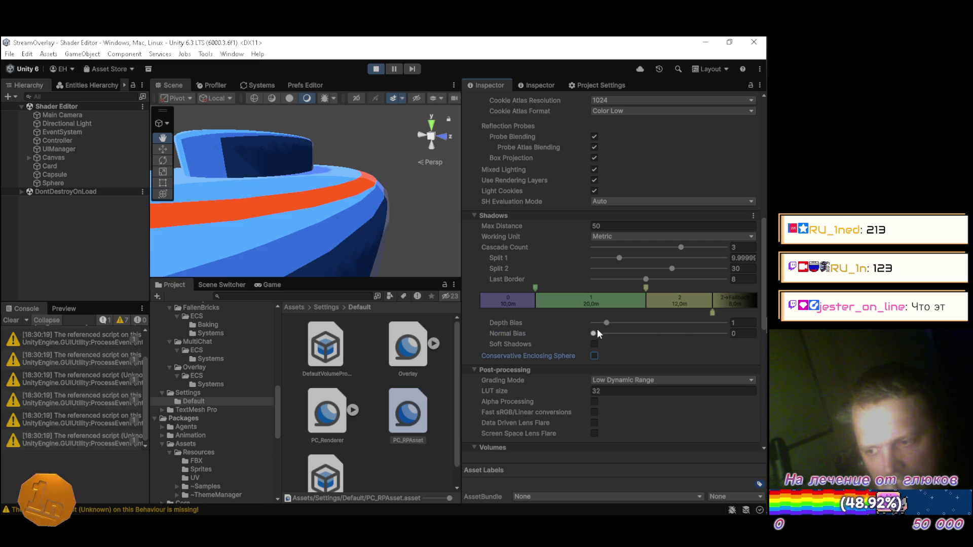
mouse_move(685, 325)
mouse_down()
mouse_move(700, 317)
mouse_move(492, 316)
mouse_up()
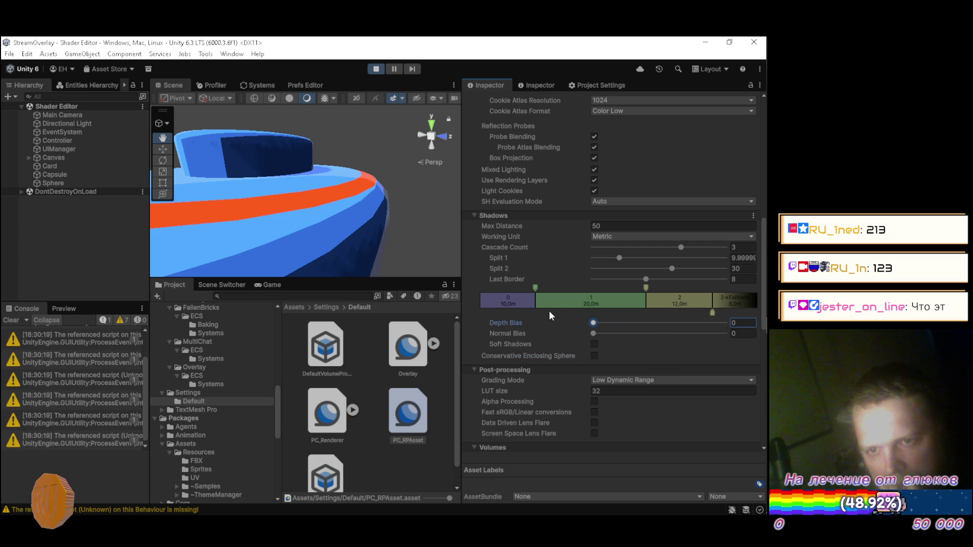
click(660, 323)
text(1)
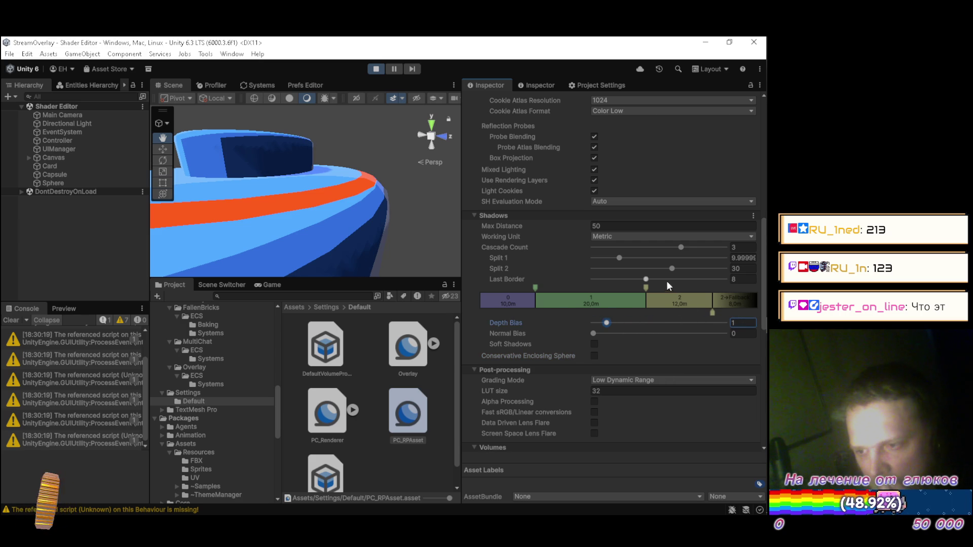
drag(571, 228, 662, 228)
text(150)
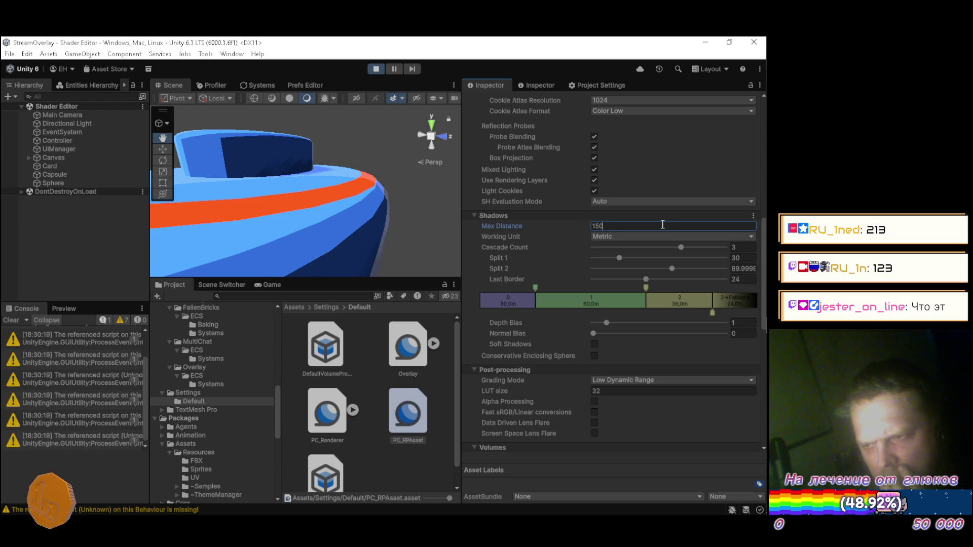
key(Delete)
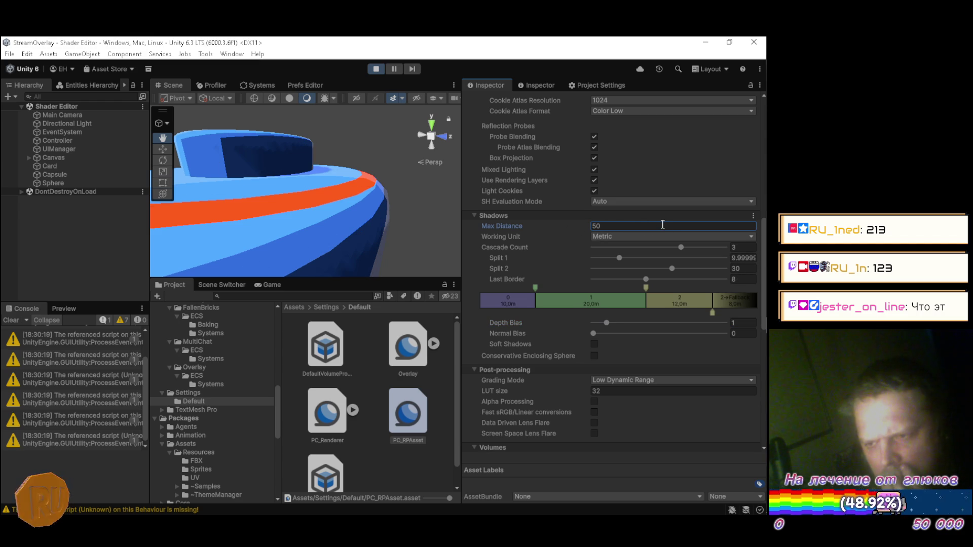
scroll(588, 233, down, 3)
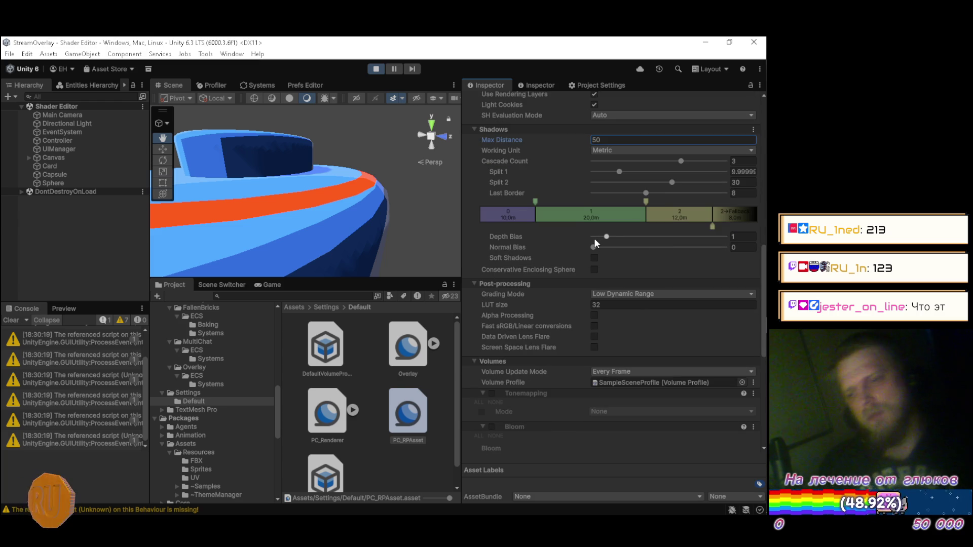
Step: Enable Box Projection for reflection probes after testing Probe Blending
scroll(551, 273, down, 3)
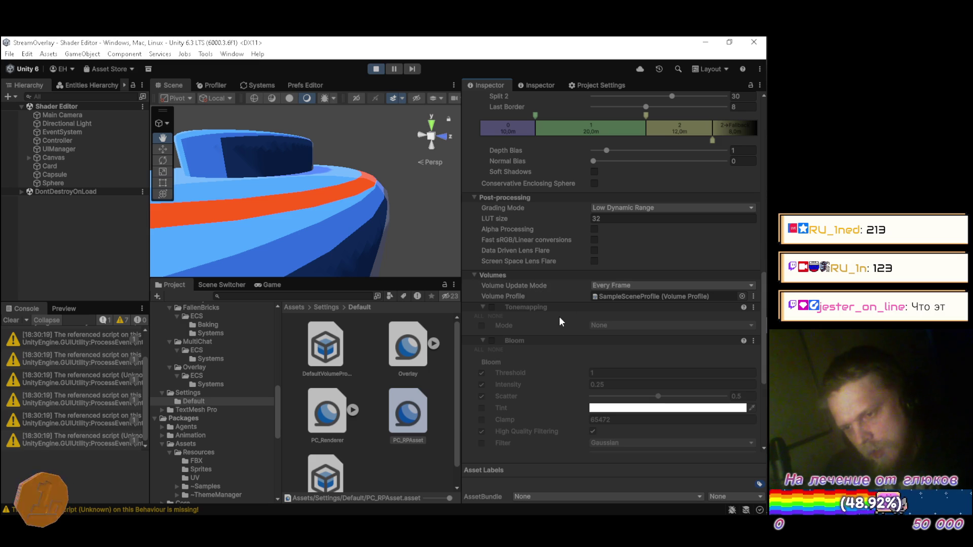
scroll(559, 316, down, 4)
scroll(567, 281, up, 3)
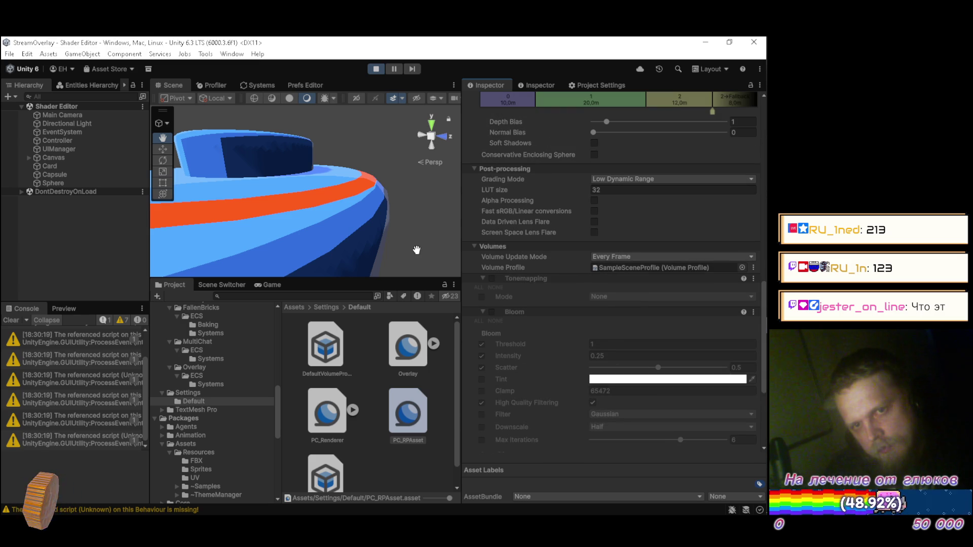
scroll(590, 309, down, 1)
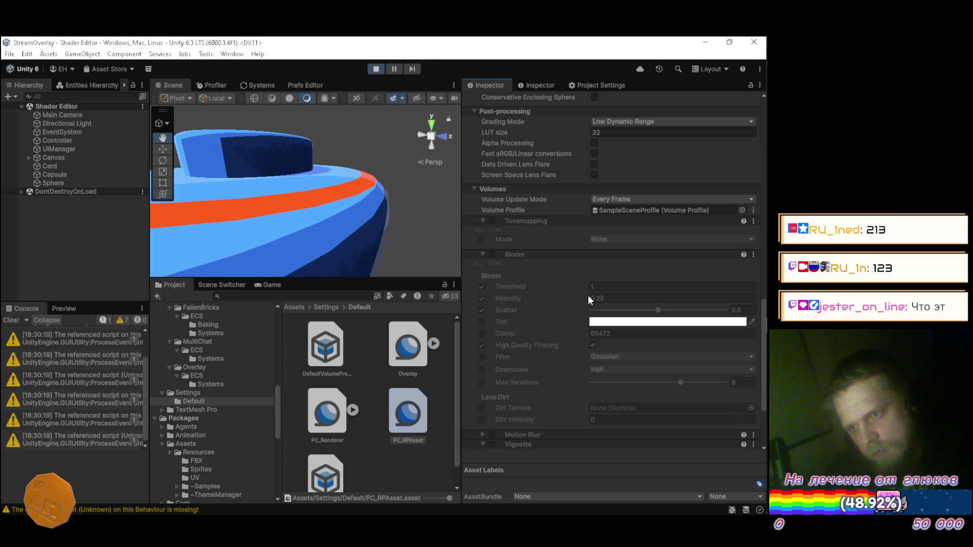
scroll(588, 299, down, 5)
scroll(588, 293, up, 5)
scroll(588, 295, up, 5)
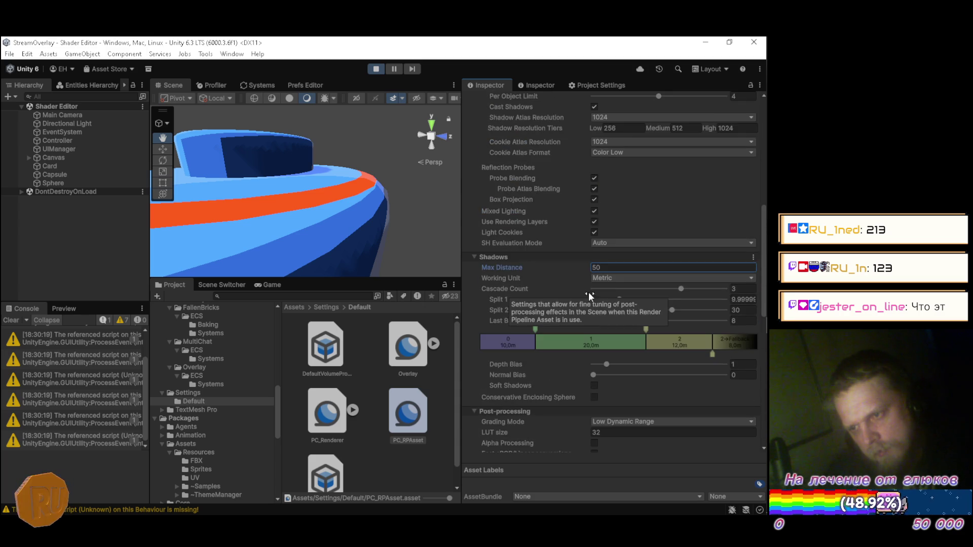
scroll(581, 298, up, 5)
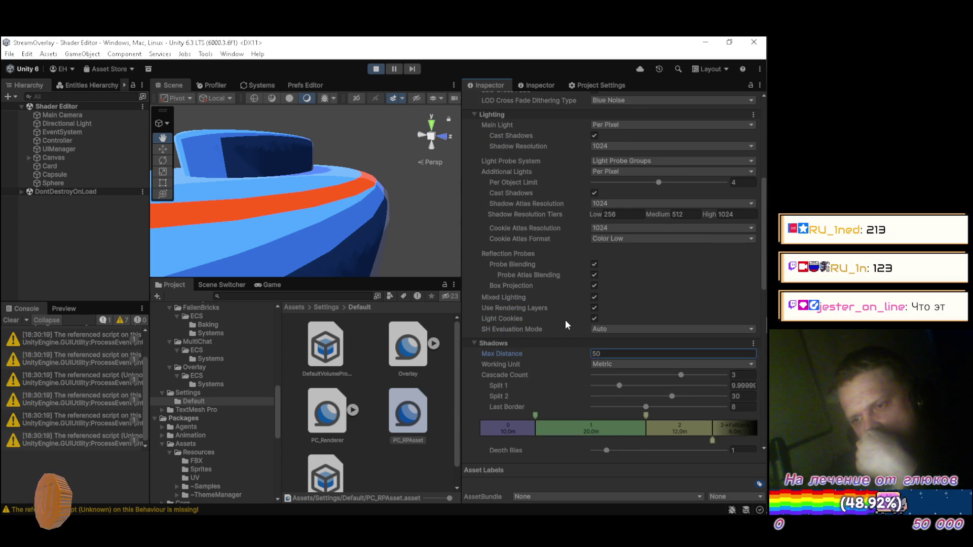
click(596, 262)
click(596, 263)
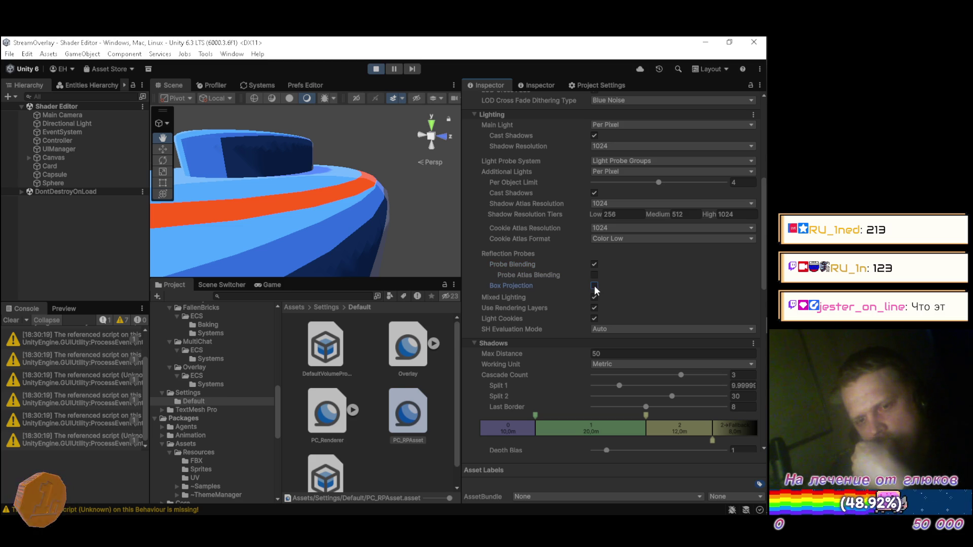
click(594, 285)
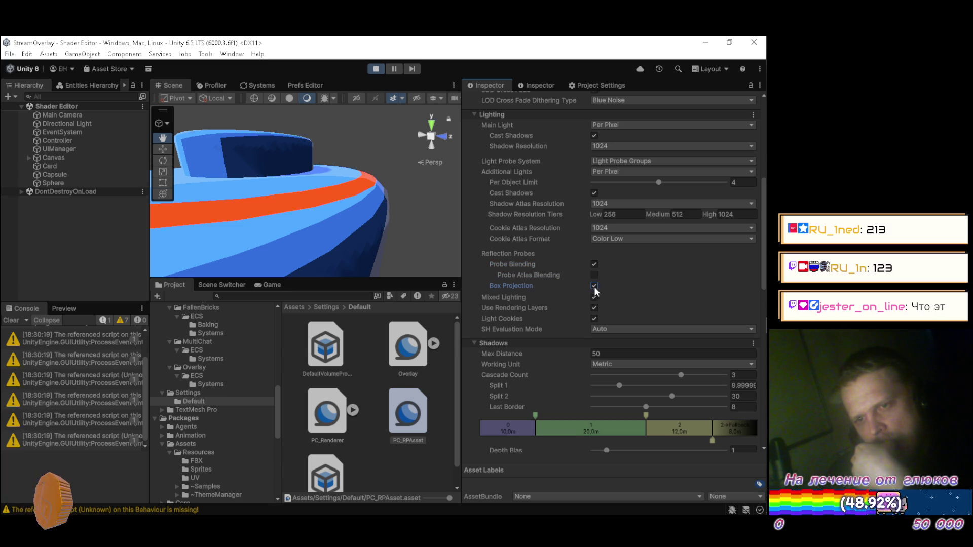
Step: Turn off Mixed Lighting, Probe Blending, Use Rendering Layers and Light Cookies
click(594, 297)
click(594, 264)
click(594, 264)
click(594, 264)
click(594, 307)
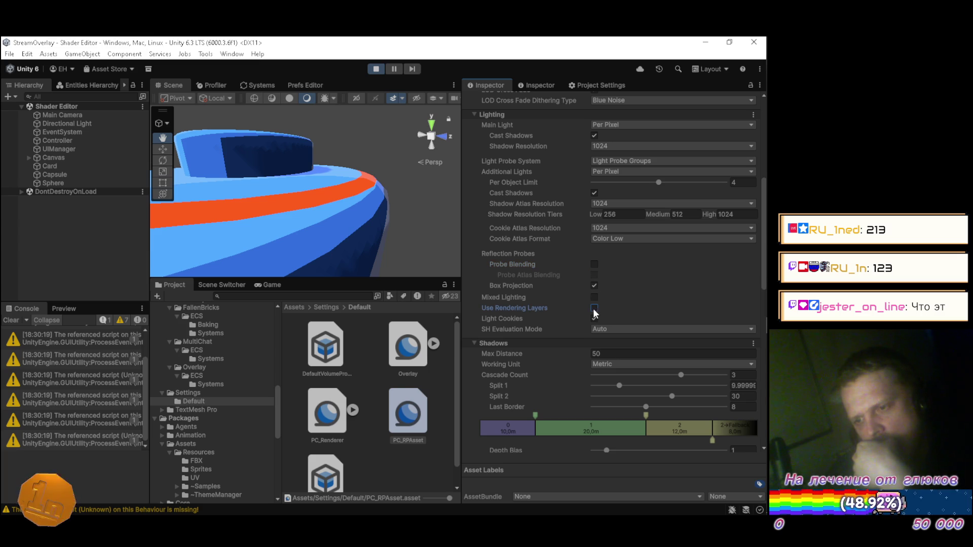
click(594, 318)
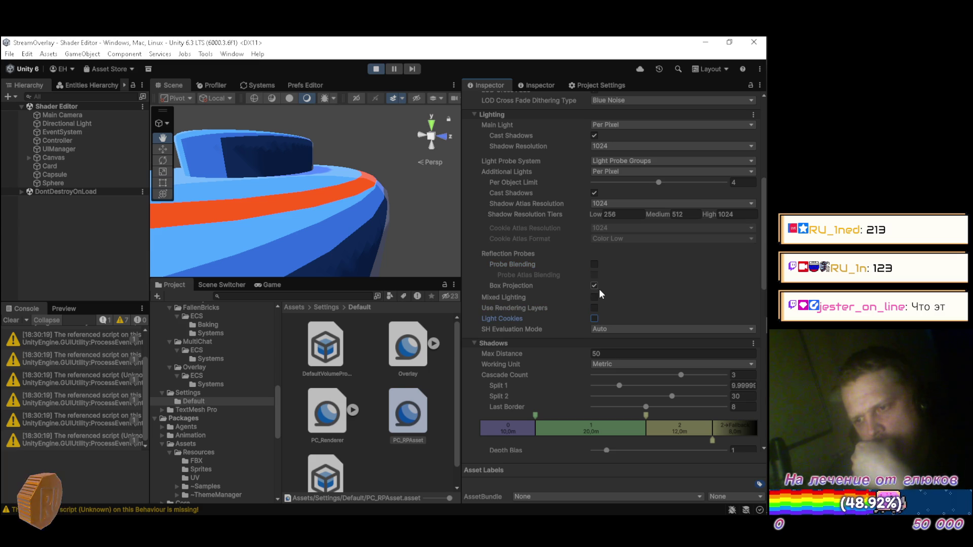
Step: Test shadow casting for additional and main lights, leaving both casting shadows
scroll(597, 288, up, 3)
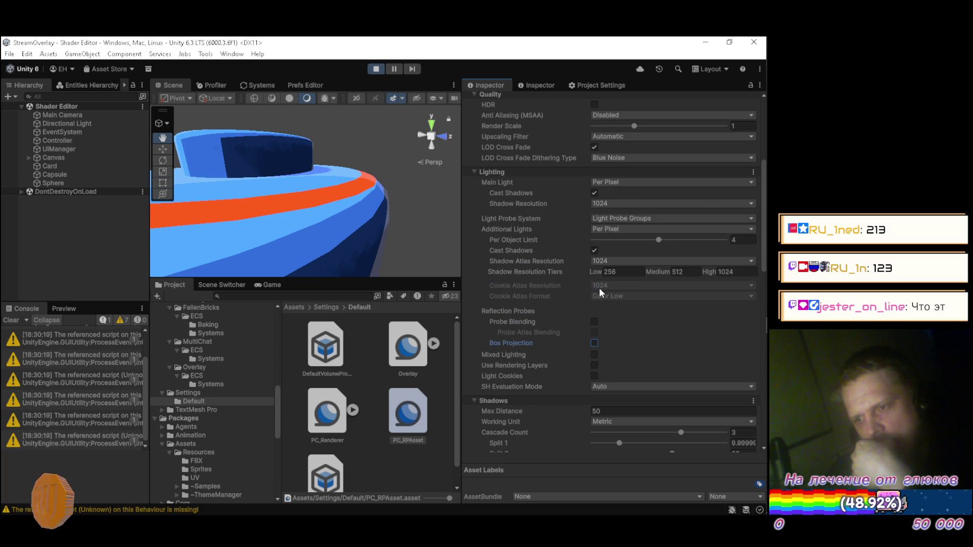
click(595, 250)
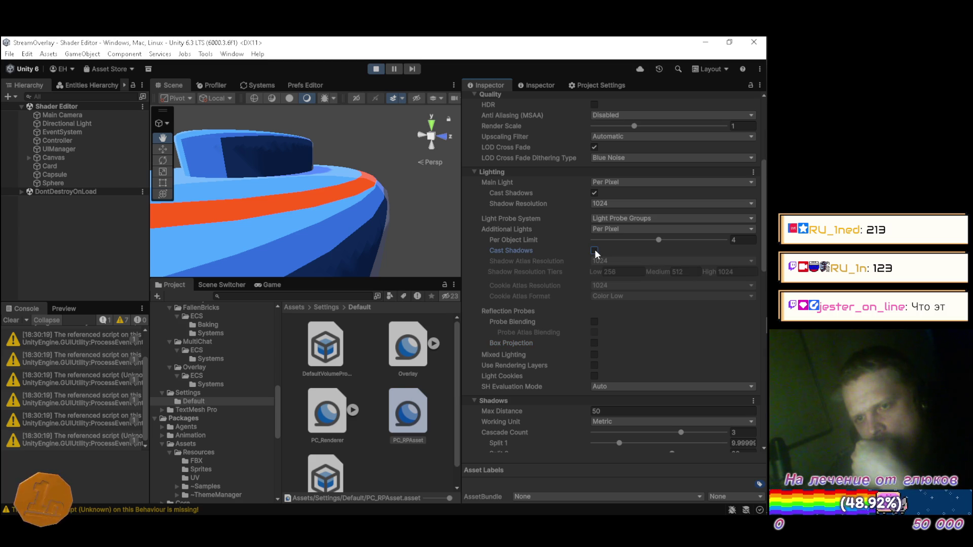
click(594, 251)
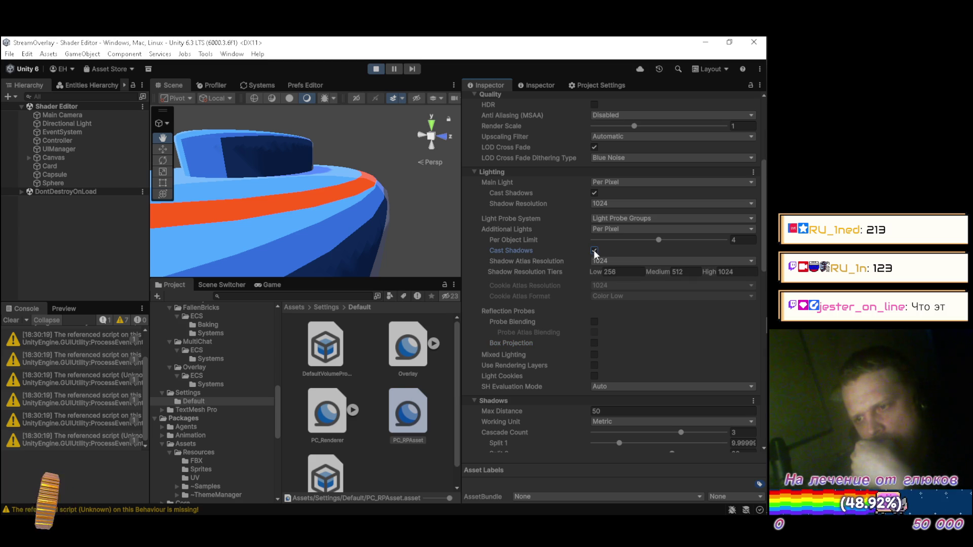
click(594, 193)
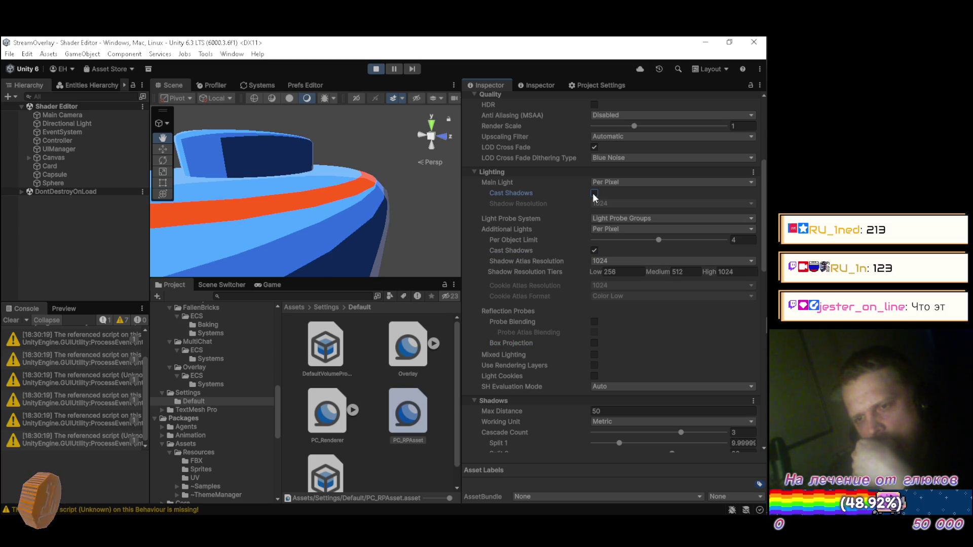
click(594, 193)
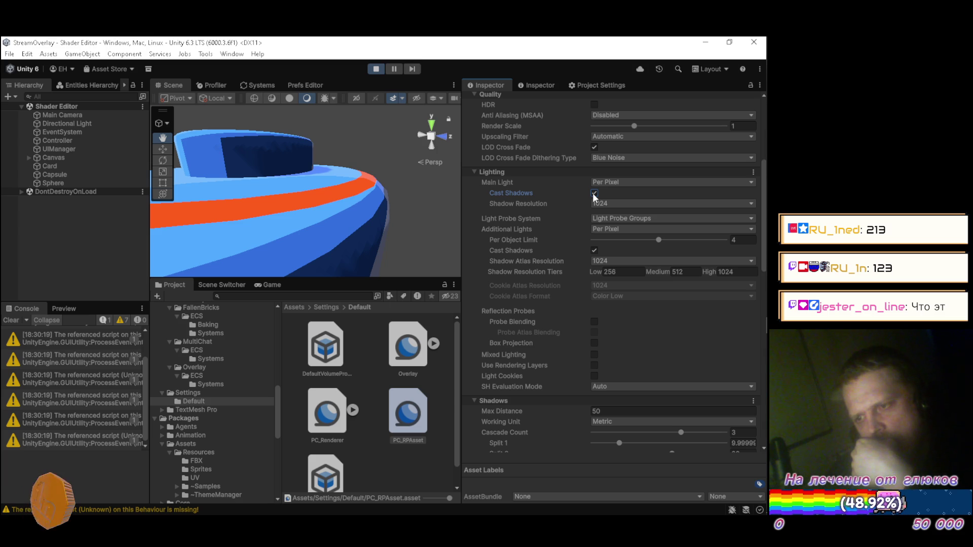
Step: Set Main Light Shadow Resolution to 256 after trying 2048, 8192 and 512
click(598, 203)
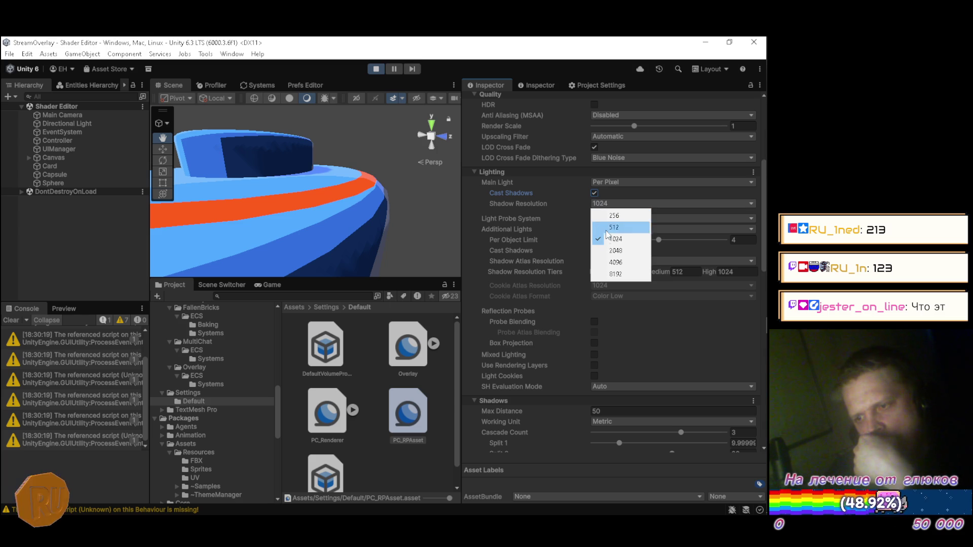
click(612, 251)
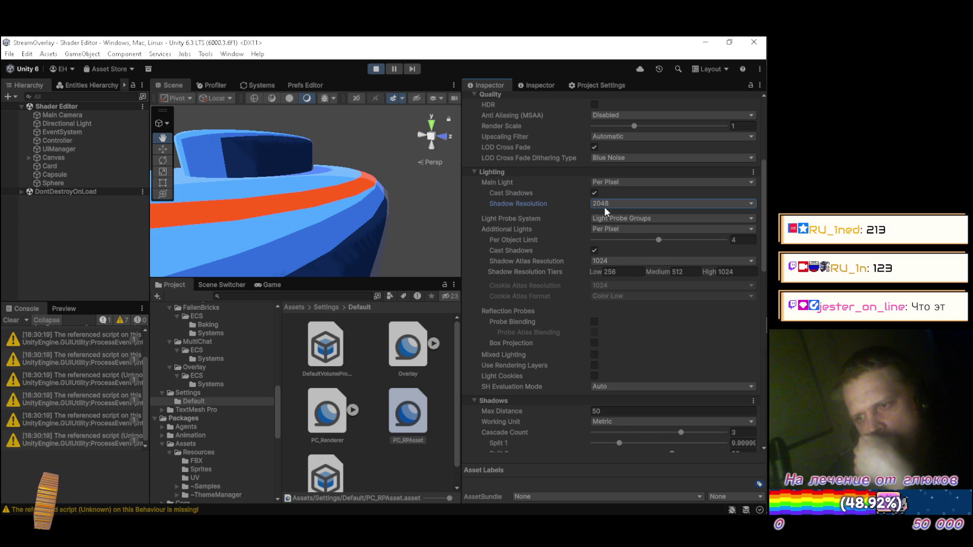
click(604, 207)
click(613, 274)
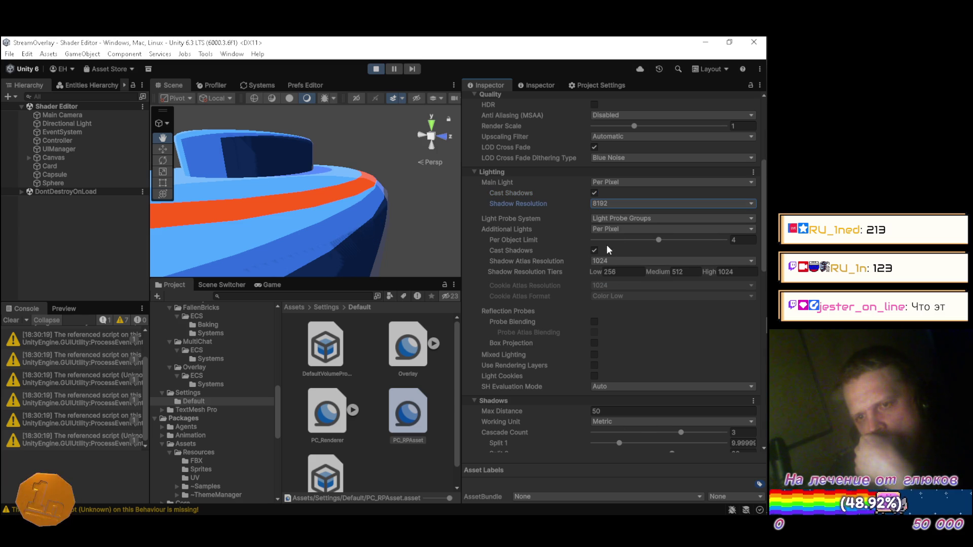
click(603, 207)
click(613, 226)
click(613, 206)
click(616, 214)
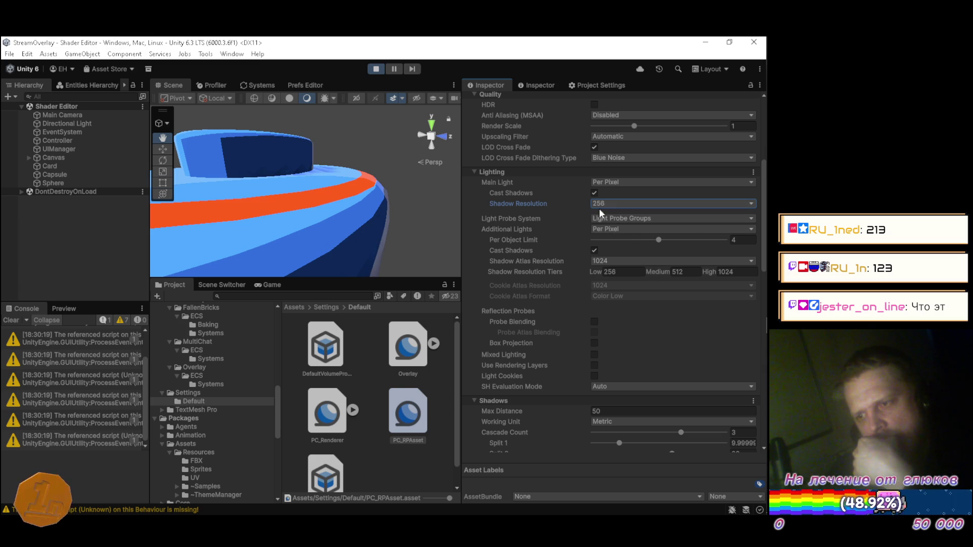
mouse_move(284, 167)
mouse_down()
mouse_move(218, 230)
mouse_move(184, 235)
mouse_move(198, 259)
mouse_move(229, 181)
mouse_move(265, 147)
mouse_up()
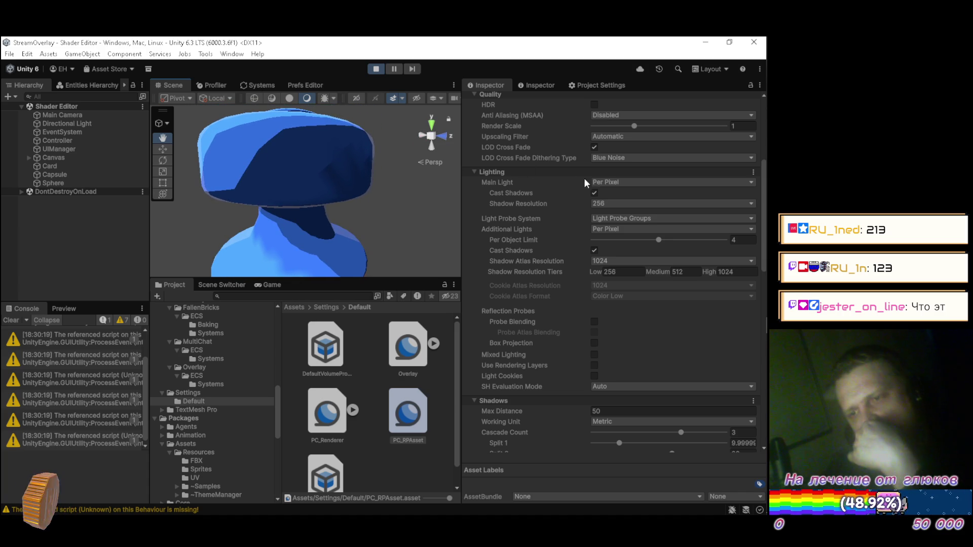
Step: Keep the Main Light on Per Pixel with shadow casting enabled after testing alternatives
click(607, 182)
click(610, 192)
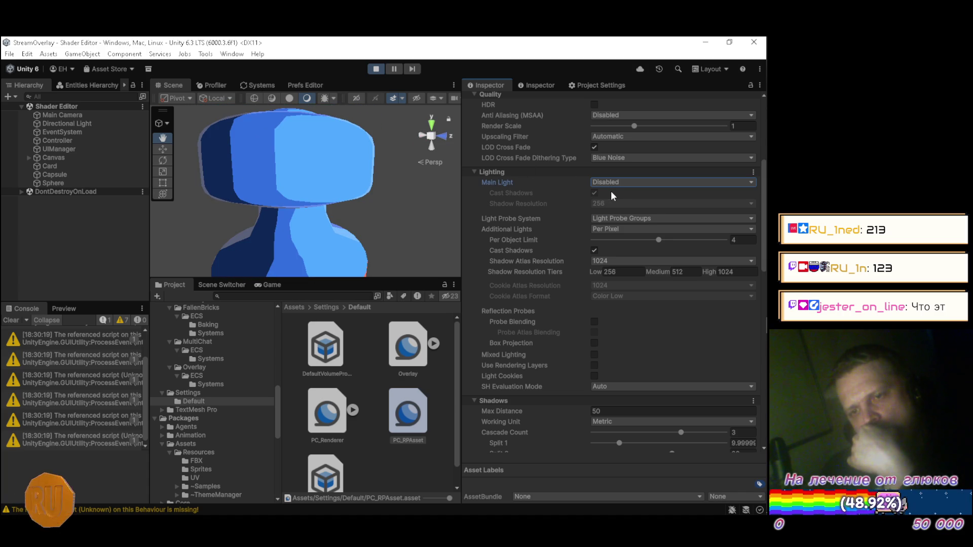
click(612, 182)
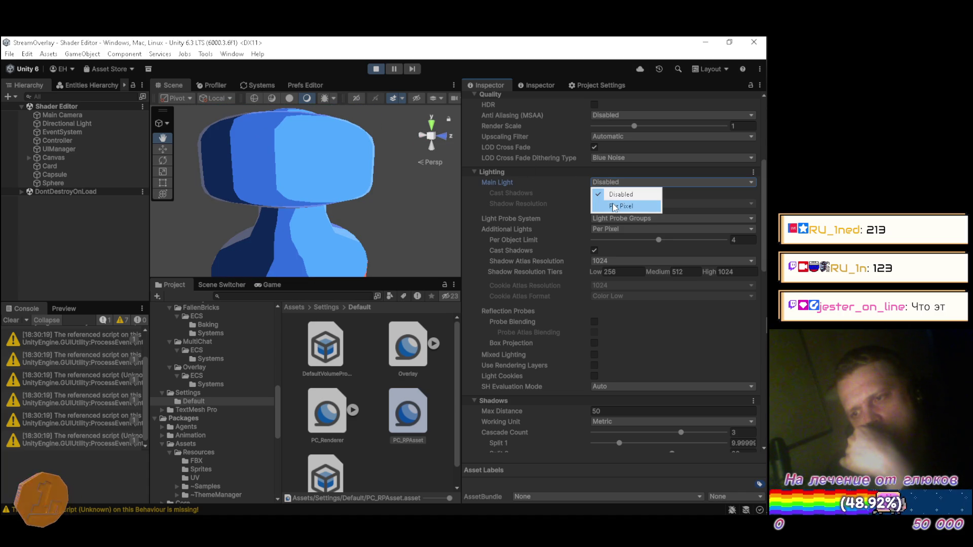
click(613, 205)
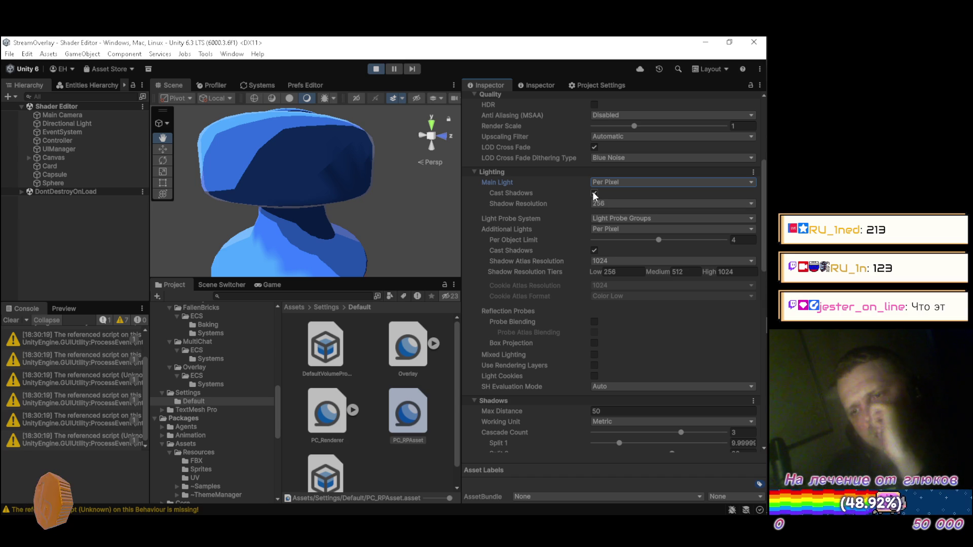
click(594, 192)
click(595, 193)
Step: Set Main Light Shadow Resolution to 1024 after trying 512 and 256
click(600, 203)
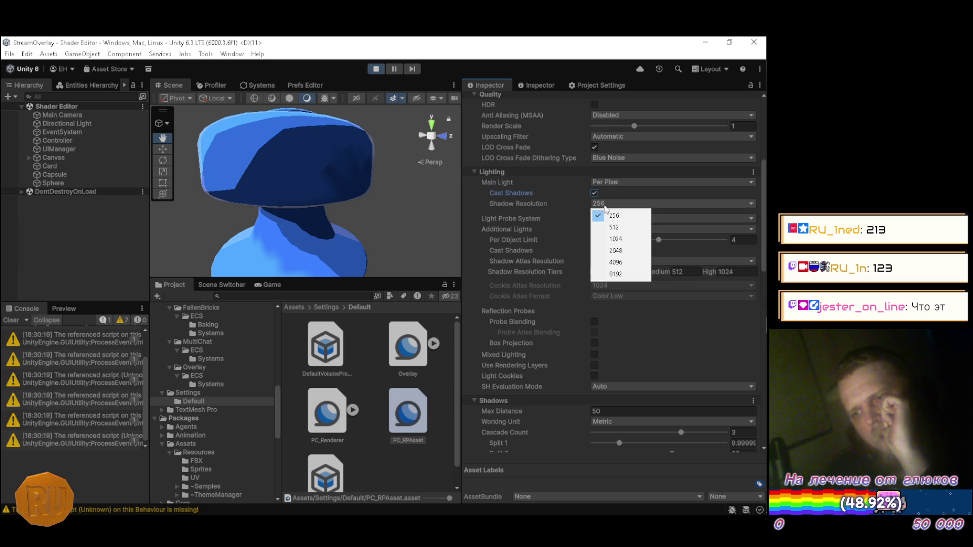
click(606, 227)
click(605, 205)
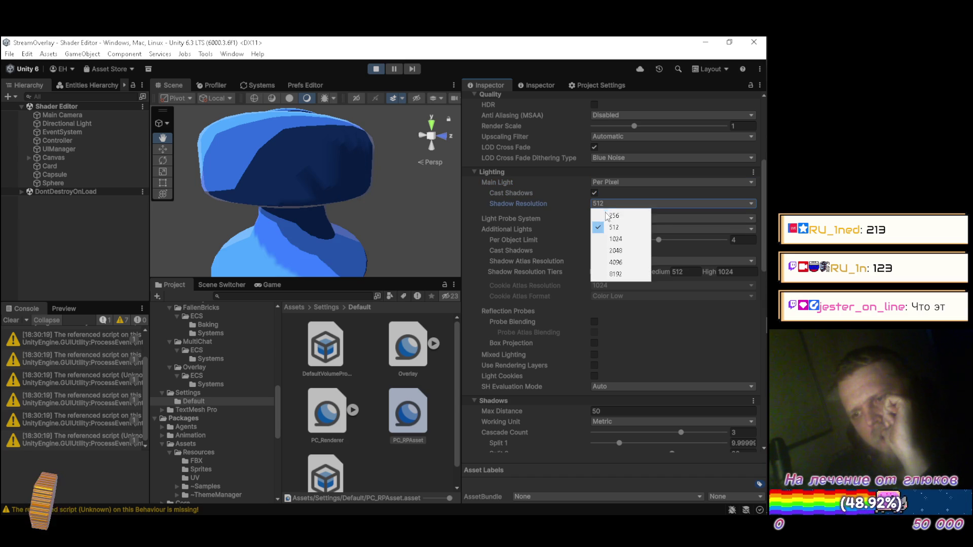
click(610, 236)
click(608, 203)
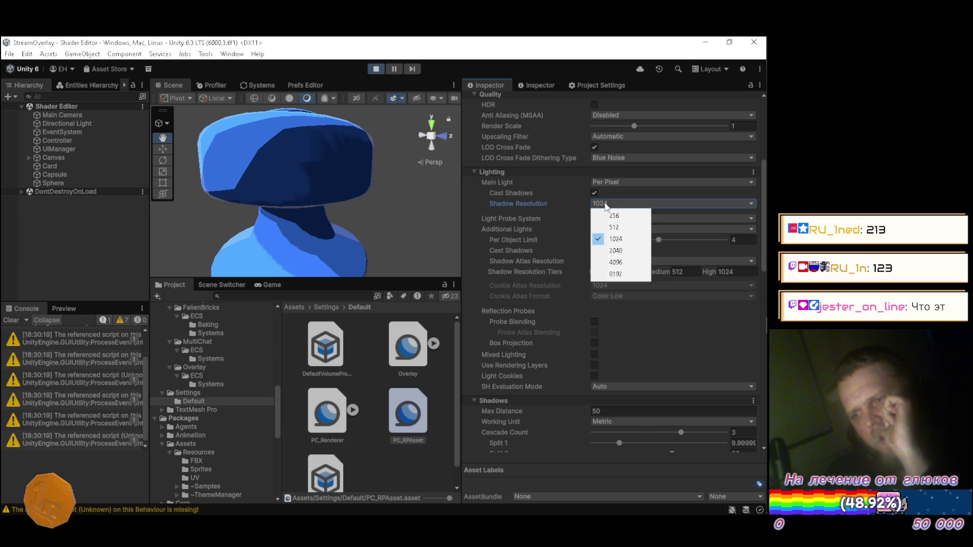
click(607, 212)
click(607, 202)
click(612, 235)
click(607, 205)
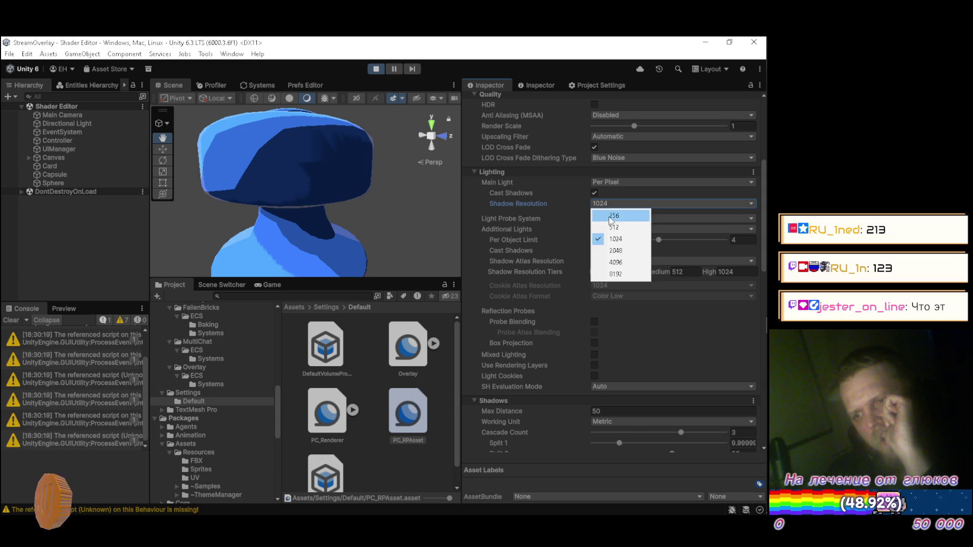
click(580, 206)
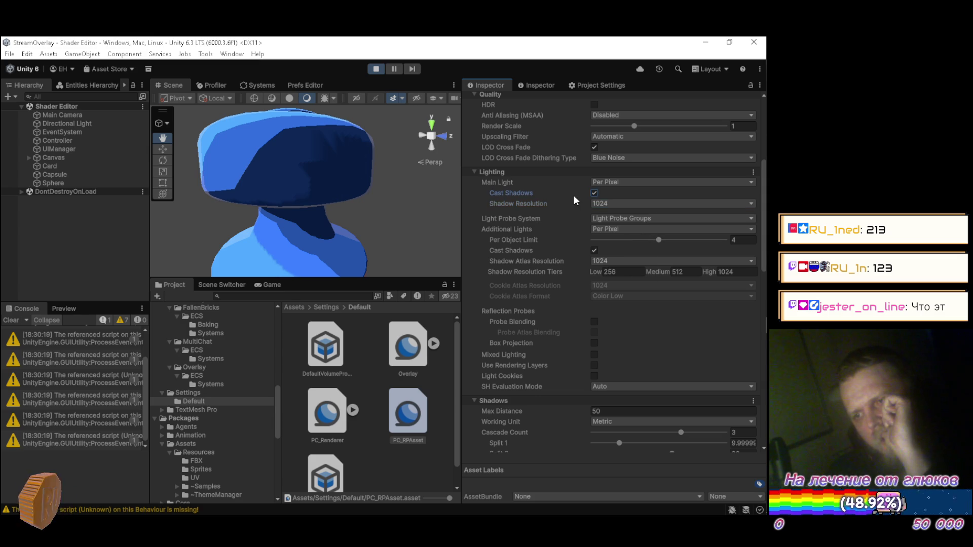
Step: Keep the Light Probe System on Light Probe Groups after trying Adaptive Probe Volumes
click(608, 217)
click(613, 240)
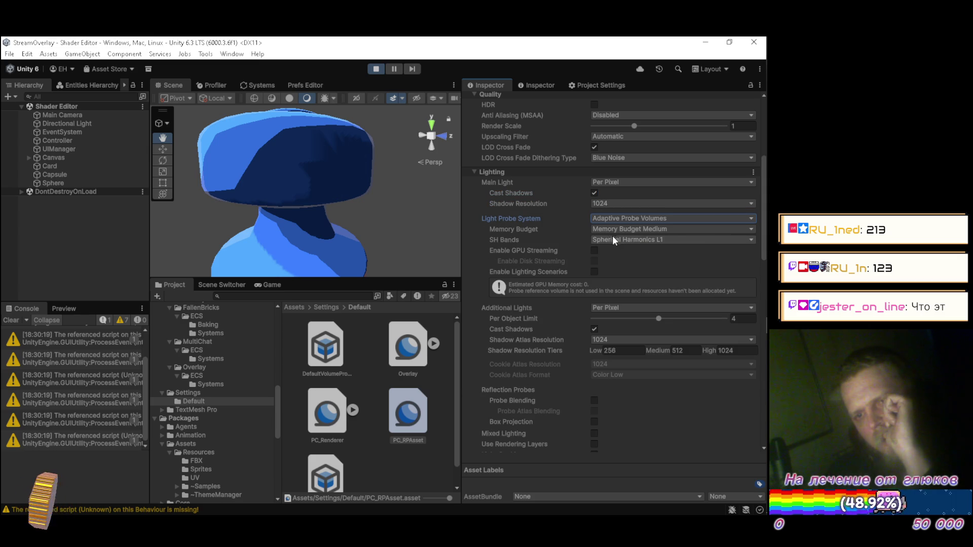
click(614, 216)
click(615, 228)
Step: Set Additional Lights to Per Pixel and adjust the per-object light limit
click(615, 228)
click(617, 240)
click(616, 229)
click(616, 252)
click(615, 228)
click(615, 264)
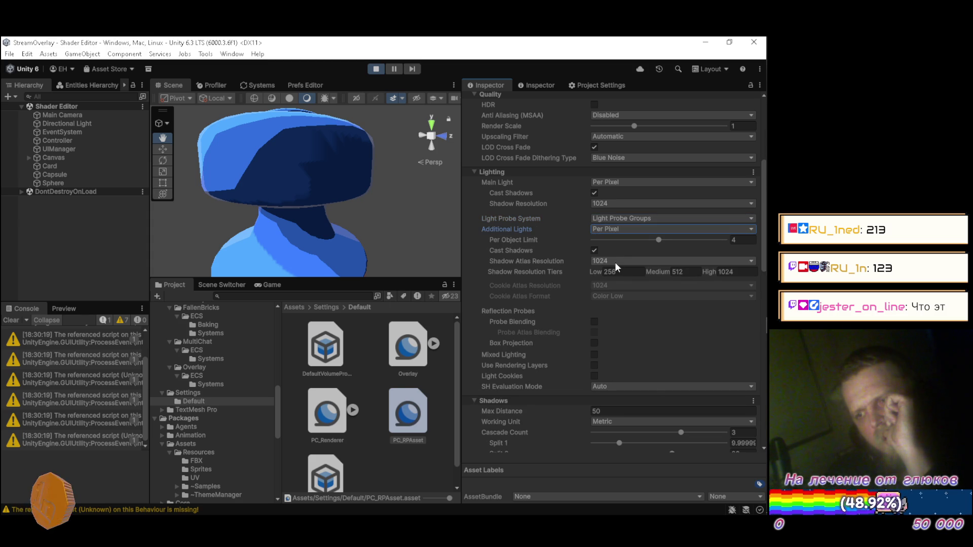
mouse_move(657, 240)
mouse_down()
mouse_move(610, 239)
mouse_move(647, 239)
mouse_up()
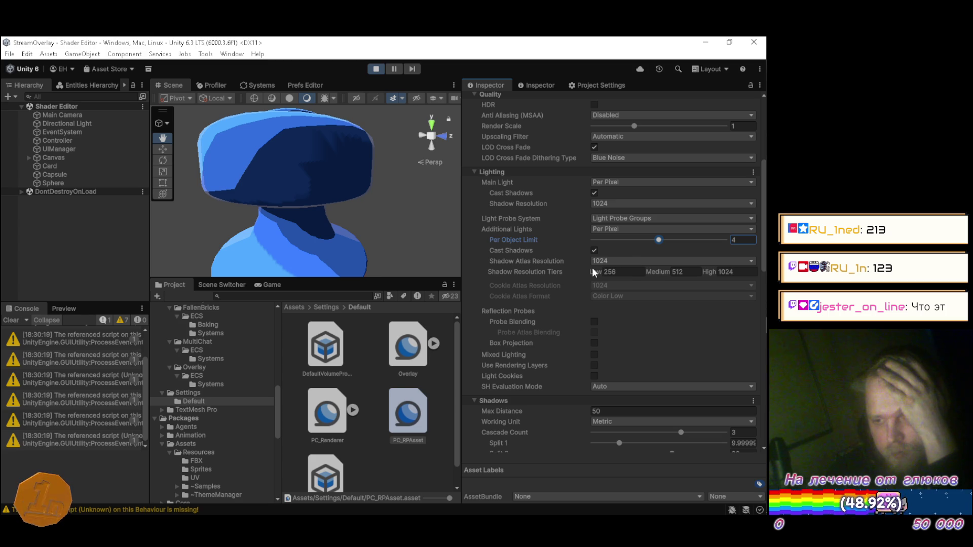
Step: Try 8x MSAA anti-aliasing, then set it back to Disabled
scroll(561, 251, up, 3)
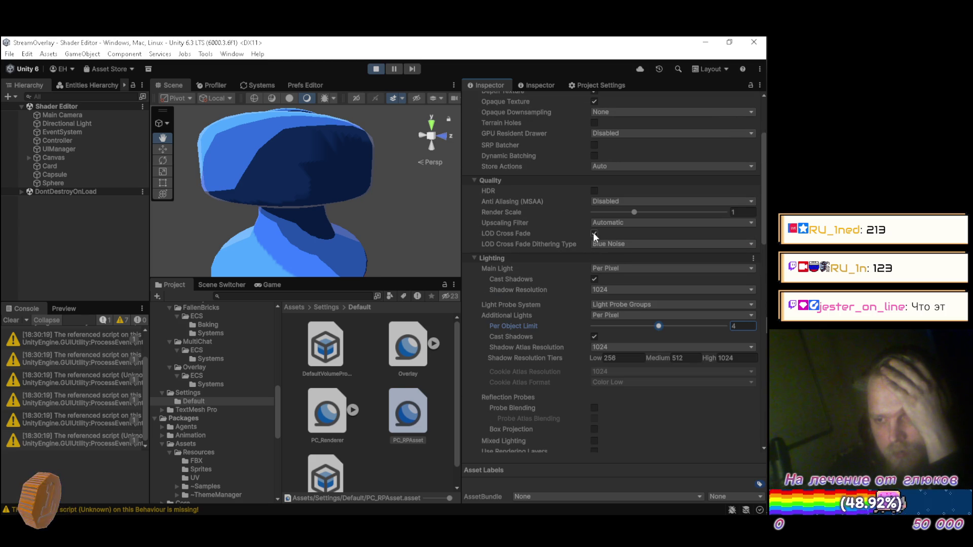
scroll(597, 212, up, 1)
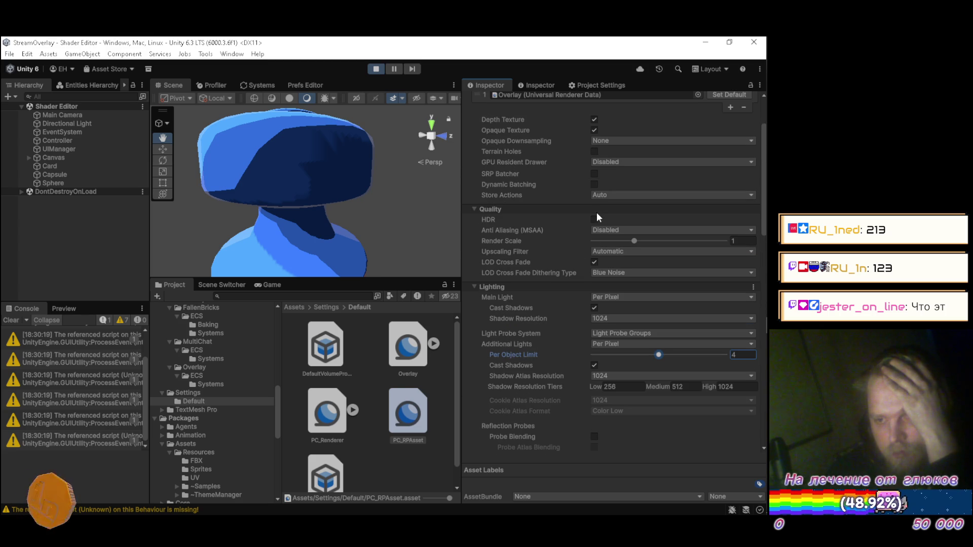
click(599, 229)
click(607, 276)
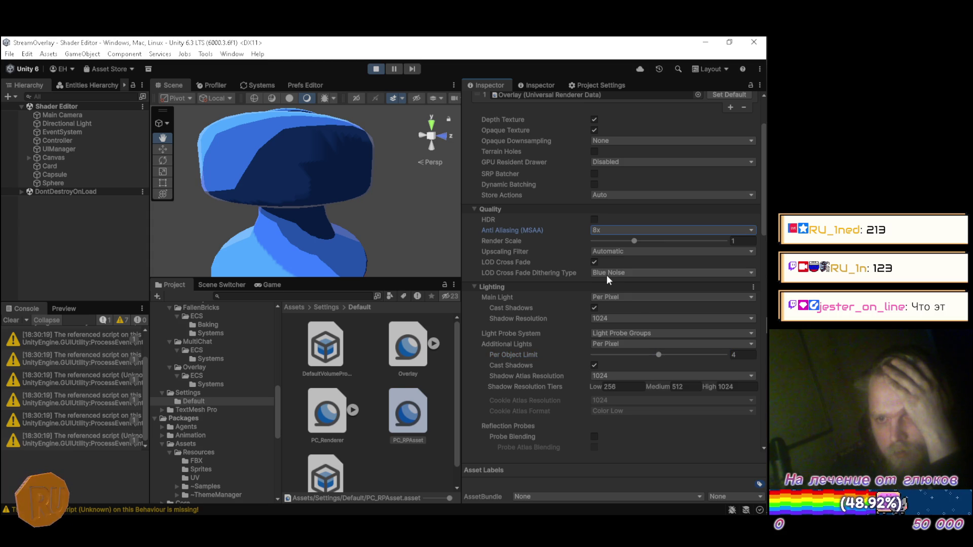
click(604, 230)
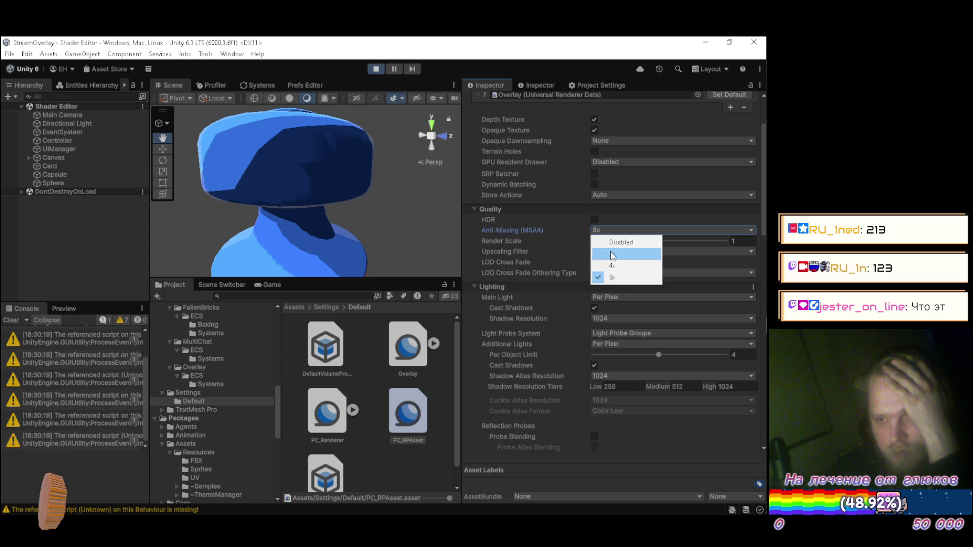
click(612, 255)
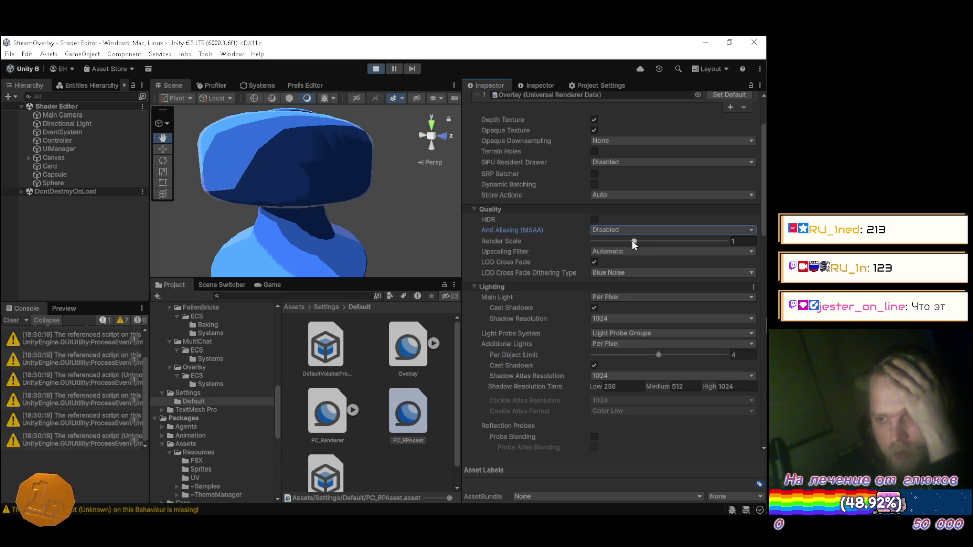
Step: Set Render Scale to 1 and keep the Upscaling Filter on Automatic
click(636, 241)
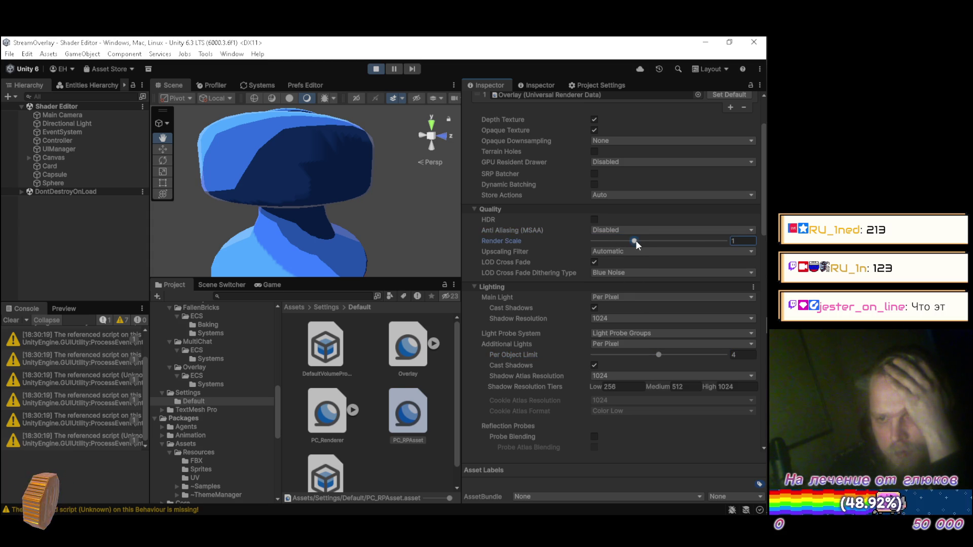
mouse_move(729, 241)
mouse_down()
mouse_move(563, 241)
mouse_move(740, 241)
mouse_up()
text(1)
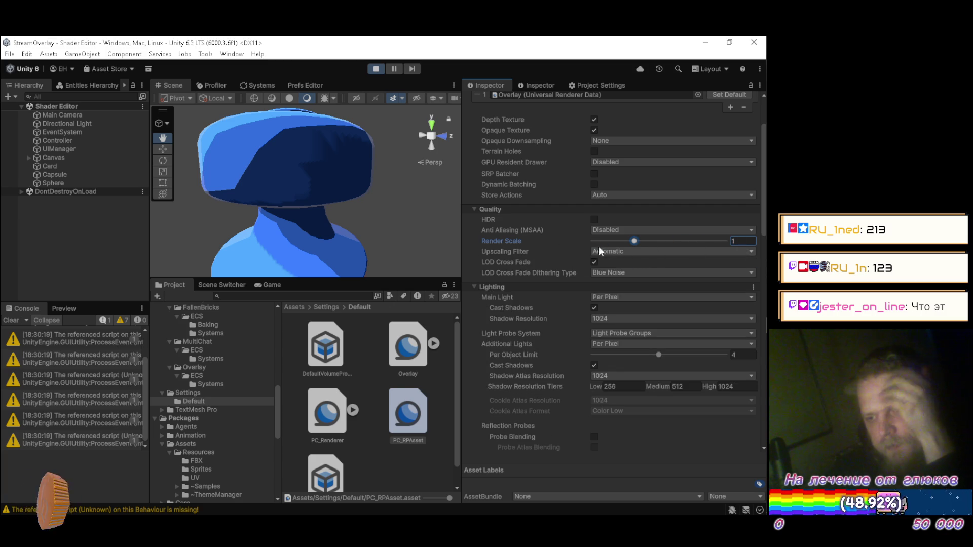
scroll(546, 259, up, 3)
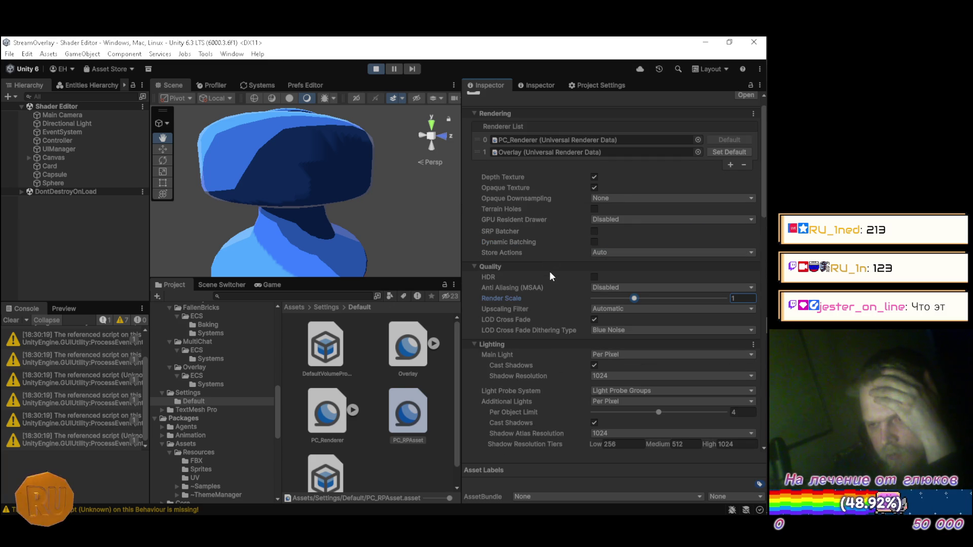
click(608, 308)
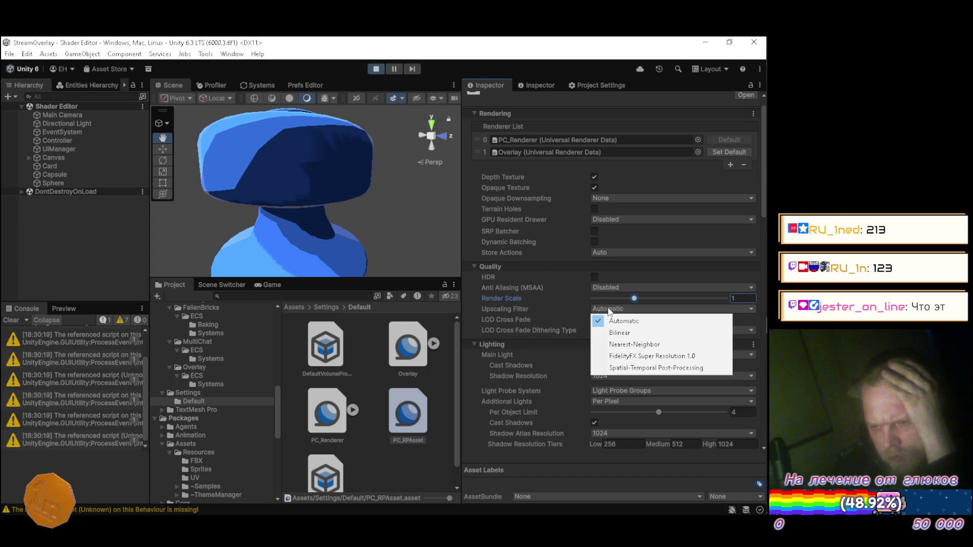
click(502, 314)
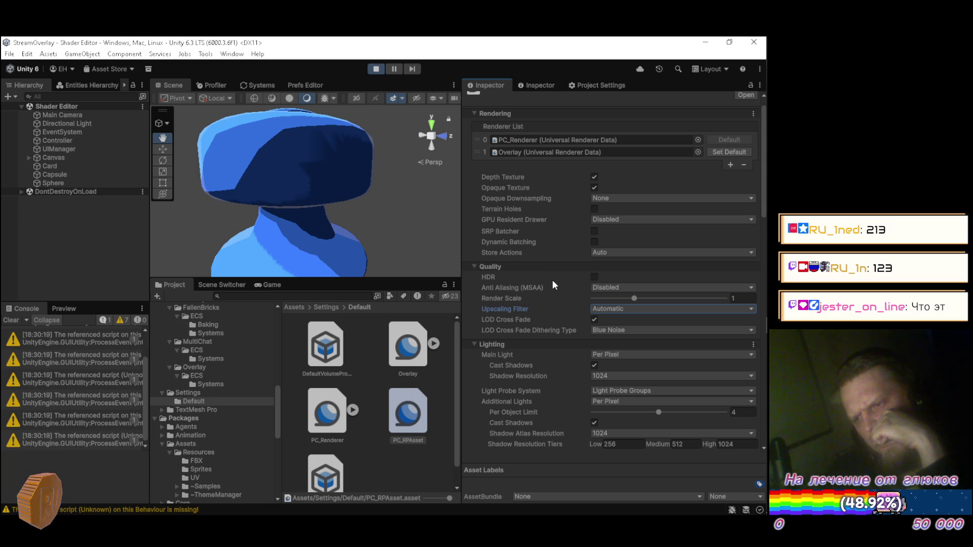
scroll(549, 276, up, 1)
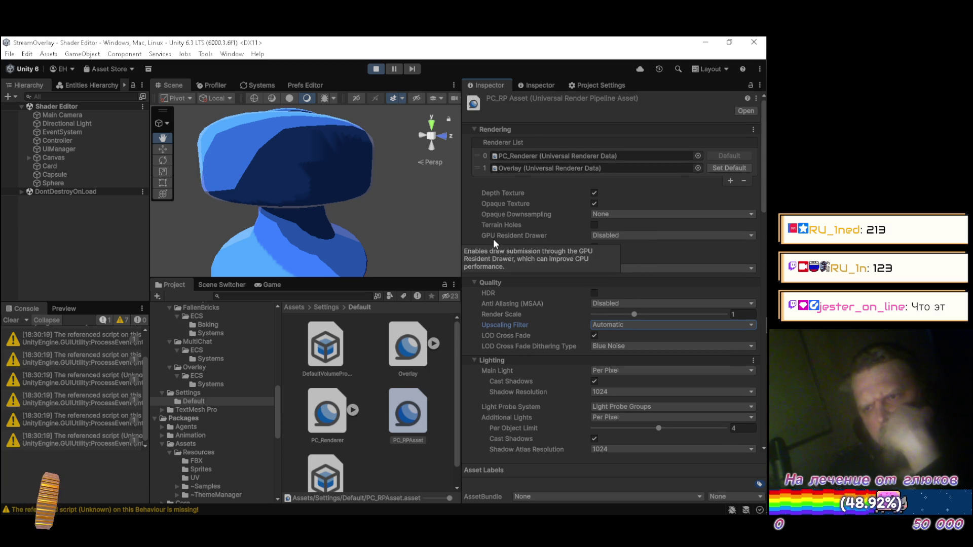
Step: Widen the Scene view and open the Clouds shader graph from Packages/Rendering/Resources/Shaders, maximized
drag(462, 201, 581, 201)
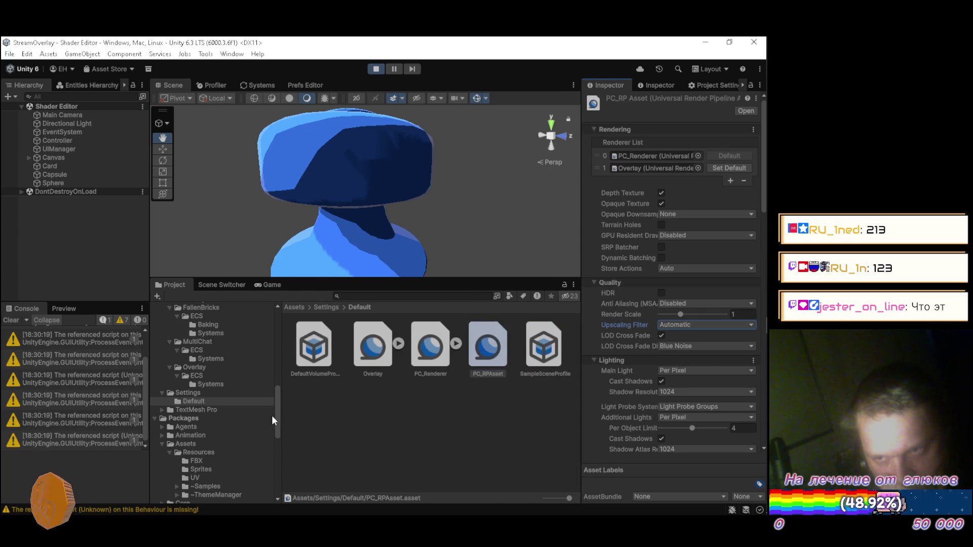
mouse_move(278, 409)
mouse_down()
mouse_move(278, 392)
mouse_move(266, 460)
mouse_up()
click(217, 370)
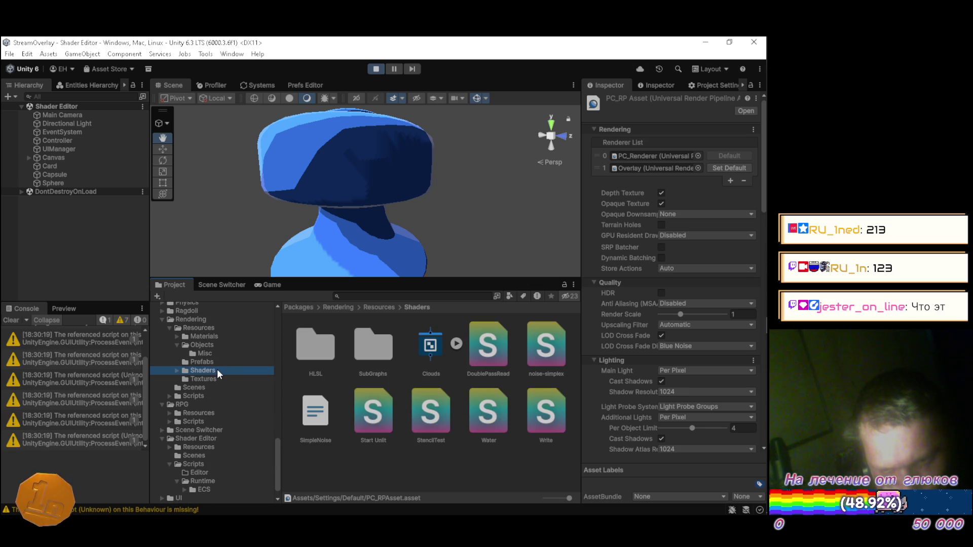
click(411, 360)
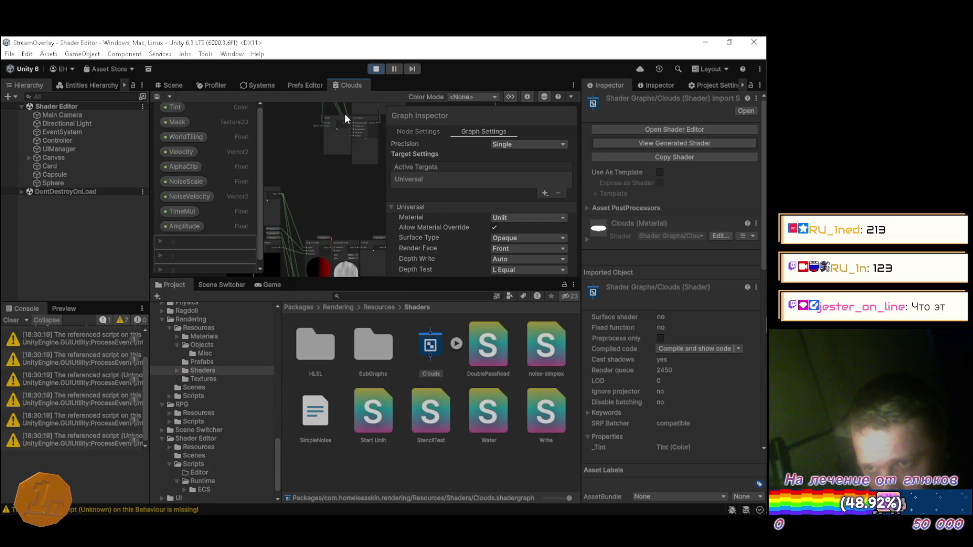
double_click(358, 87)
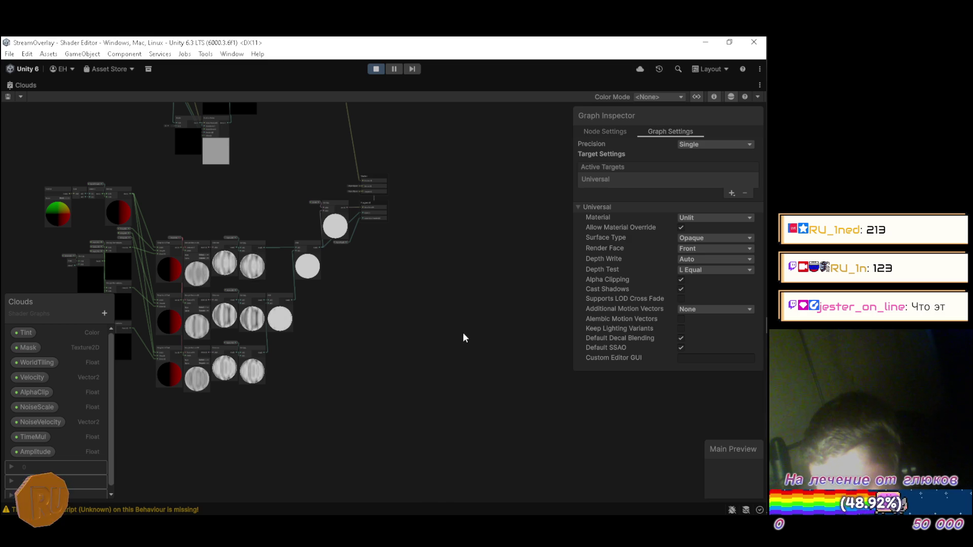
Step: Enlarge the Graph Settings panel and try the Lit material before returning to Unlit
drag(648, 372, 649, 423)
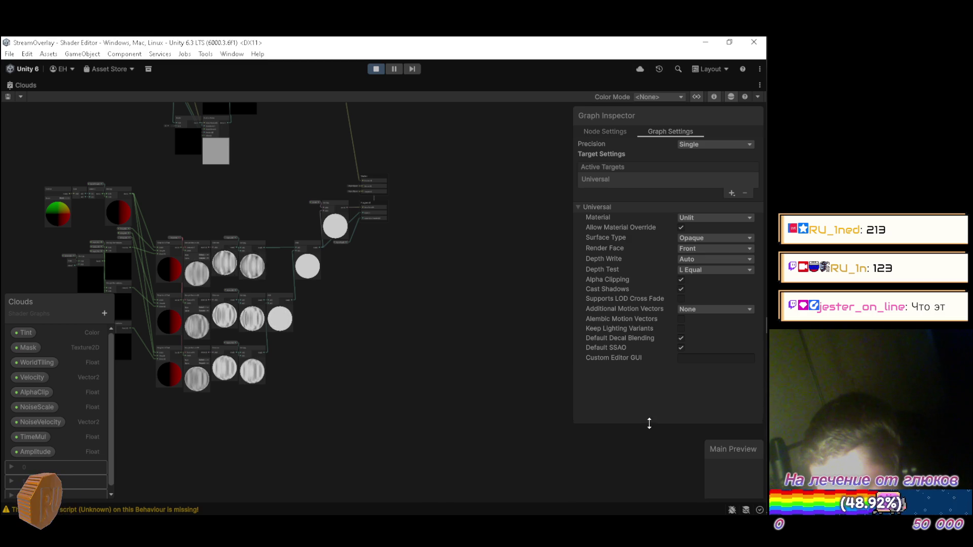
click(694, 218)
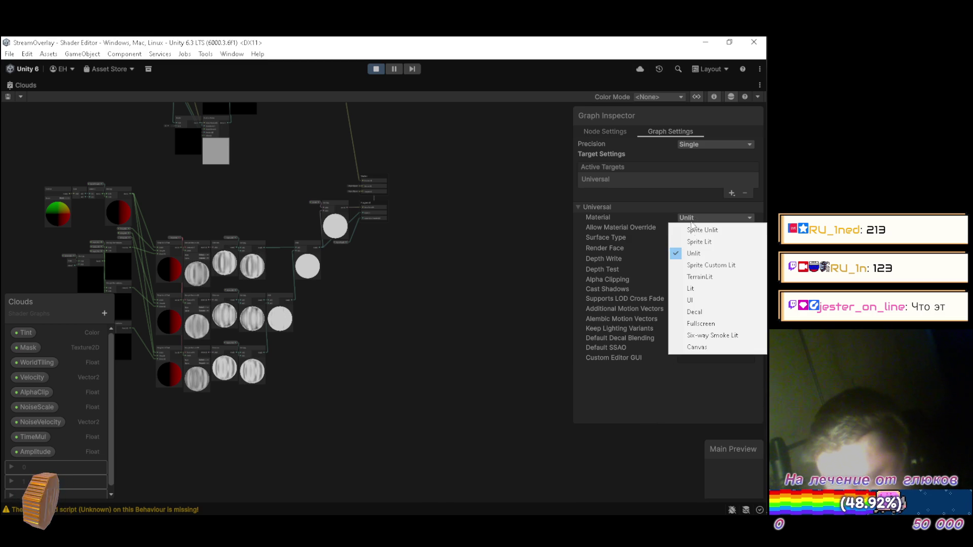
click(695, 289)
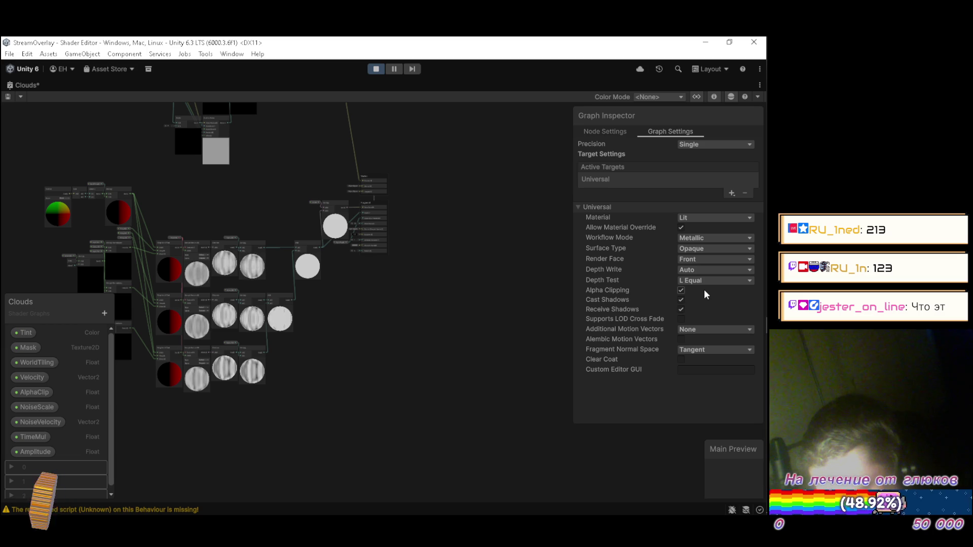
click(700, 218)
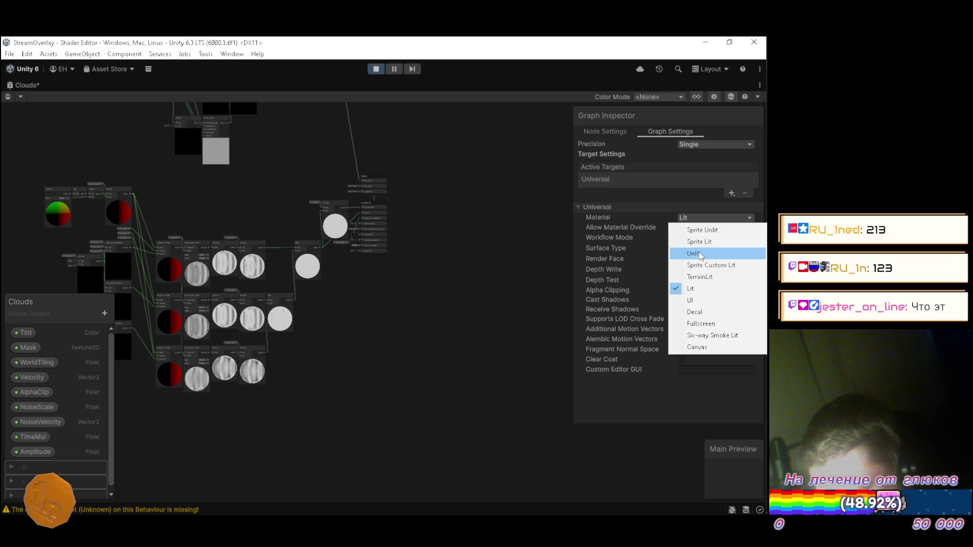
click(701, 258)
Step: Try the Fullscreen material with Enable Stencil toggled on and off, then return to Unlit
click(700, 219)
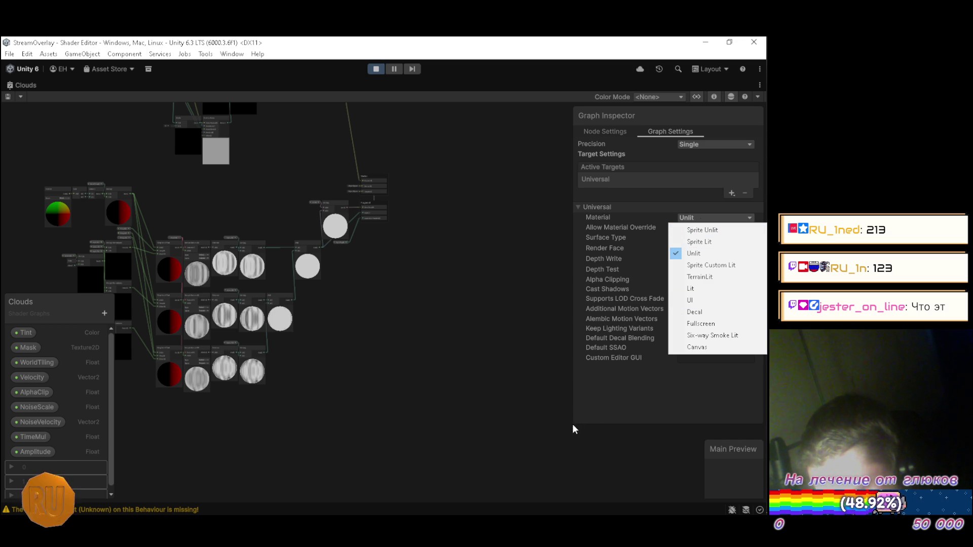
click(681, 324)
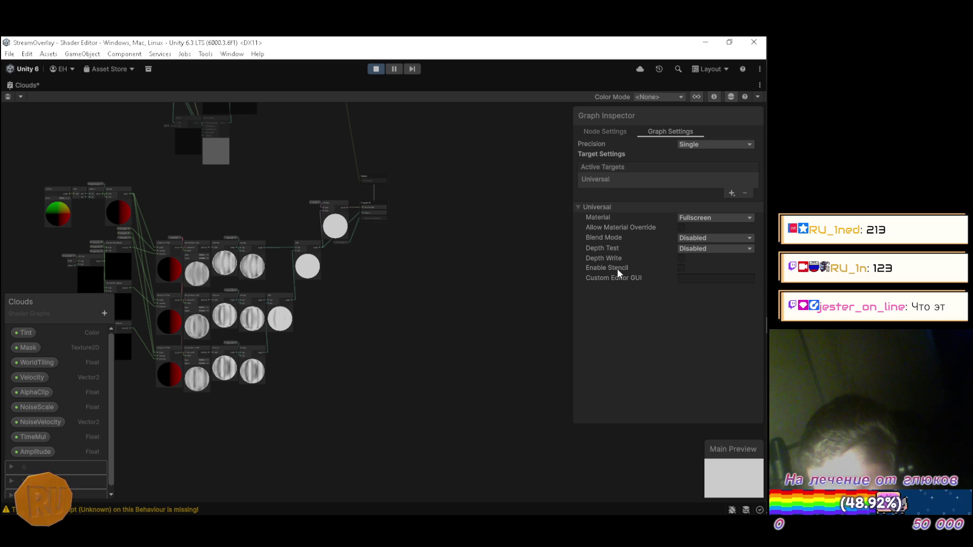
click(681, 268)
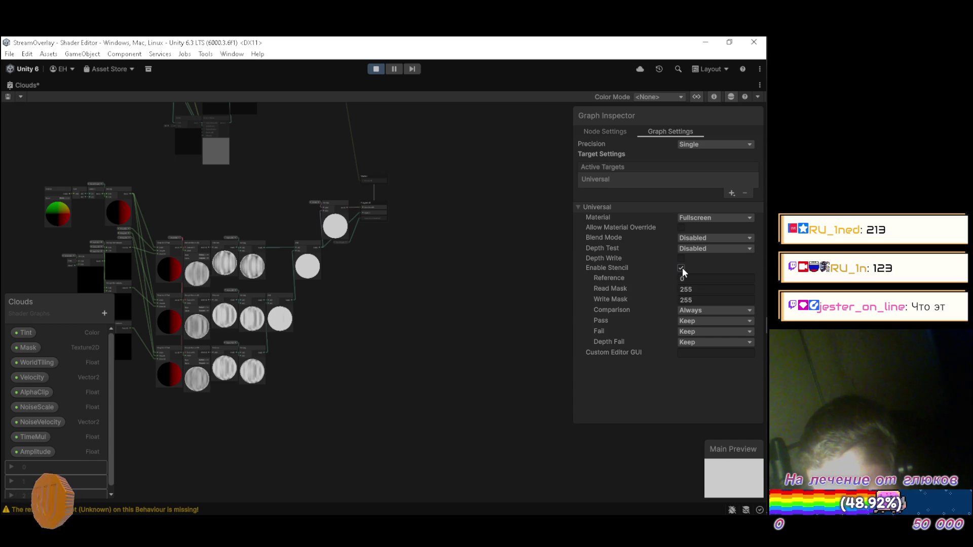
click(682, 268)
click(689, 218)
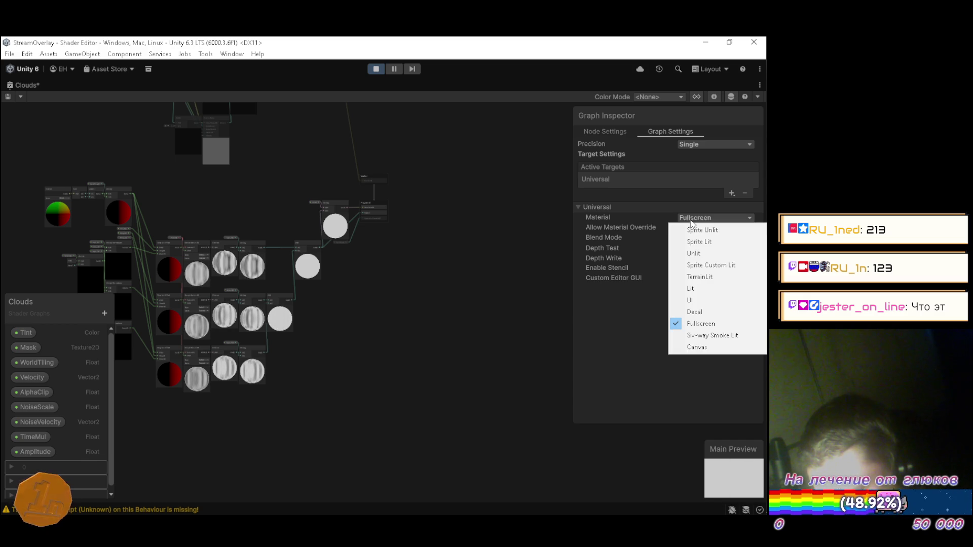
click(690, 255)
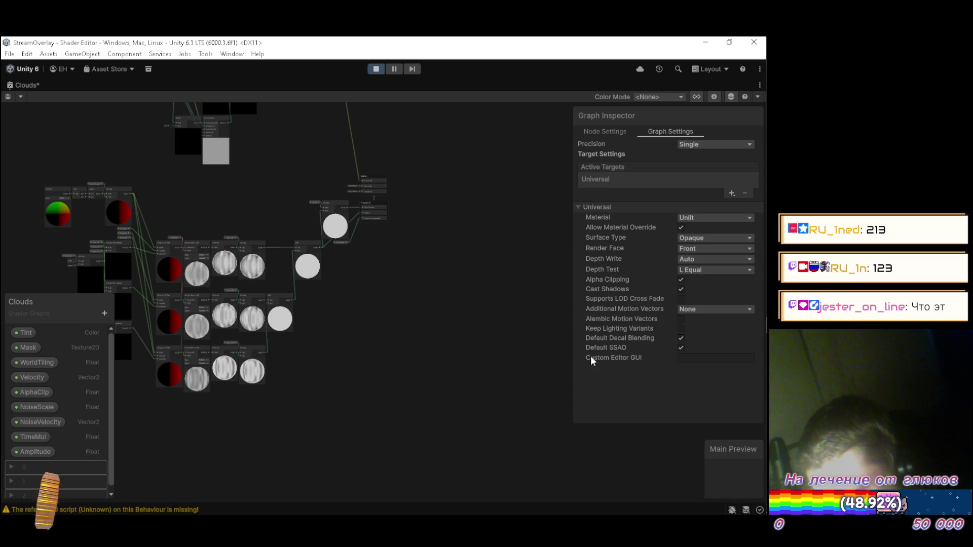
Step: Try Fullscreen again with stencil enabled, then settle the material type on Unlit
click(684, 219)
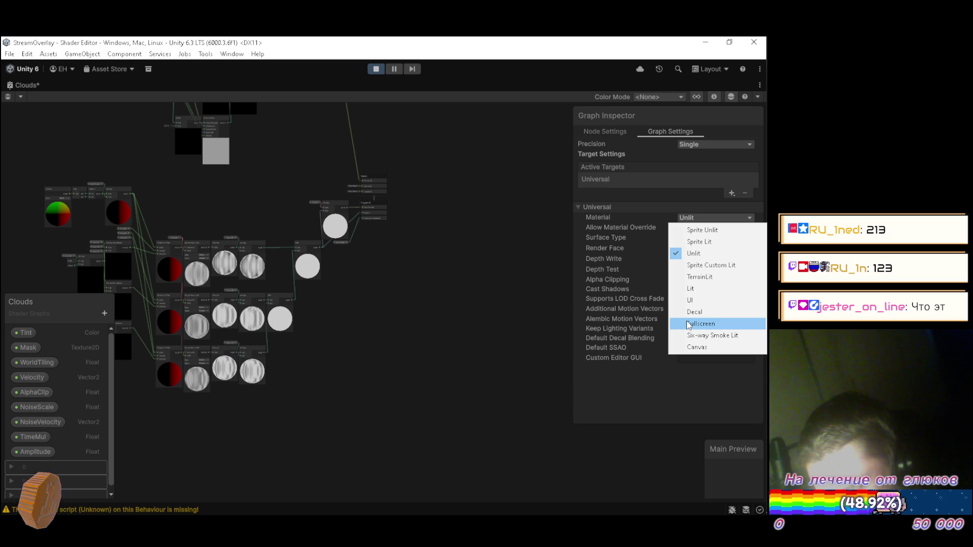
click(689, 324)
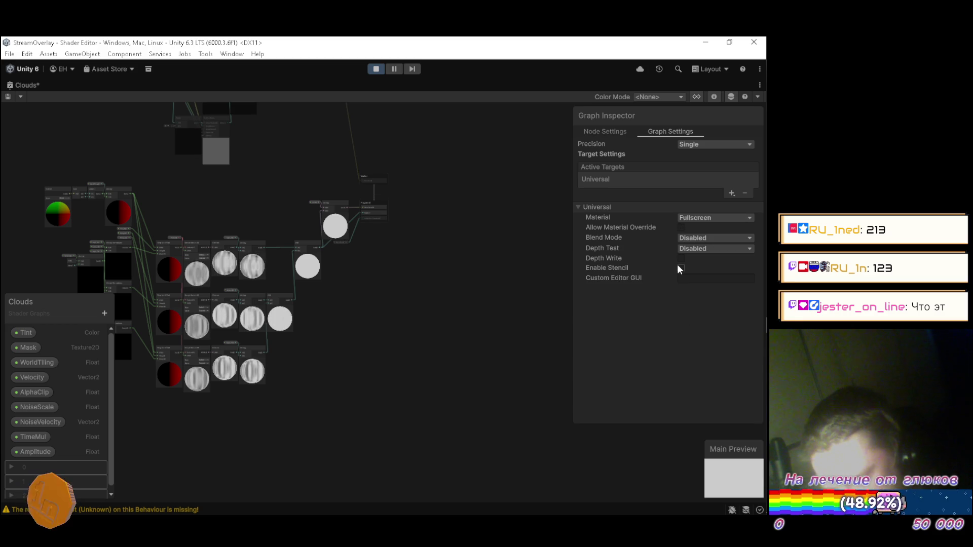
click(680, 268)
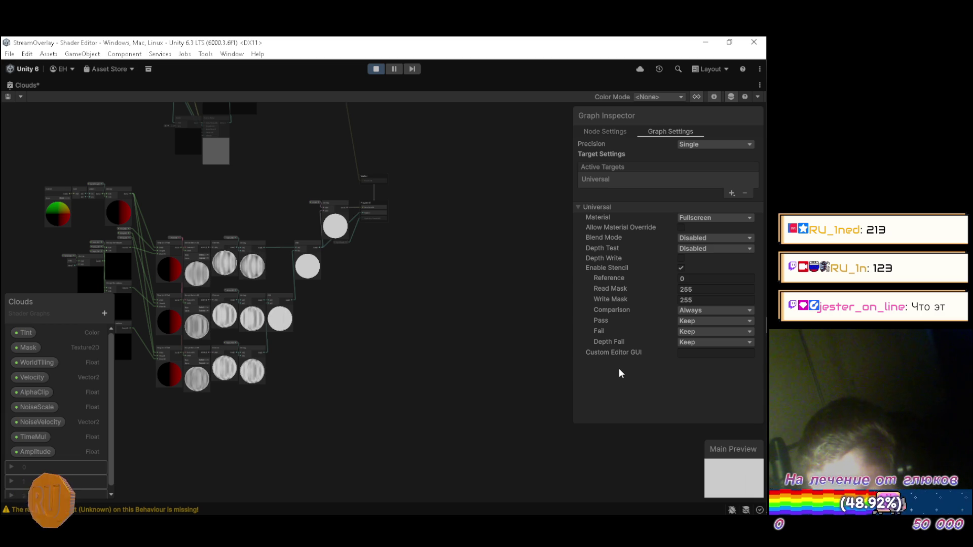
click(684, 222)
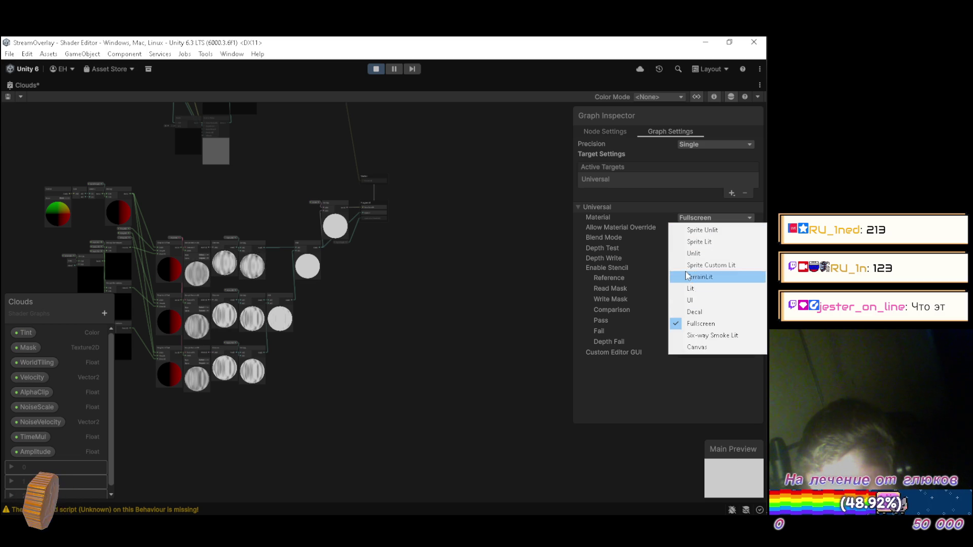
click(690, 253)
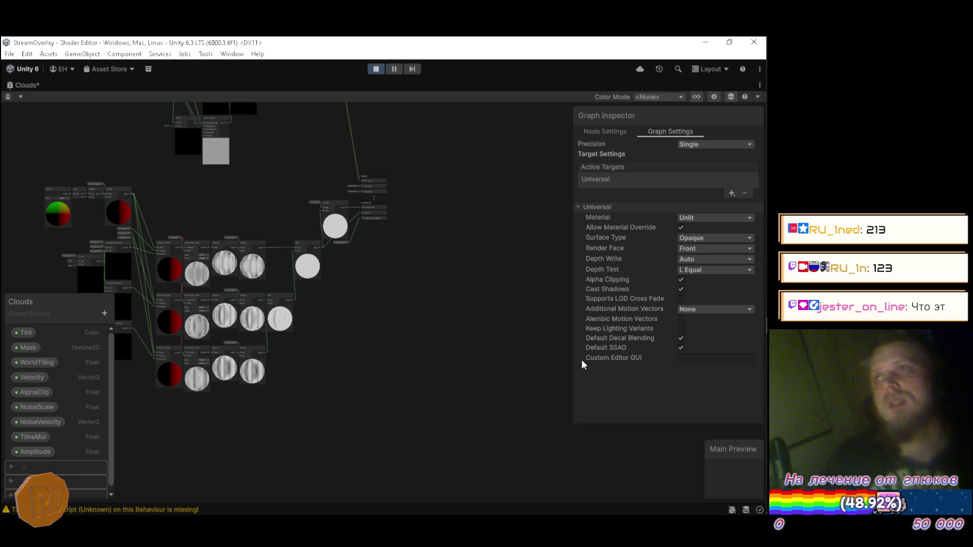
right_click(28, 84)
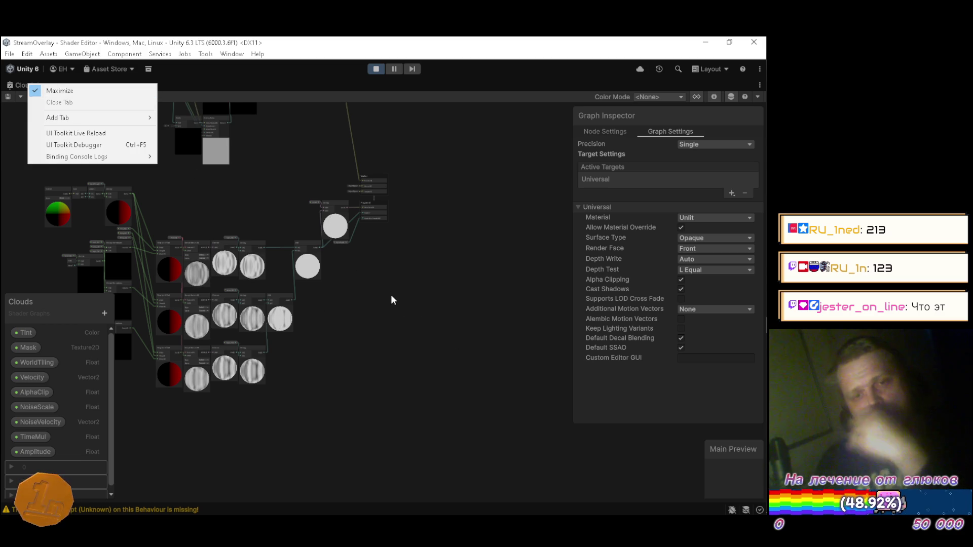
click(460, 327)
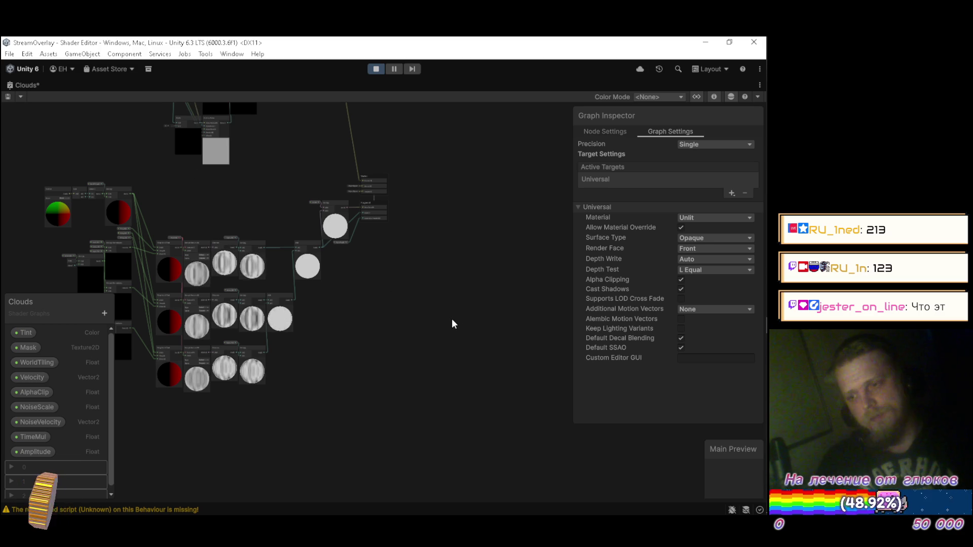
Step: Restore the docked editor layout and close the Clouds shader graph
key(ctrl+z)
key(ctrl+z)
key(ctrl+z)
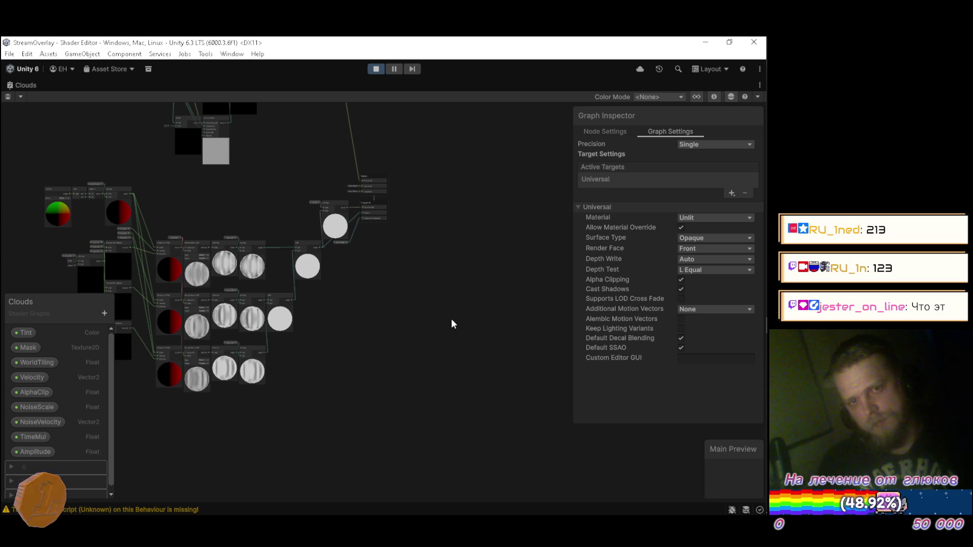
right_click(29, 87)
click(41, 93)
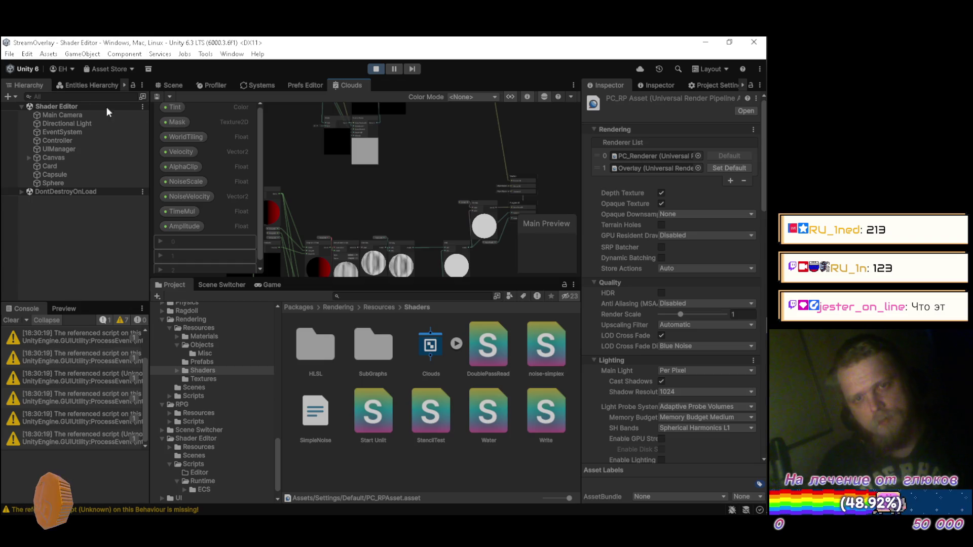
right_click(345, 81)
click(358, 99)
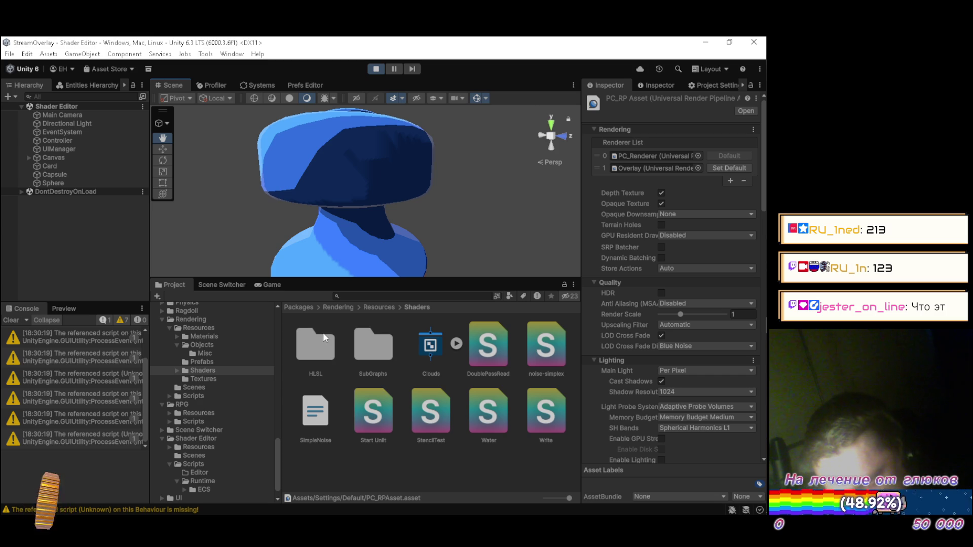
Step: Focus the Inspector and open the Settings/Default folder in the Project window
click(449, 474)
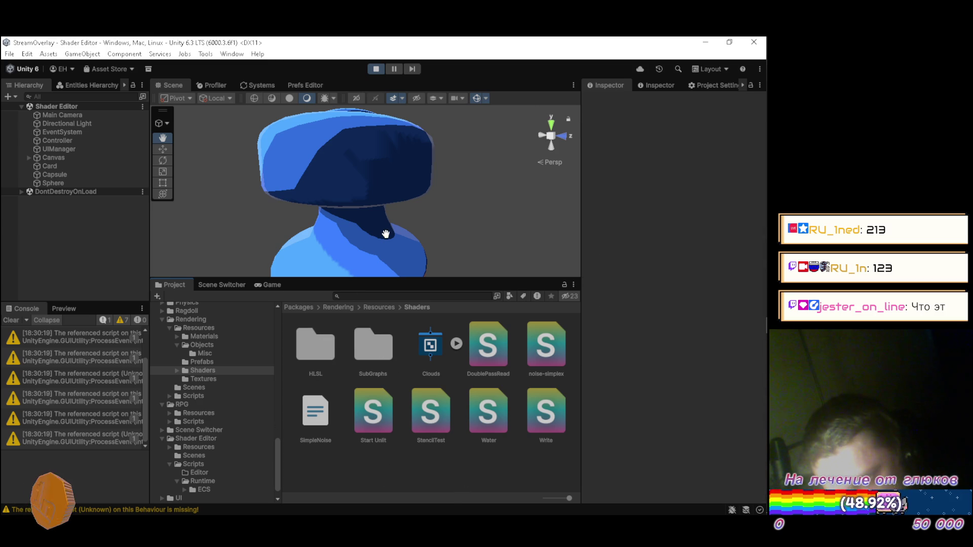
click(652, 85)
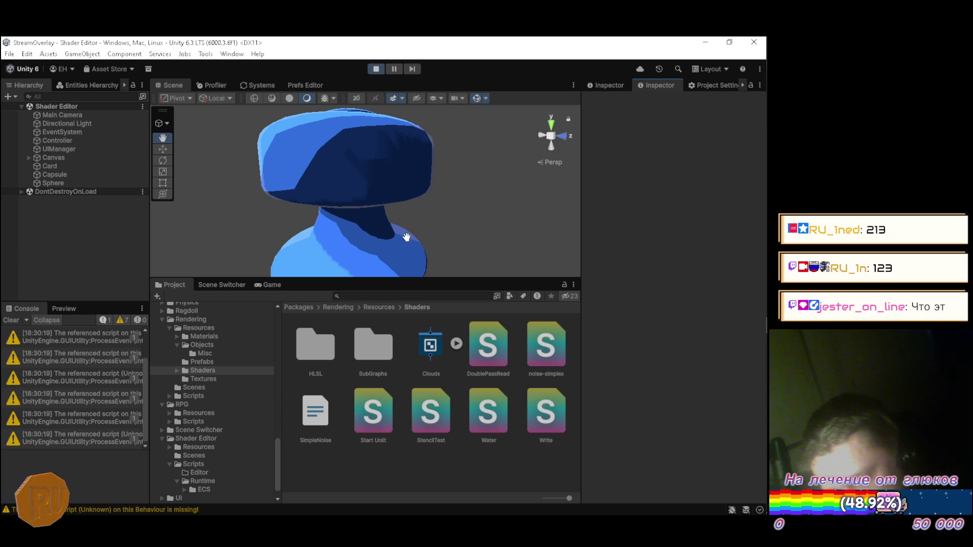
scroll(238, 426, down, 1)
scroll(208, 375, up, 10)
click(201, 394)
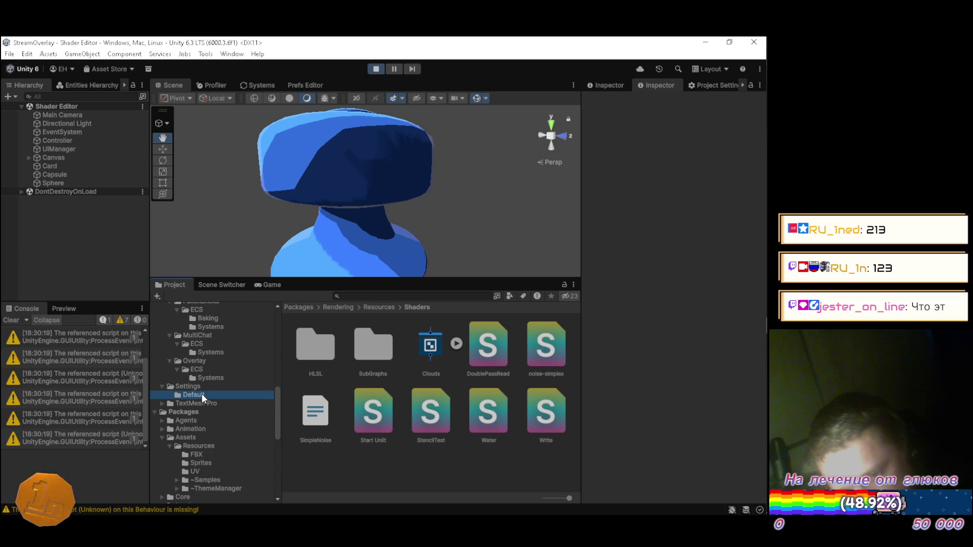
Step: Show PC_RPAsset in a wider Inspector, trying MSAA 8x and HDR but keeping MSAA Disabled and HDR off
click(489, 348)
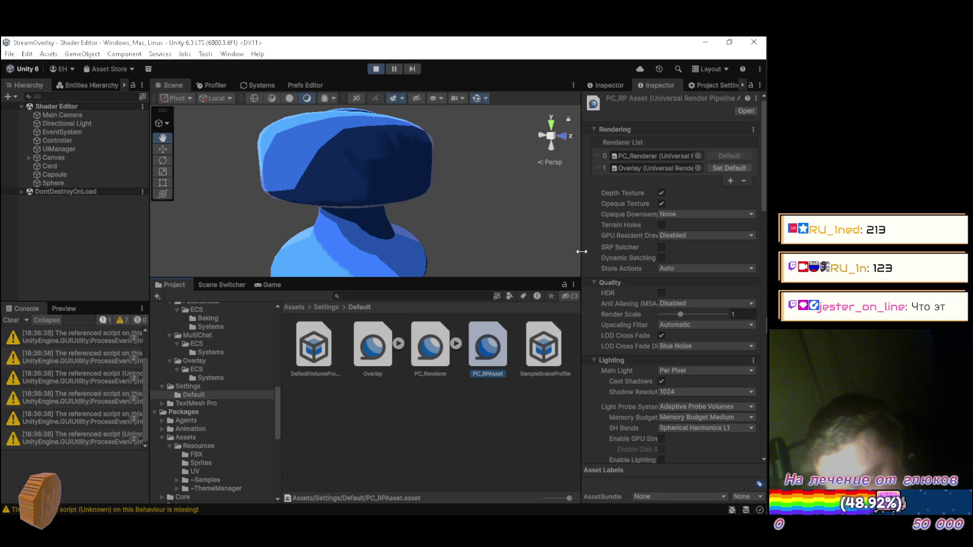
drag(581, 246, 558, 239)
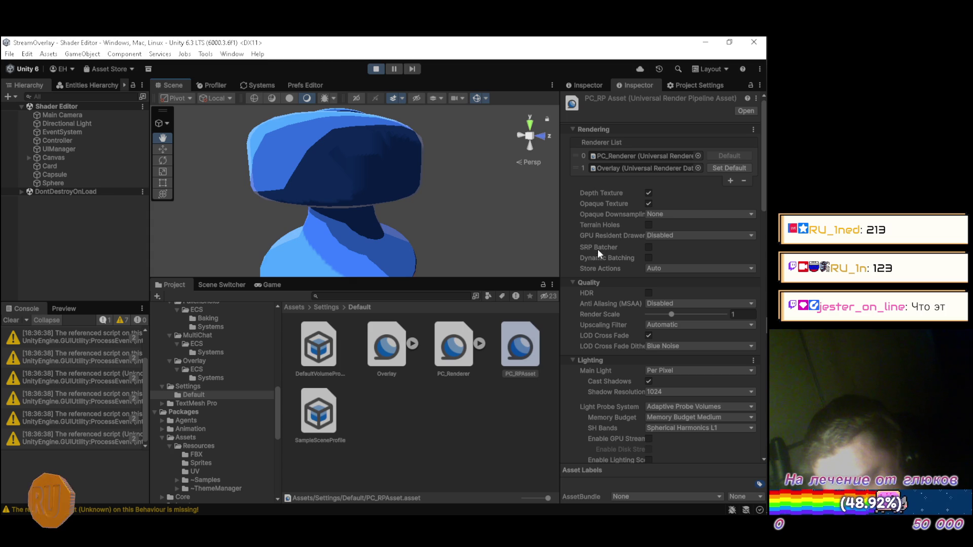
click(648, 303)
click(661, 353)
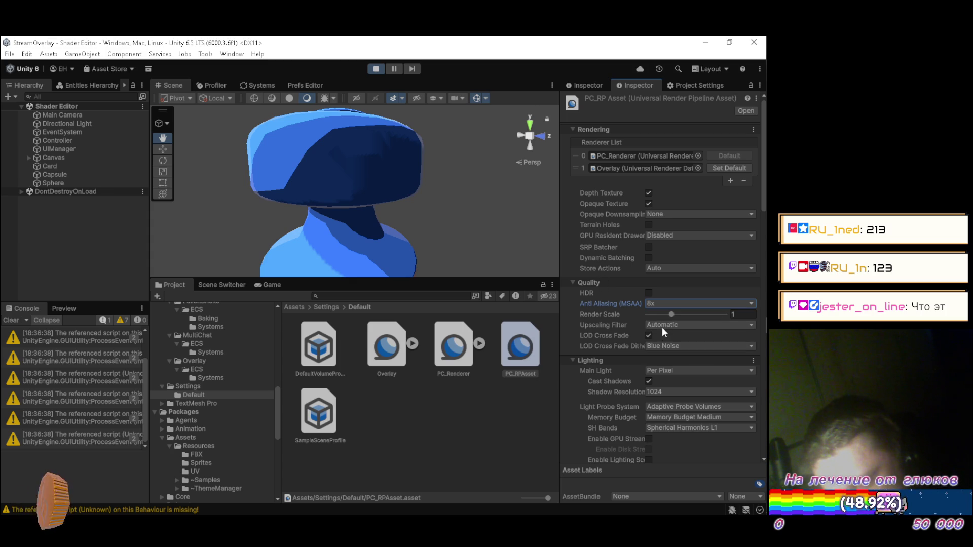
click(665, 306)
click(666, 316)
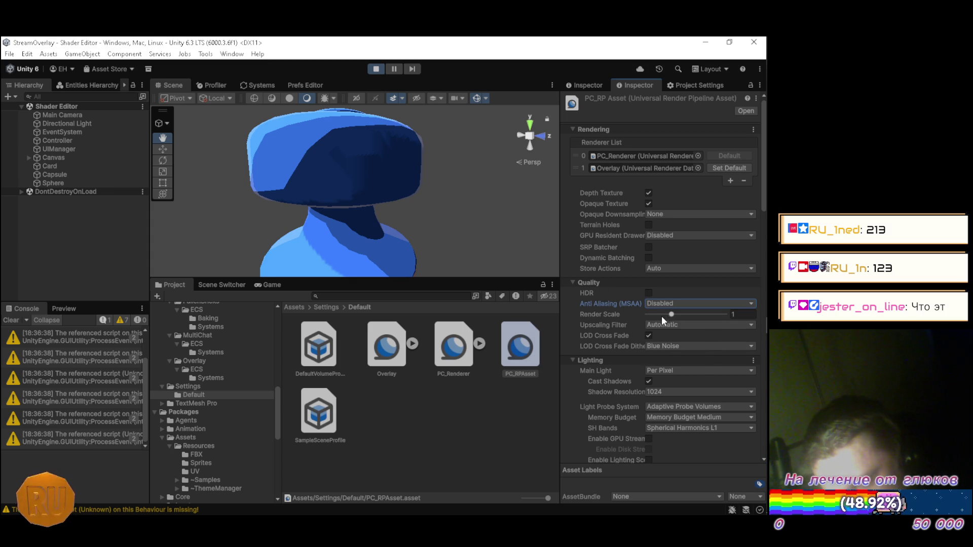
click(649, 294)
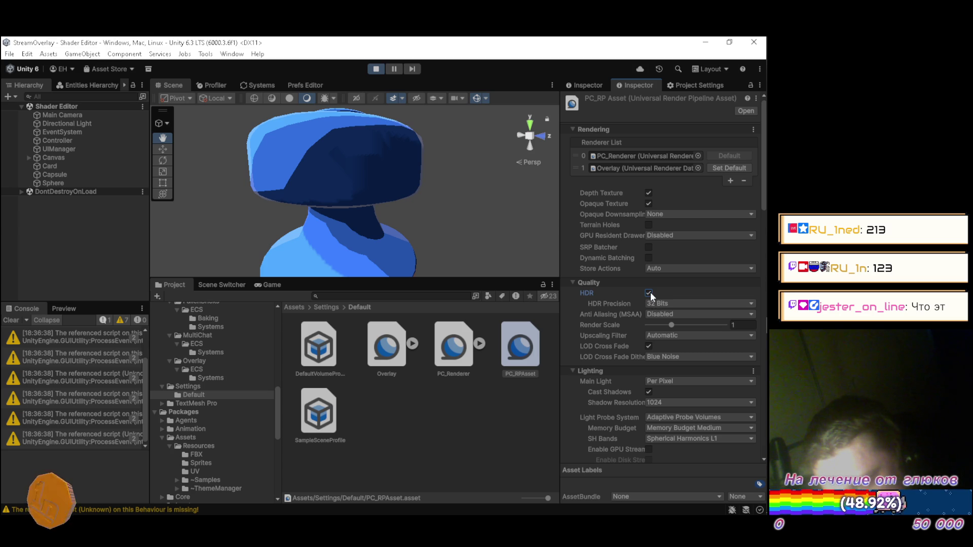
click(648, 294)
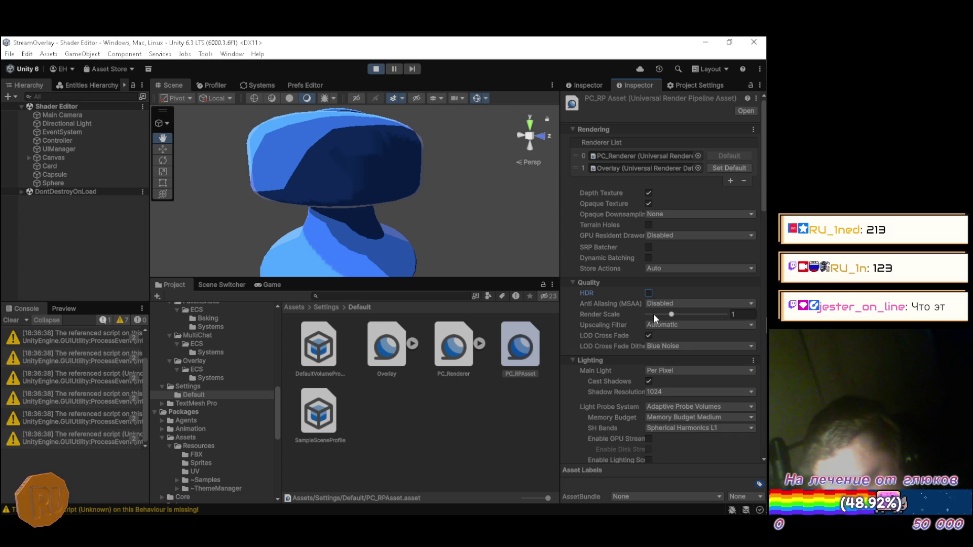
Step: Try main light shadow resolution 8192, then return it to 1024
scroll(648, 321, down, 5)
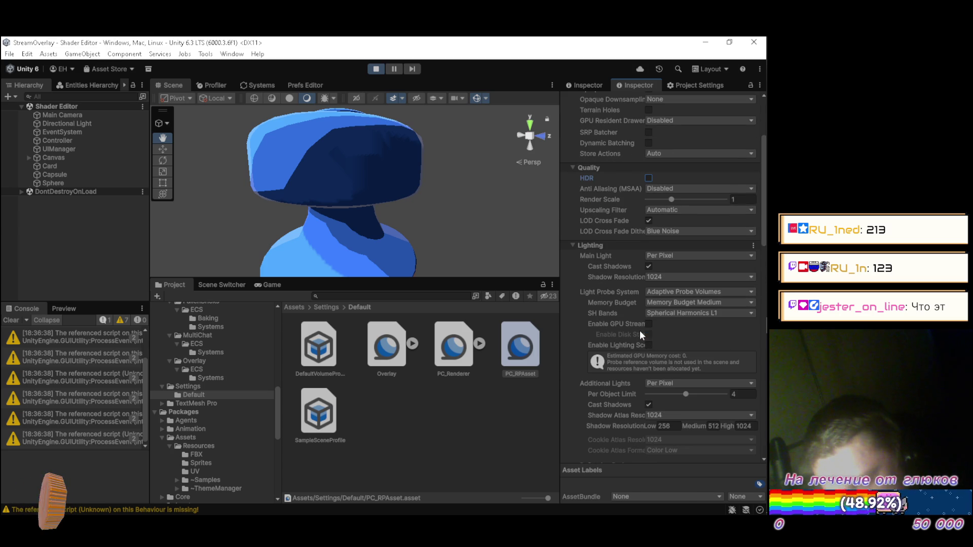
click(661, 278)
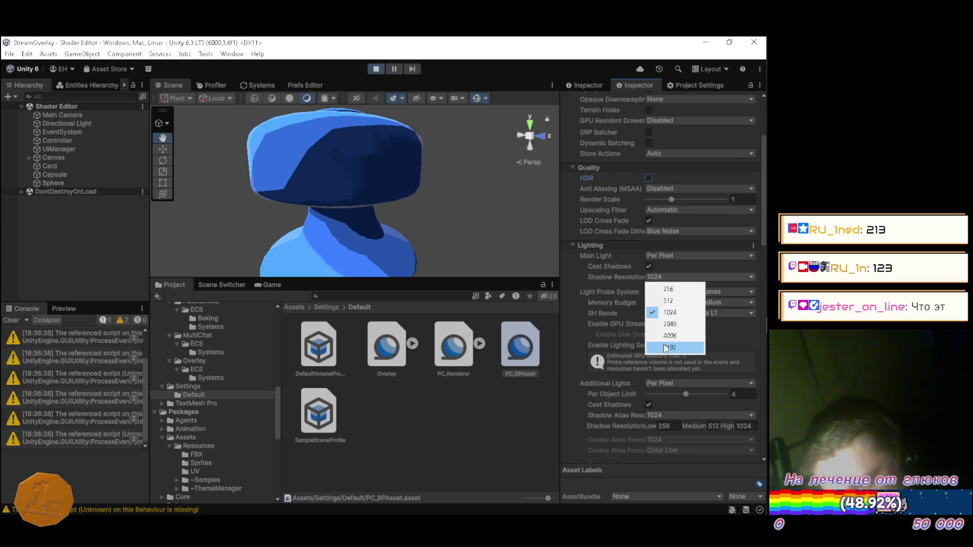
click(666, 348)
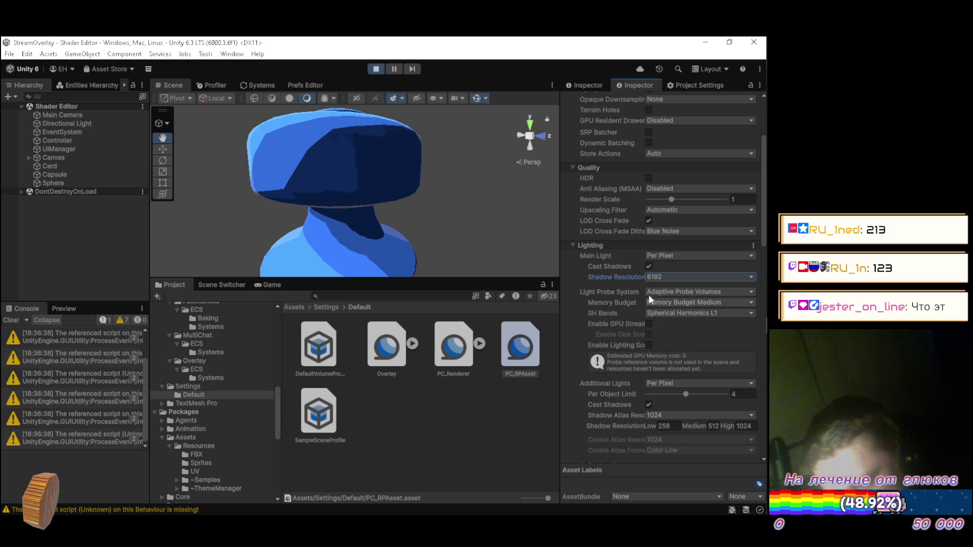
click(654, 280)
click(659, 313)
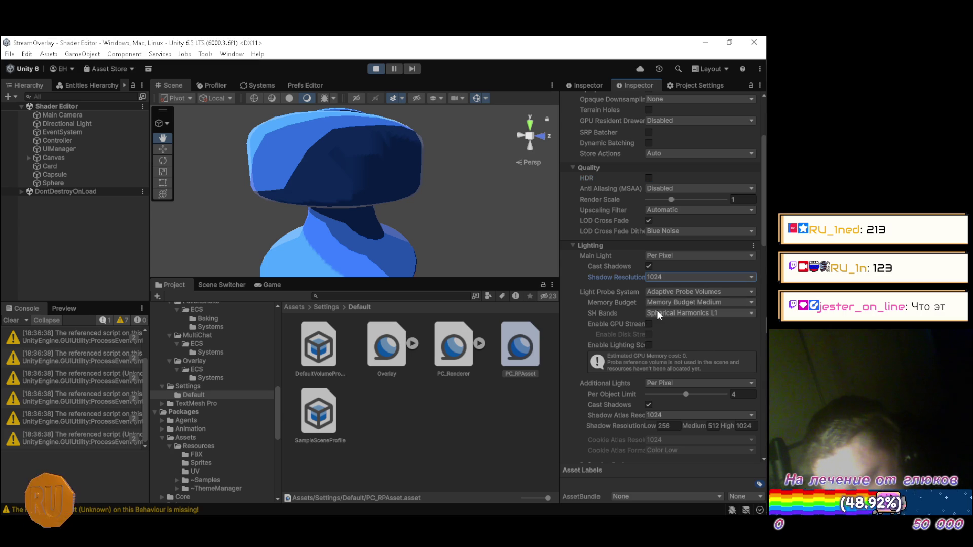
click(661, 279)
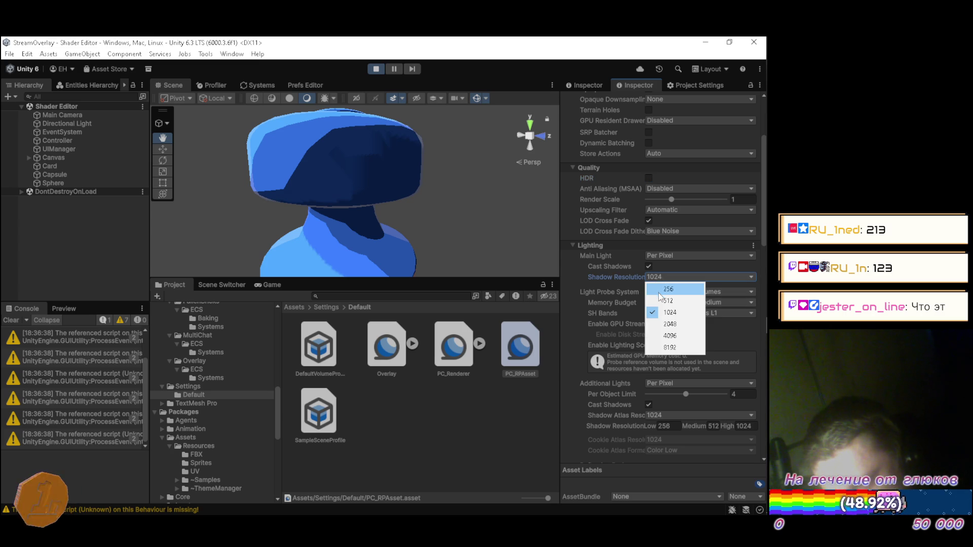
Step: Set main light shadow resolution to 256 and keep the shadow atlas at 1024 after trying 256
click(662, 294)
scroll(648, 292, down, 4)
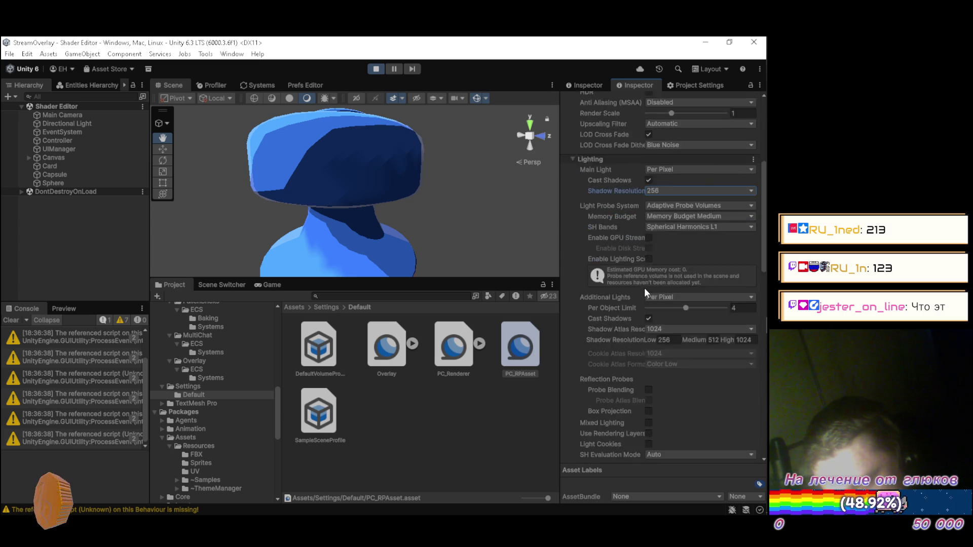
scroll(623, 307, up, 1)
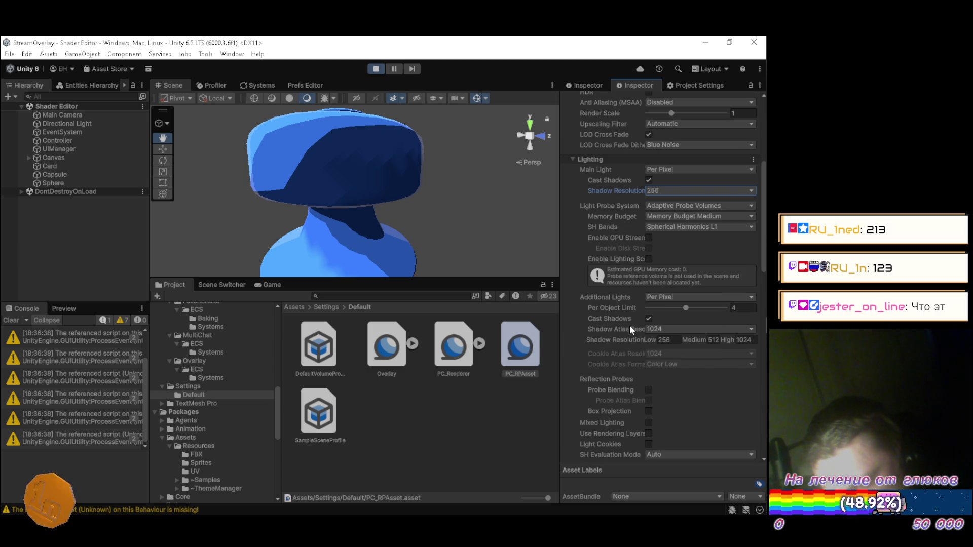
click(654, 330)
click(659, 341)
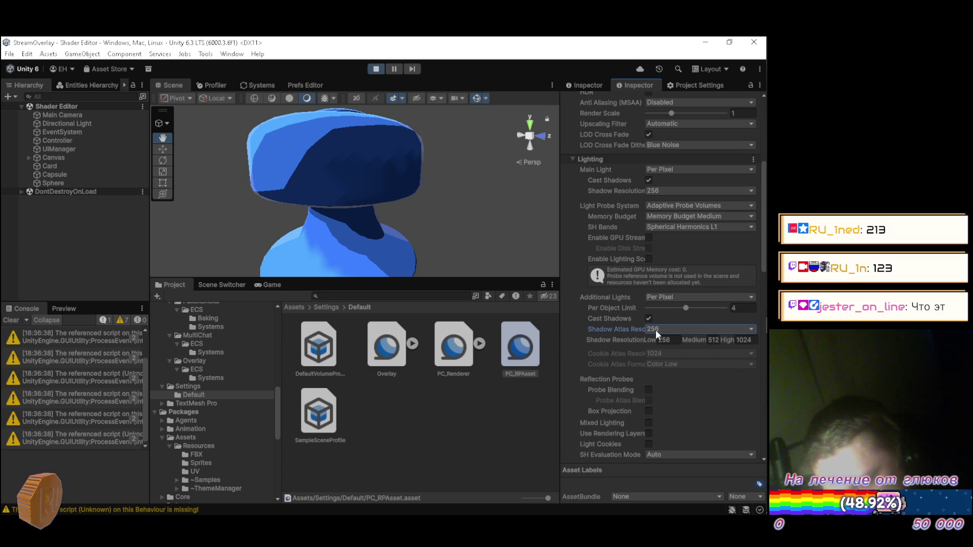
click(658, 330)
click(661, 364)
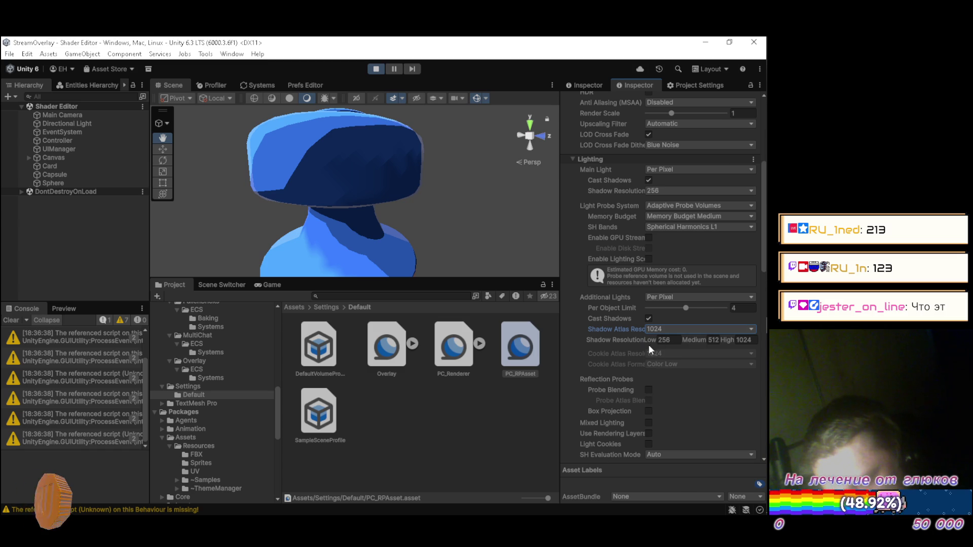
Step: Turn off shadows for additional lights
click(648, 319)
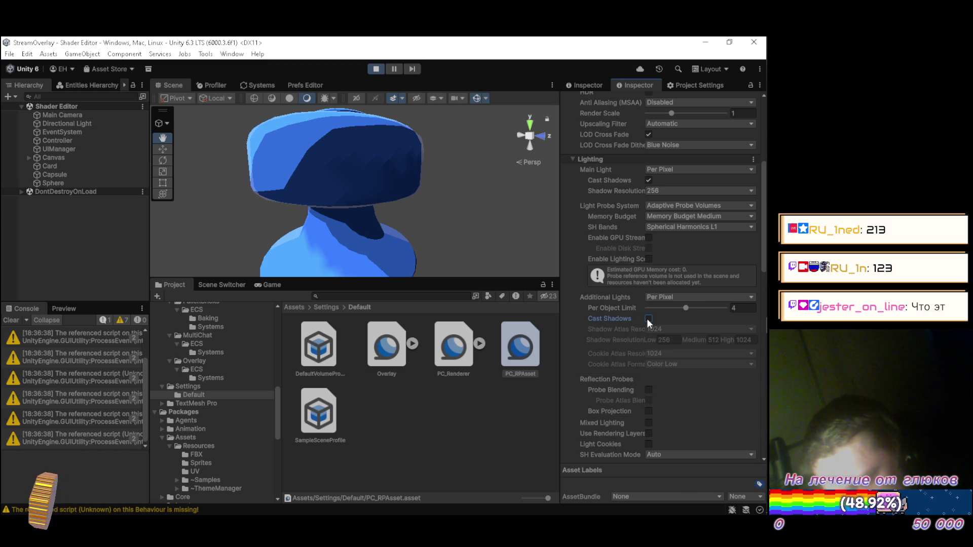
click(648, 320)
click(649, 319)
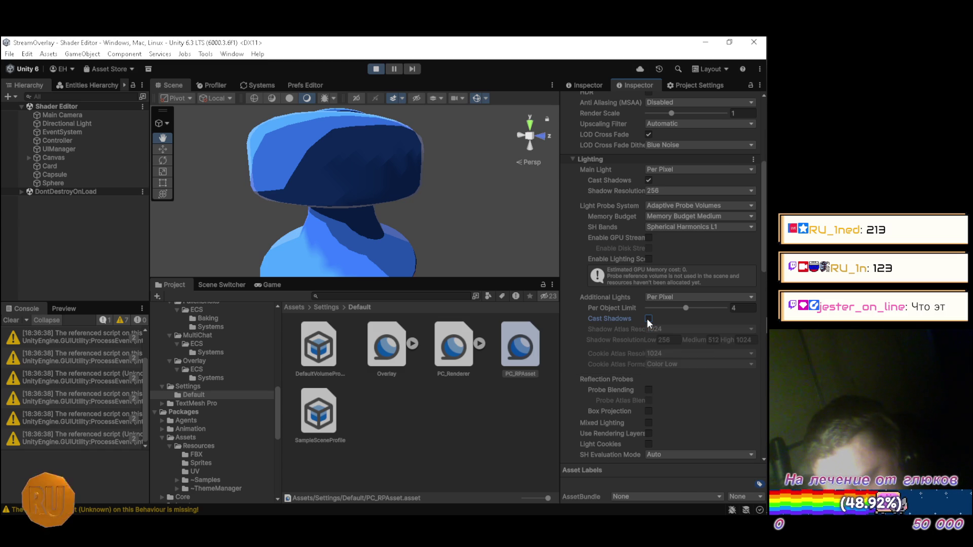
Step: Try lighting scenarios and probe-volume GPU streaming, leaving both disabled
scroll(640, 318, up, 2)
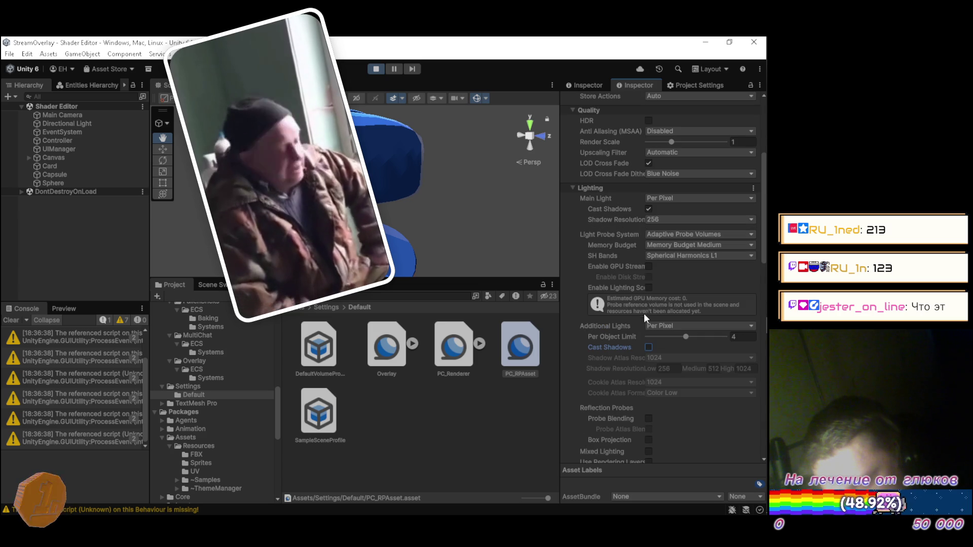
click(648, 288)
click(649, 287)
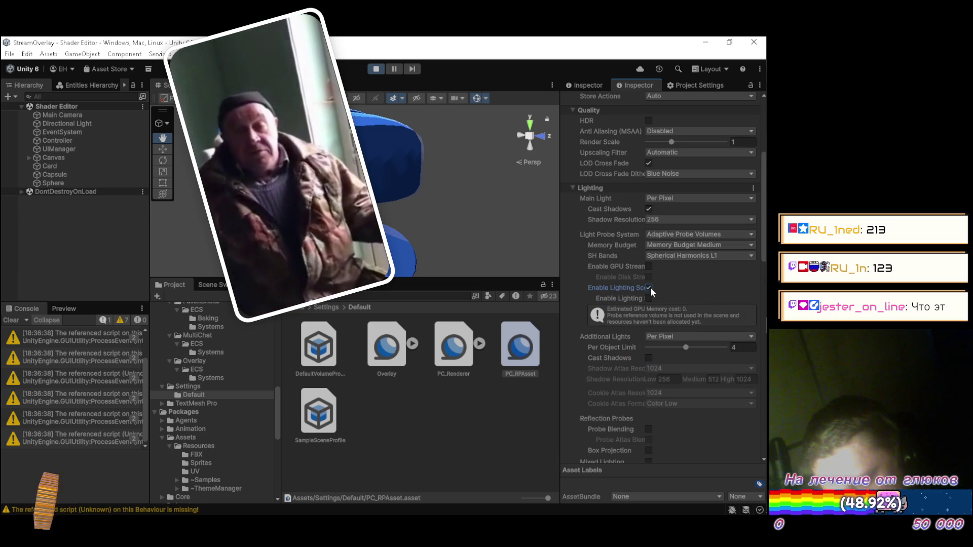
click(649, 287)
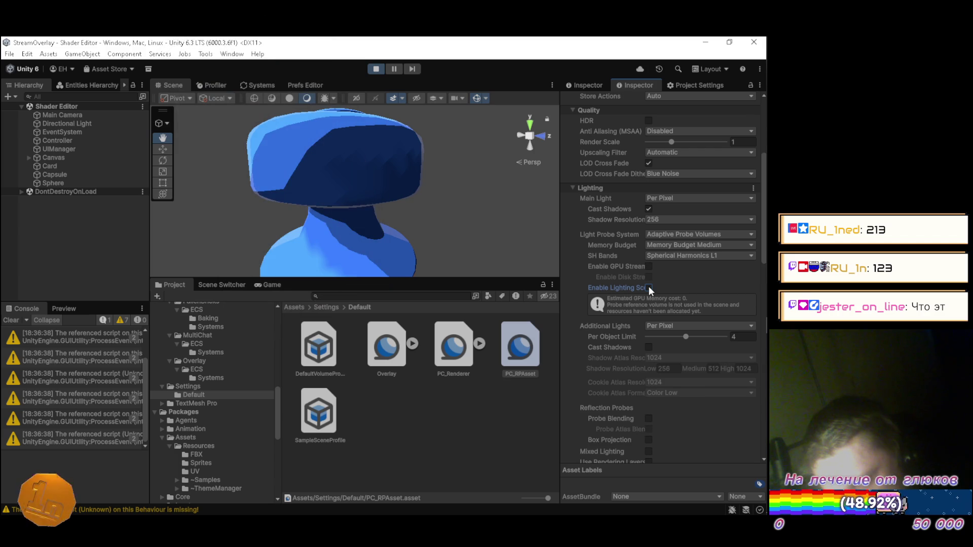
click(649, 267)
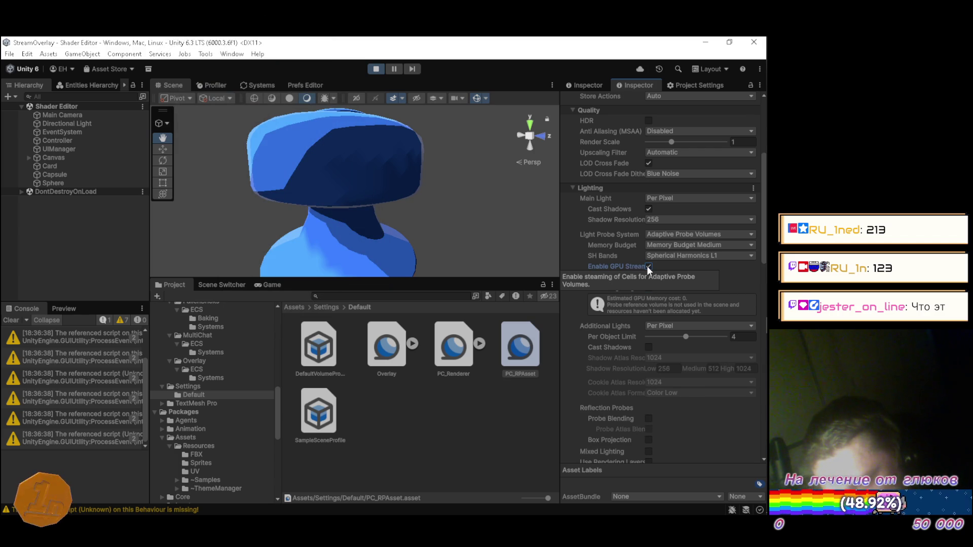
click(647, 267)
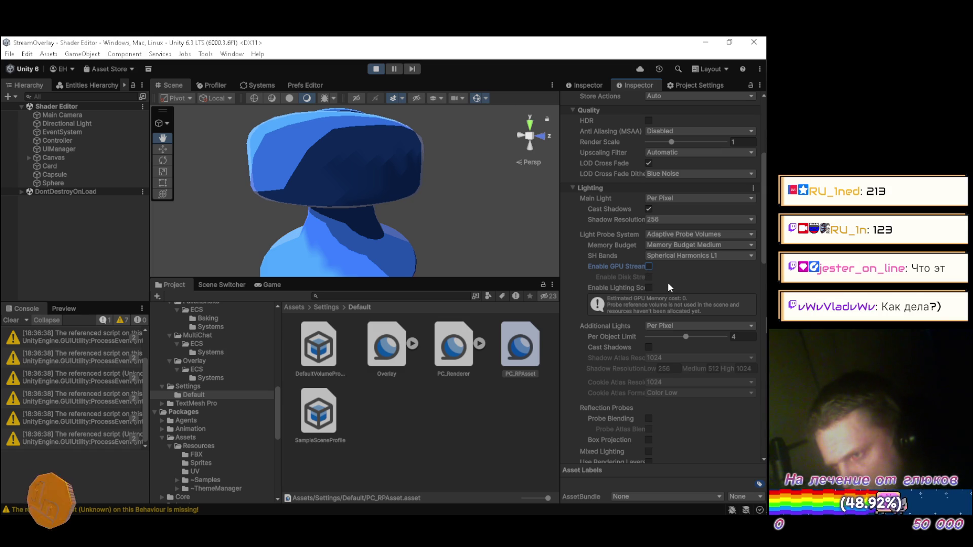
scroll(668, 287, down, 5)
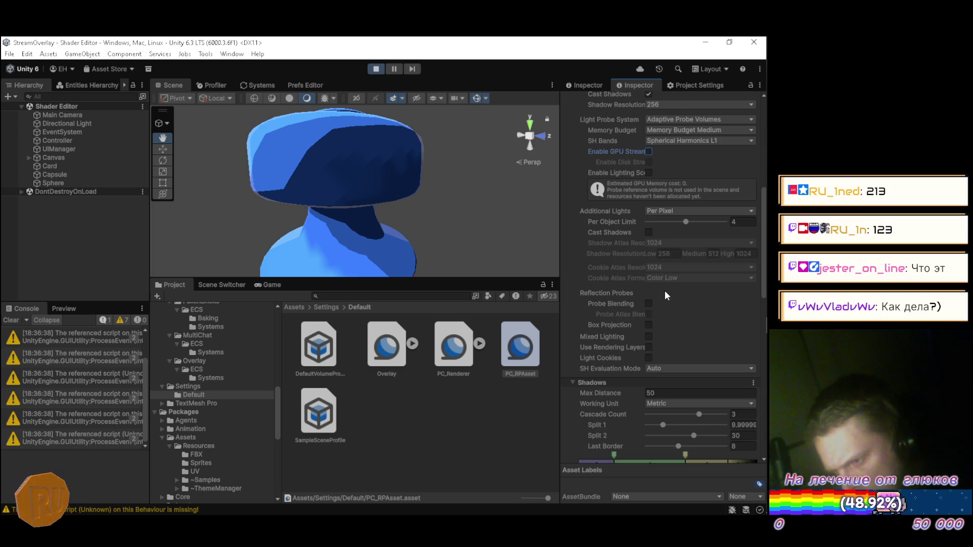
scroll(665, 292, down, 1)
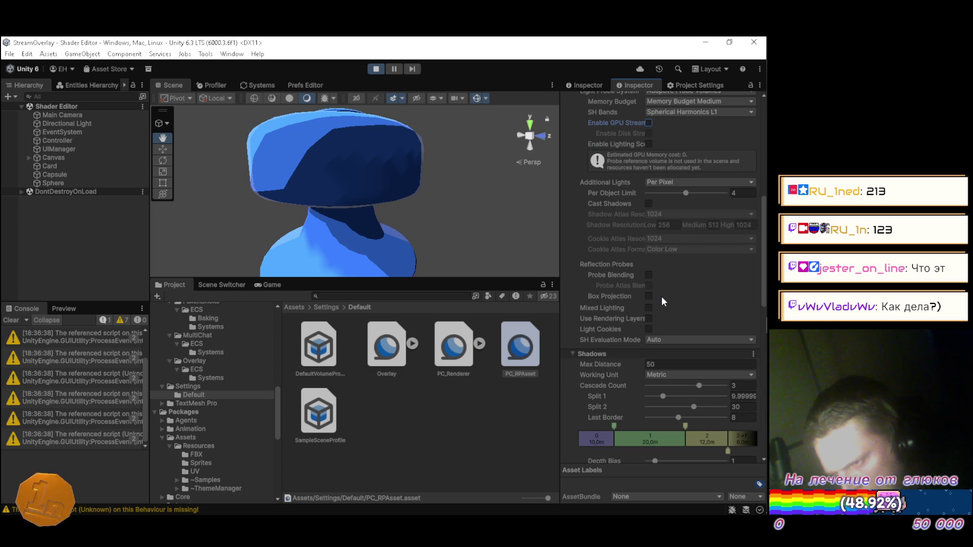
scroll(661, 299, down, 2)
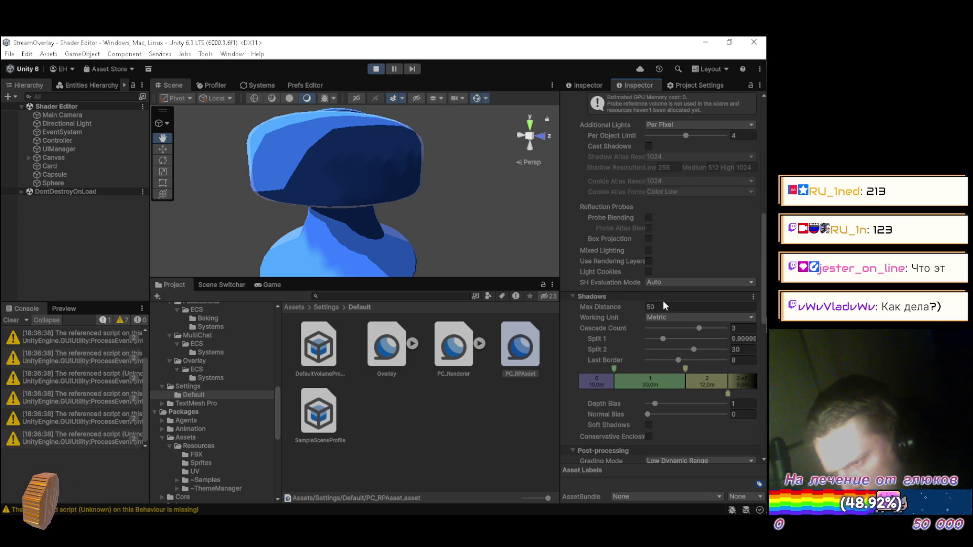